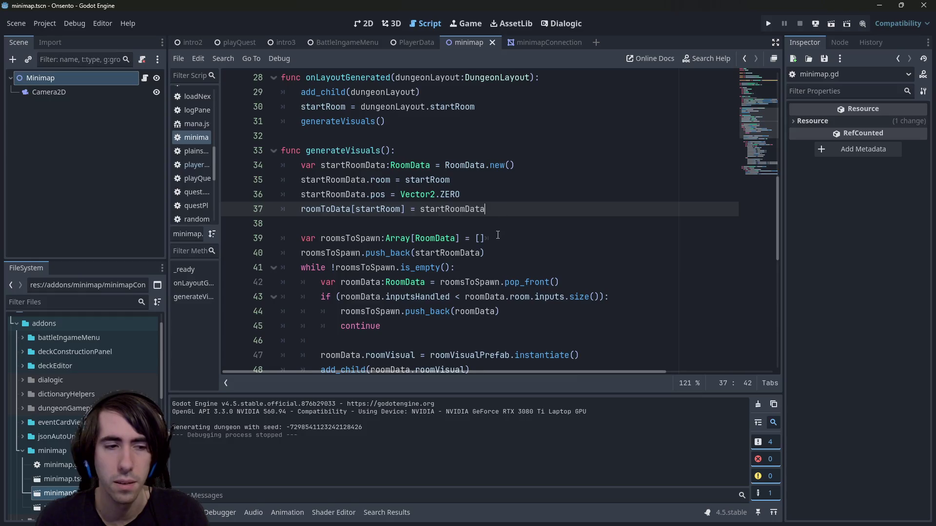
Add a 'while !roomsToSpawn.is_empty():' loop right after the start room is queued.
{"action": "left_click", "coordinate": [500, 243]}
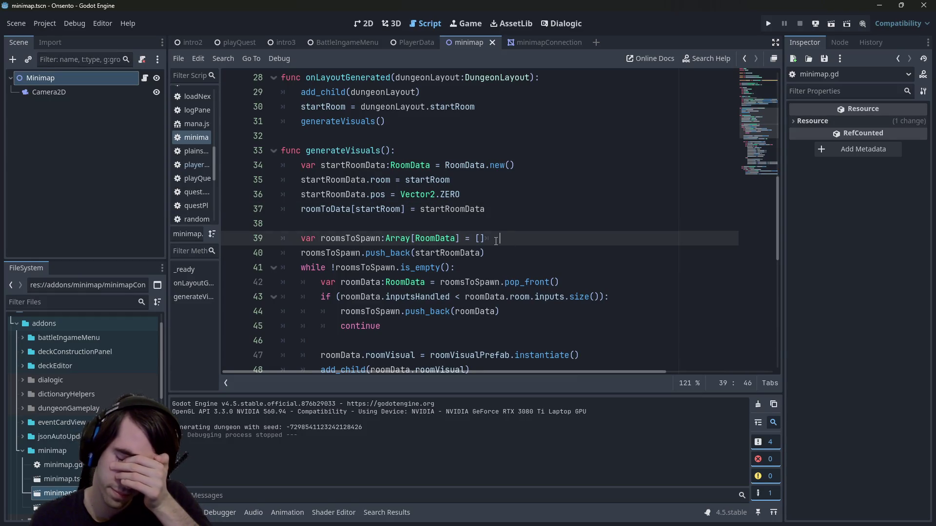
{"action": "left_click", "coordinate": [519, 253]}
{"action": "key", "text": "Return"}
{"action": "key", "text": "Return"}
{"action": "key", "text": "Return"}
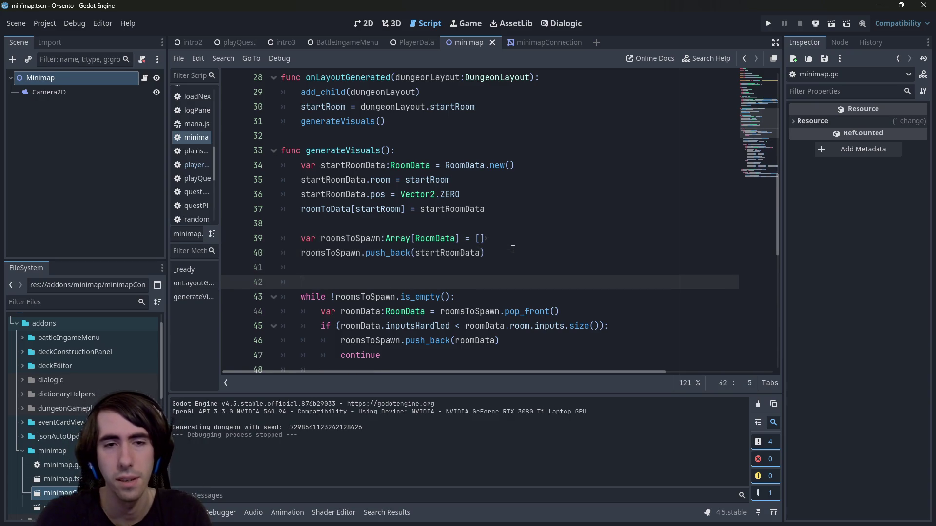
{"action": "key", "text": "Up"}
{"action": "key", "text": "Up"}
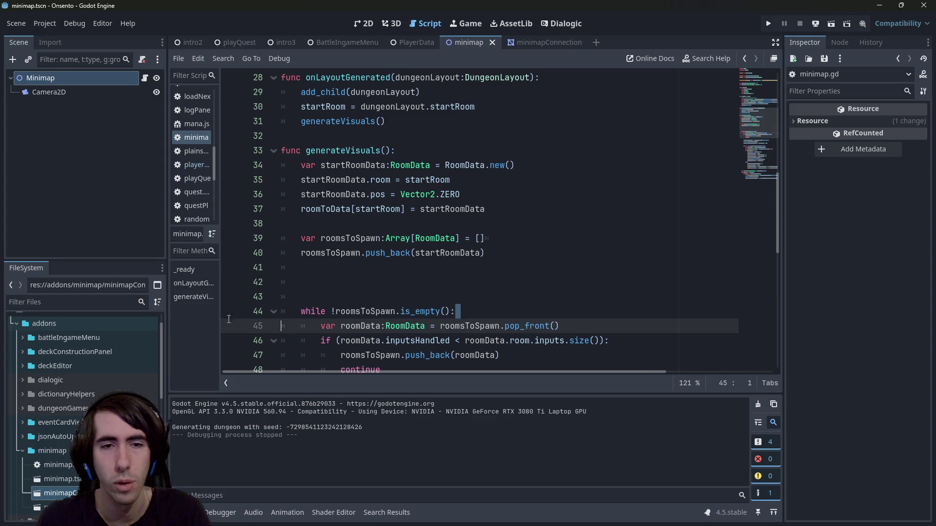
{"action": "left_click_drag", "start_coordinate": [301, 268], "coordinate": [227, 261]}
{"action": "key", "text": "Right"}
{"action": "type", "text": "while !roomsToSpawn.is_empty():"}
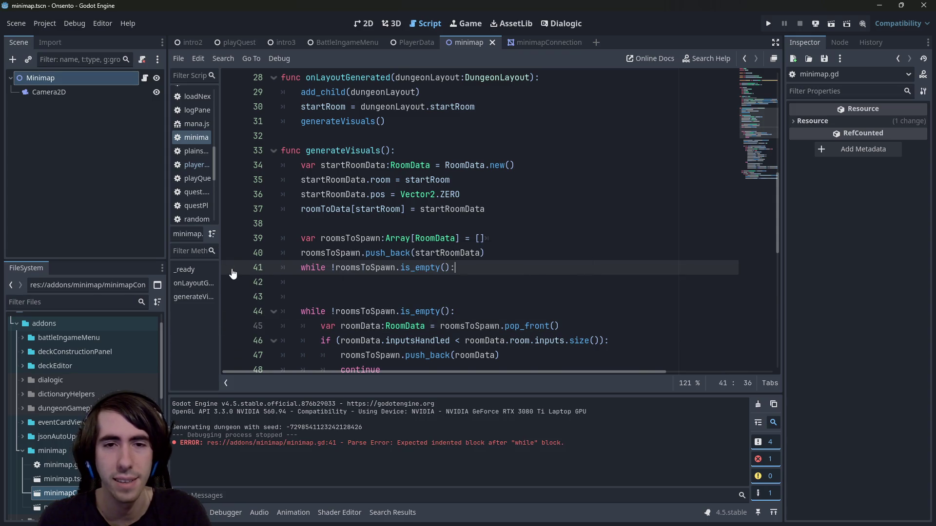
{"action": "scroll", "coordinate": [394, 185], "scroll_direction": "down", "scroll_amount": 3}
{"action": "scroll", "coordinate": [393, 185], "scroll_direction": "down", "scroll_amount": 6}
{"action": "scroll", "coordinate": [395, 195], "scroll_direction": "up", "scroll_amount": 6}
Copy the nextRoomData lookup and null-check lines into the new while loop.
{"action": "mouse_move", "coordinate": [461, 326]}
{"action": "left_mouse_down"}
{"action": "mouse_move", "coordinate": [622, 312]}
{"action": "mouse_move", "coordinate": [273, 295]}
{"action": "mouse_move", "coordinate": [245, 309]}
{"action": "left_mouse_up"}
{"action": "key", "text": "ctrl+c"}
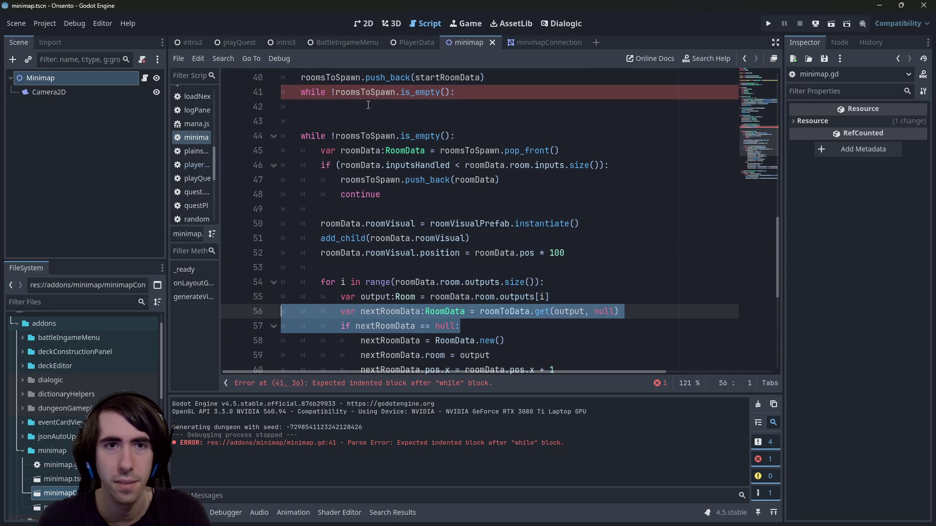
{"action": "left_click", "coordinate": [293, 107]}
{"action": "key", "text": "ctrl+v"}
{"action": "scroll", "coordinate": [465, 210], "scroll_direction": "up", "scroll_amount": 2}
{"action": "left_click_drag", "start_coordinate": [464, 209], "coordinate": [282, 194]}
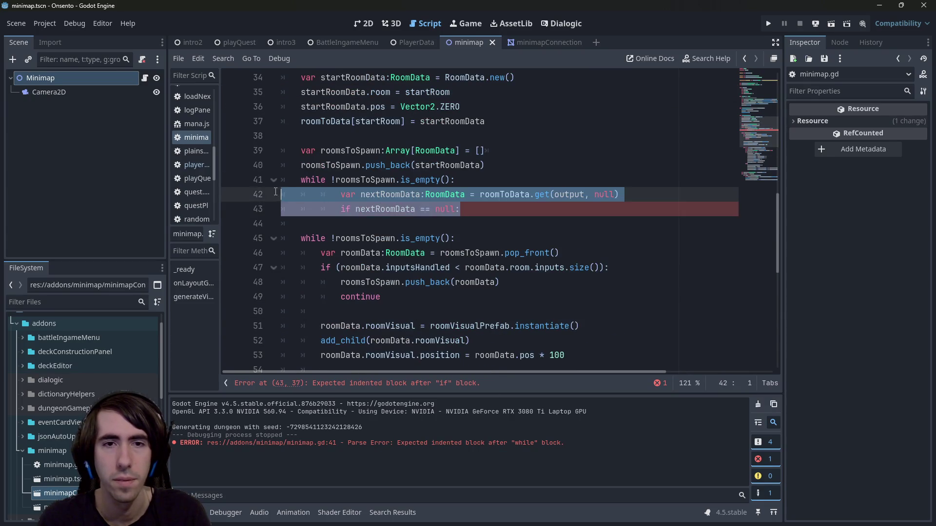
{"action": "scroll", "coordinate": [407, 265], "scroll_direction": "down", "scroll_amount": 4}
Copy the for-range loop over outputs and its output line directly under the while.
{"action": "left_click_drag", "start_coordinate": [585, 209], "coordinate": [228, 209]}
{"action": "left_click", "coordinate": [569, 222], "text": "shift"}
{"action": "scroll", "coordinate": [479, 220], "scroll_direction": "up", "scroll_amount": 5}
{"action": "left_click", "coordinate": [480, 217]}
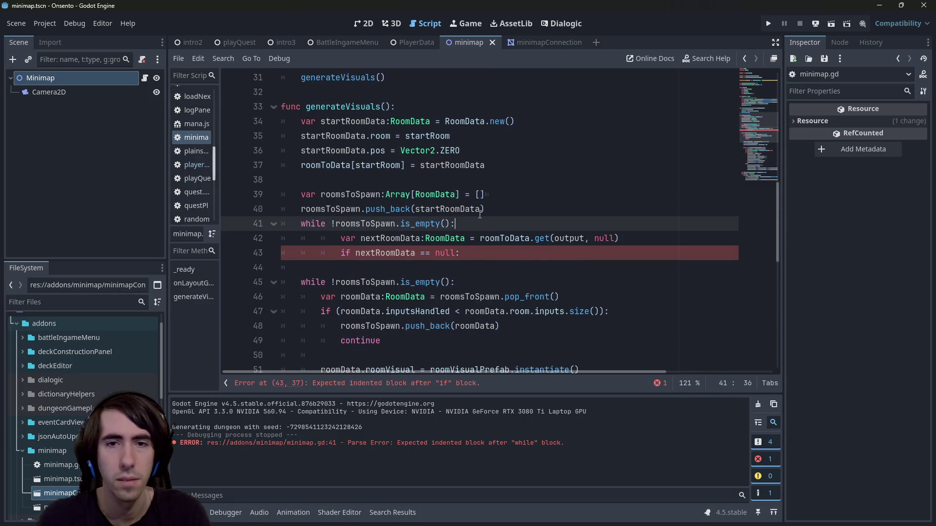
{"action": "key", "text": "Return"}
{"action": "key", "text": "ctrl+v"}
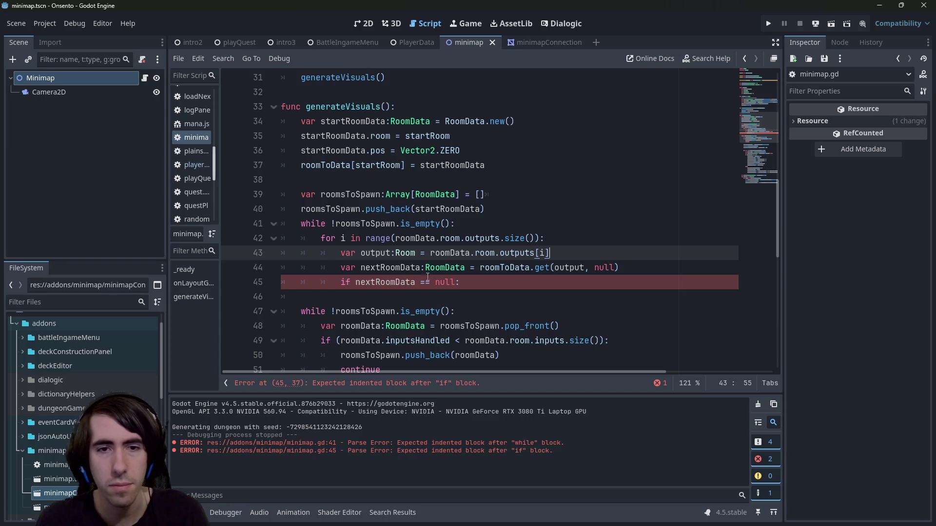
Paste the new RoomData setup lines inside the copied null check.
{"action": "left_click", "coordinate": [490, 284]}
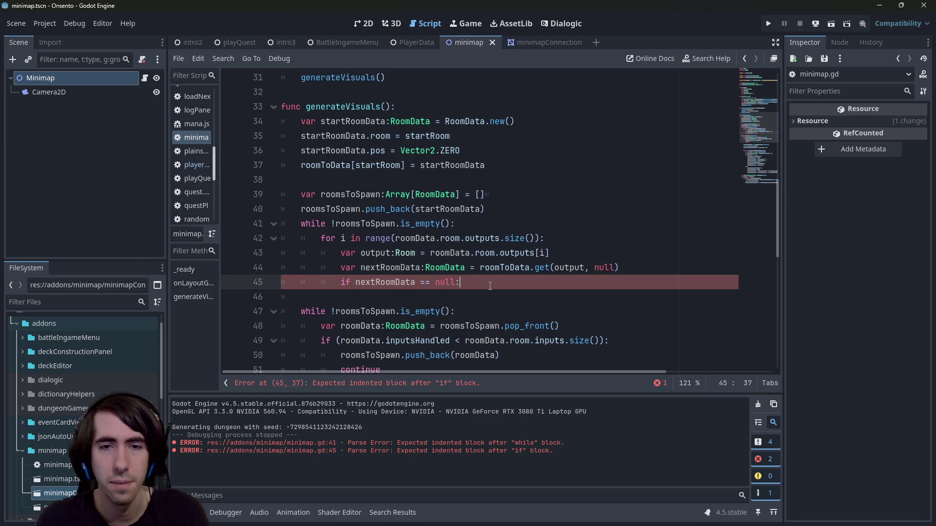
{"action": "key", "text": "Return"}
{"action": "scroll", "coordinate": [502, 254], "scroll_direction": "down", "scroll_amount": 8}
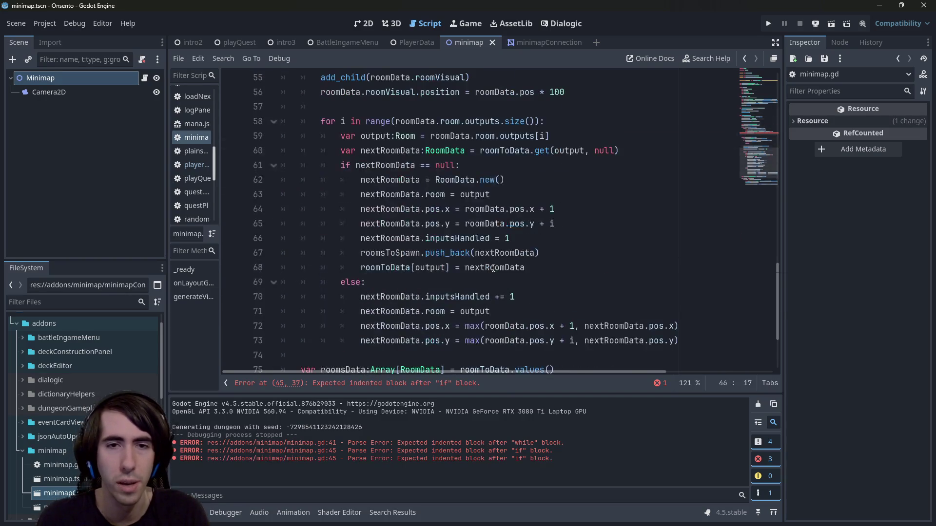
{"action": "scroll", "coordinate": [513, 224], "scroll_direction": "up", "scroll_amount": 1}
{"action": "left_click_drag", "start_coordinate": [529, 312], "coordinate": [283, 222]}
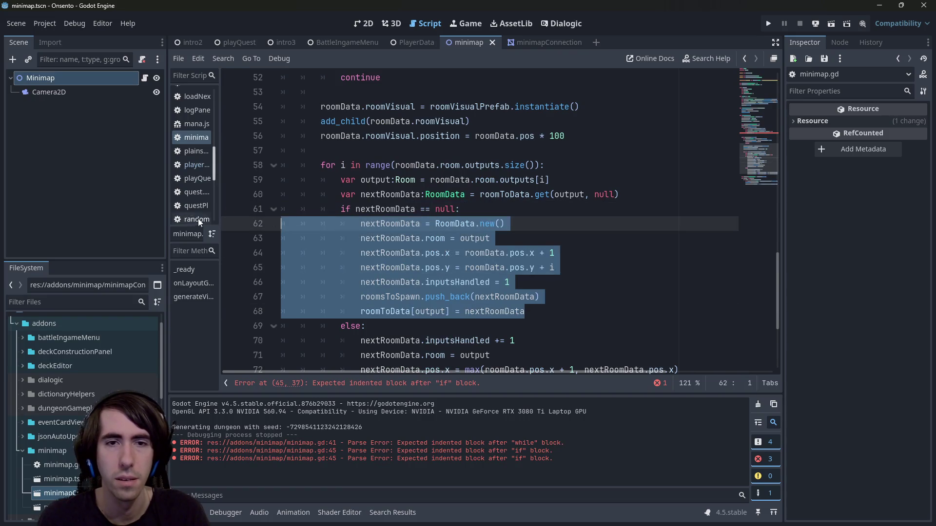
{"action": "scroll", "coordinate": [389, 209], "scroll_direction": "up", "scroll_amount": 5}
{"action": "scroll", "coordinate": [389, 210], "scroll_direction": "up", "scroll_amount": 1}
{"action": "left_click", "coordinate": [355, 268]}
{"action": "key", "text": "ctrl+v"}
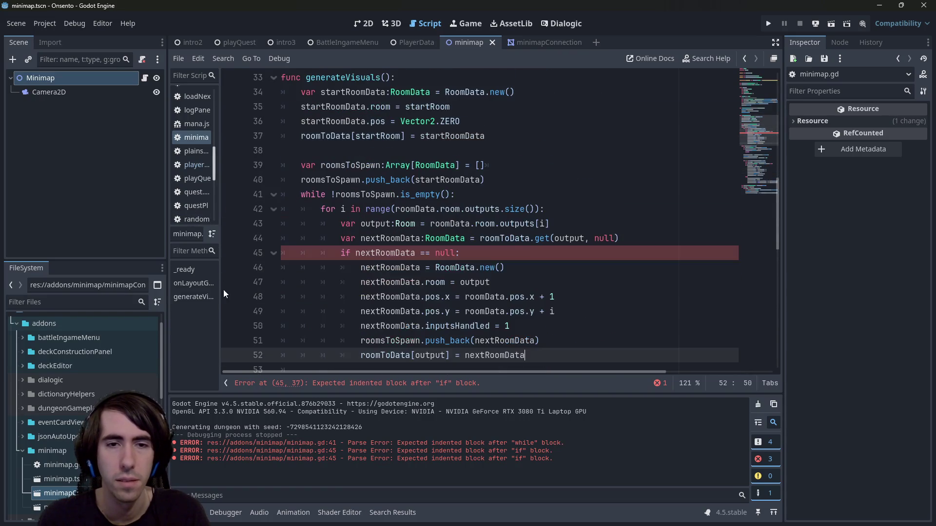
Delete the pos.x/pos.y offset lines and the inputsHandled line from the new block.
{"action": "left_click_drag", "start_coordinate": [584, 306], "coordinate": [282, 297]}
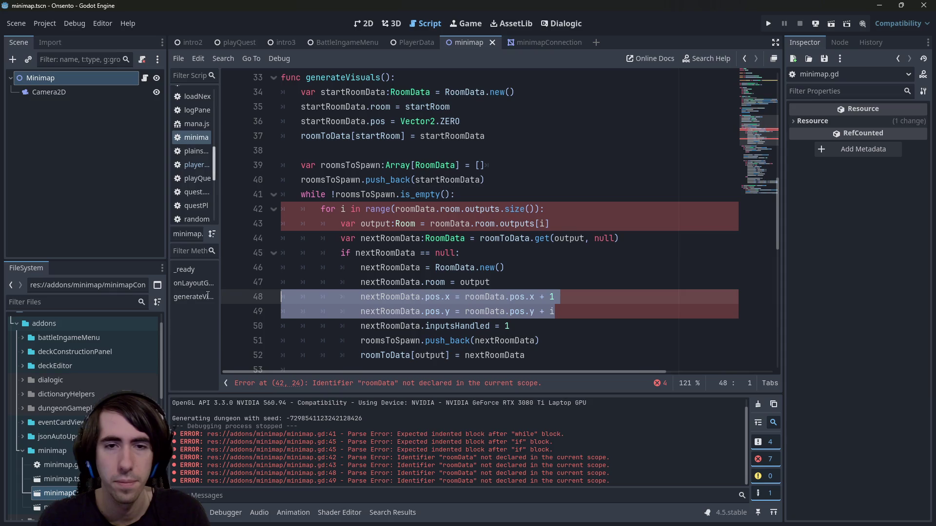
{"action": "key", "text": "BackSpace"}
{"action": "key", "text": "BackSpace"}
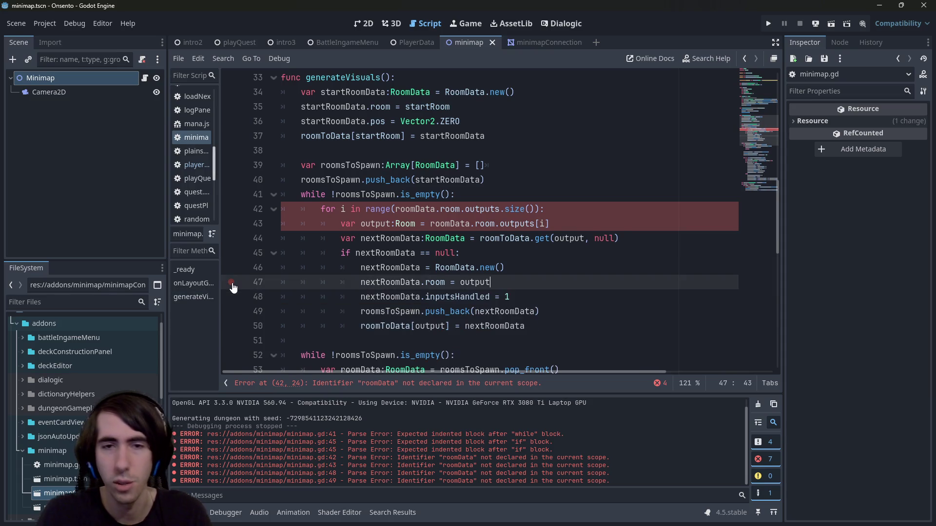
{"action": "left_click_drag", "start_coordinate": [554, 293], "coordinate": [140, 301]}
{"action": "key", "text": "BackSpace"}
{"action": "key", "text": "BackSpace"}
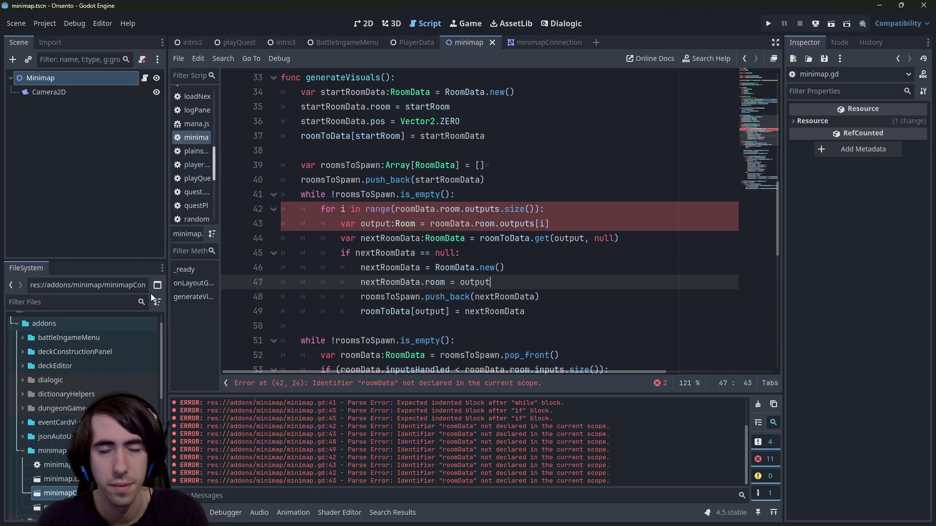
Review where output and startRoom are used, then go to RoomData's pos field.
{"action": "double_click", "coordinate": [435, 282]}
{"action": "double_click", "coordinate": [474, 282]}
{"action": "scroll", "coordinate": [463, 289], "scroll_direction": "up", "scroll_amount": 1}
{"action": "scroll", "coordinate": [463, 289], "scroll_direction": "down", "scroll_amount": 1}
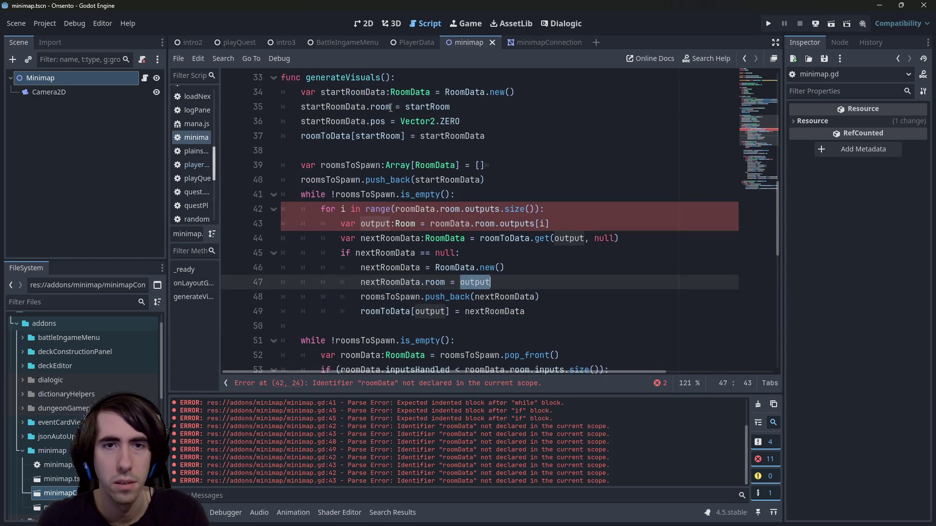
{"action": "double_click", "coordinate": [428, 107]}
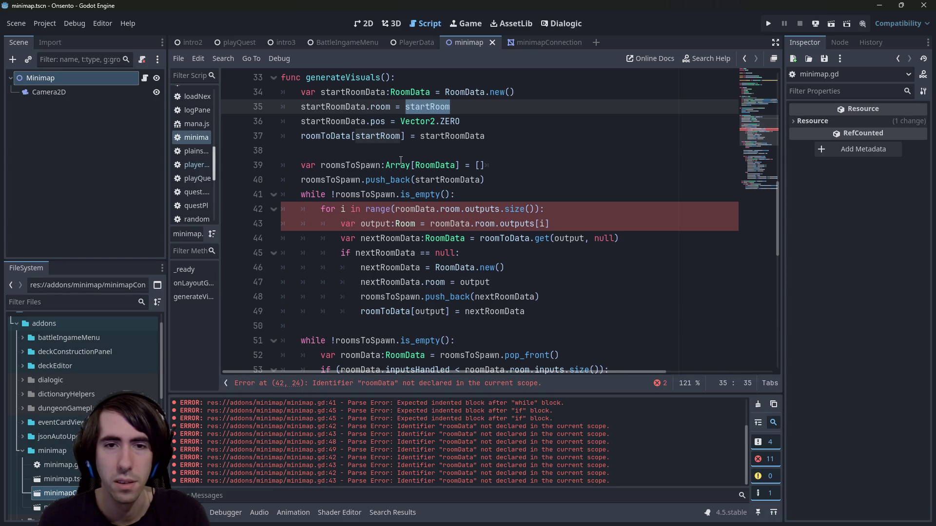
{"action": "mouse_move", "coordinate": [461, 121]}
{"action": "left_mouse_down"}
{"action": "mouse_move", "coordinate": [302, 109]}
{"action": "mouse_move", "coordinate": [281, 122]}
{"action": "left_mouse_up"}
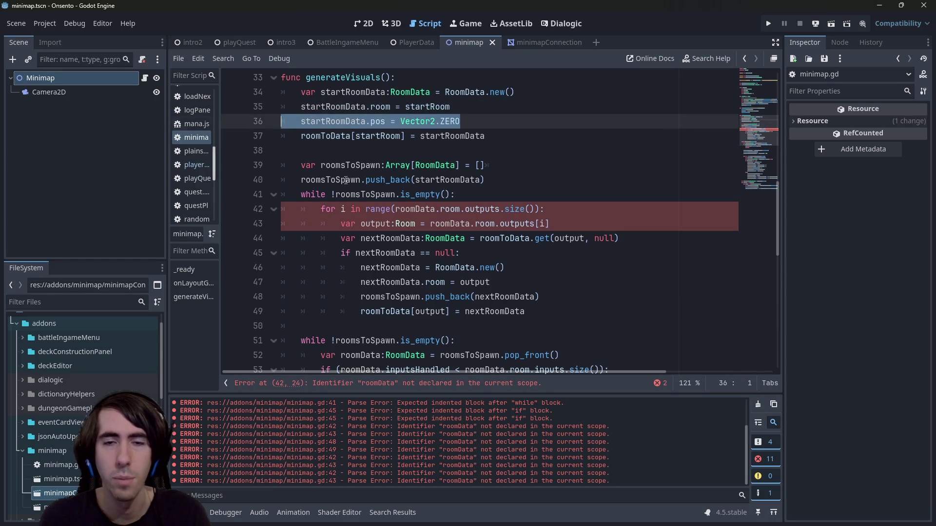
{"action": "scroll", "coordinate": [515, 267], "scroll_direction": "up", "scroll_amount": 10}
{"action": "left_click", "coordinate": [448, 228]}
{"action": "left_click", "coordinate": [443, 240]}
Append '= Vector2.ZERO' to RoomData's pos field on line 17, then return to generateVisuals.
{"action": "type", "text": "= Vecto"}
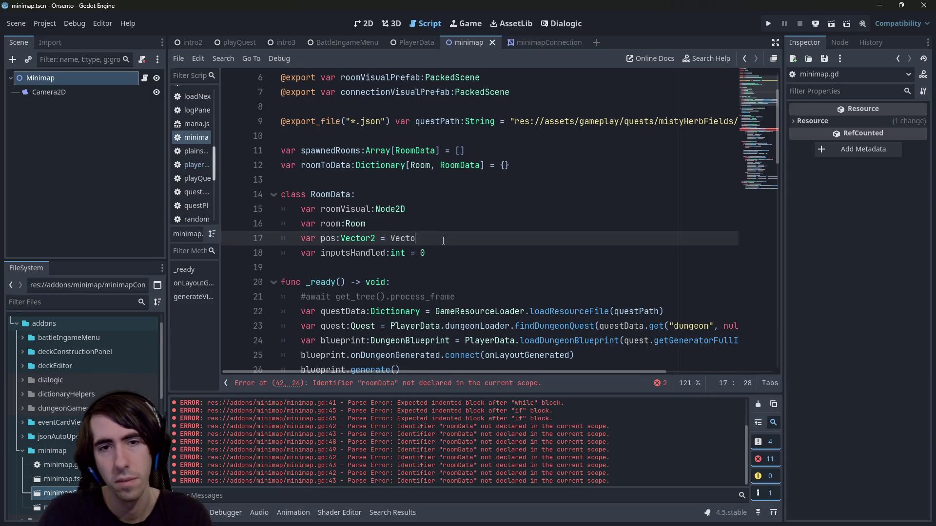
{"action": "type", "text": "r."}
{"action": "key", "text": "BackSpace"}
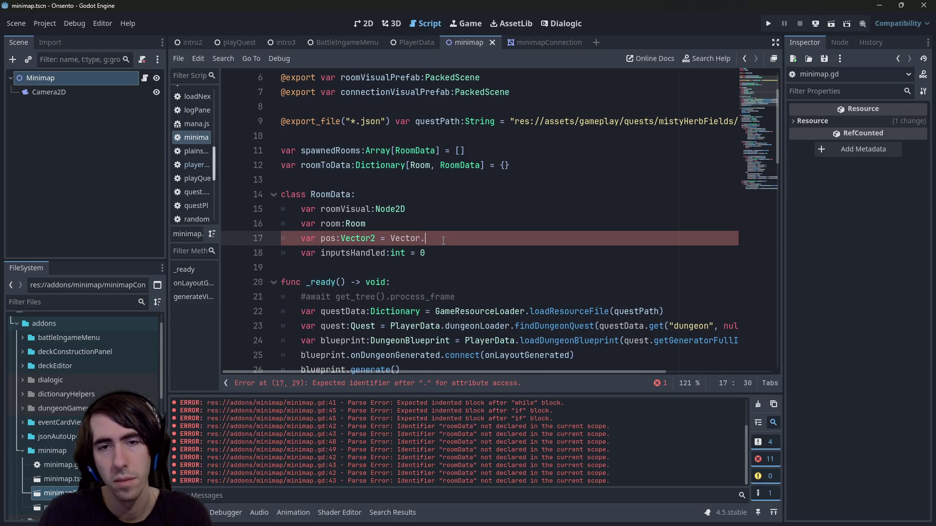
{"action": "type", "text": "ZERO"}
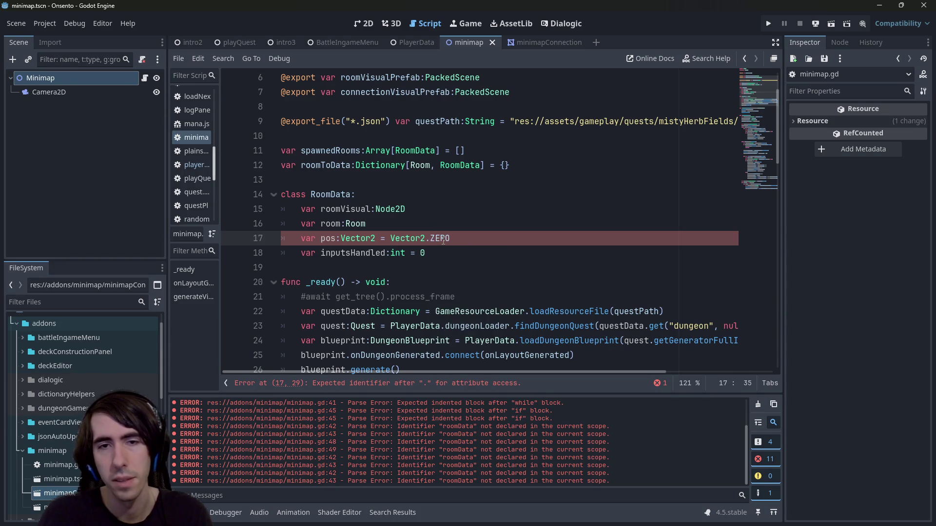
{"action": "scroll", "coordinate": [438, 239], "scroll_direction": "down", "scroll_amount": 7}
{"action": "scroll", "coordinate": [438, 239], "scroll_direction": "down", "scroll_amount": 3}
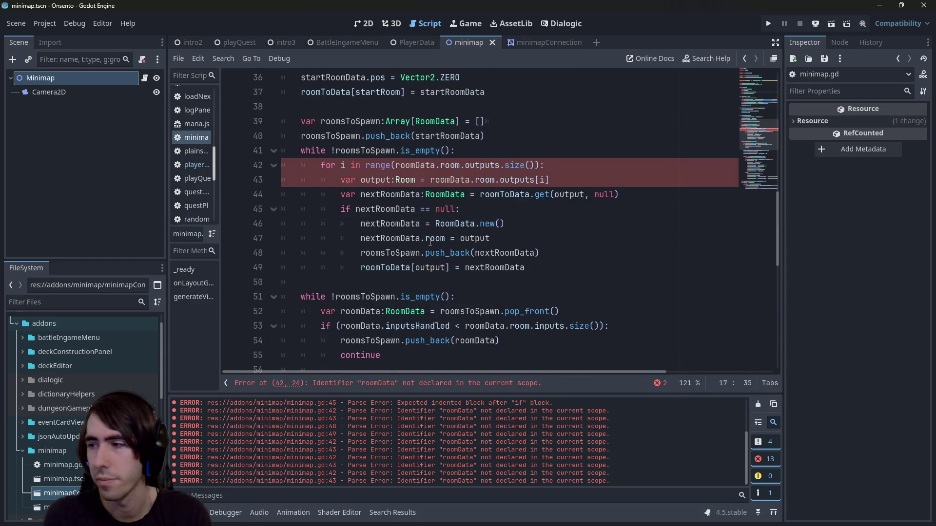
{"action": "scroll", "coordinate": [430, 240], "scroll_direction": "up", "scroll_amount": 1}
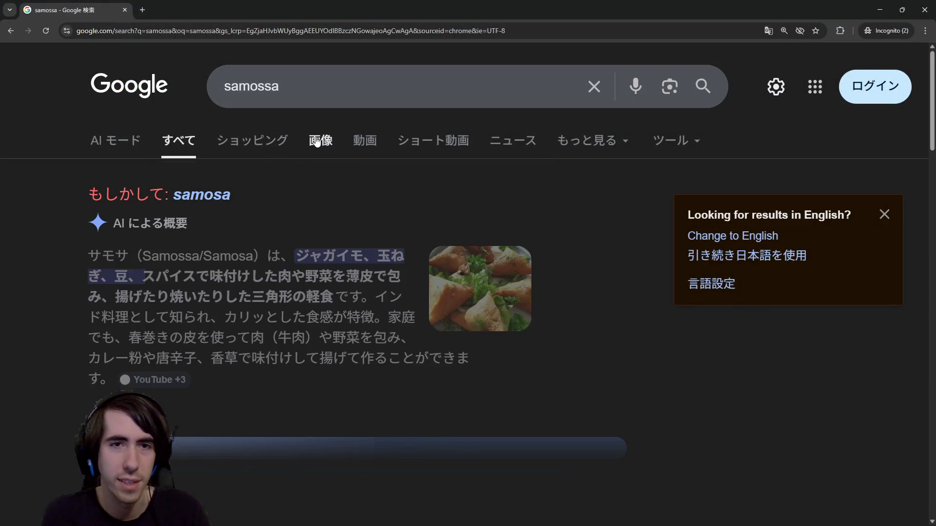
Switch to the corrected 'samosa' spelling and browse its image results.
{"action": "left_click", "coordinate": [209, 196]}
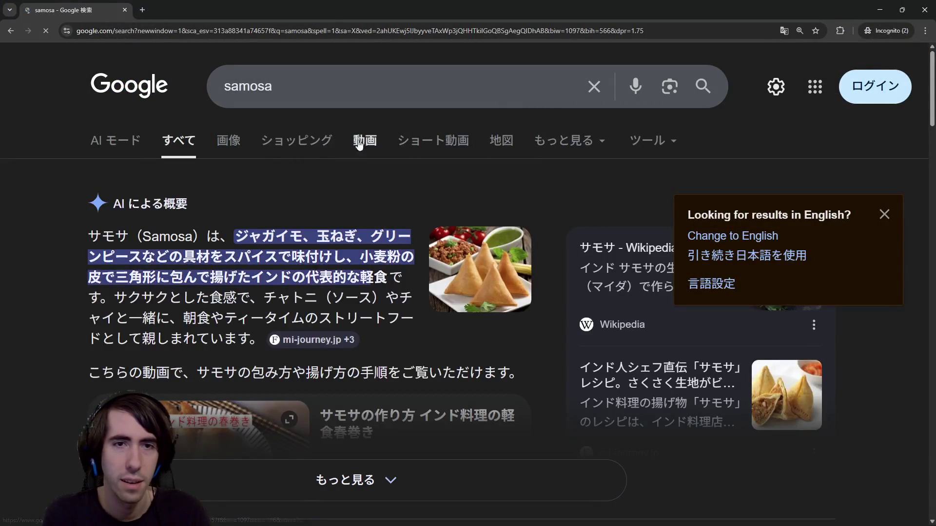
{"action": "left_click", "coordinate": [227, 141]}
{"action": "scroll", "coordinate": [634, 341], "scroll_direction": "down", "scroll_amount": 4}
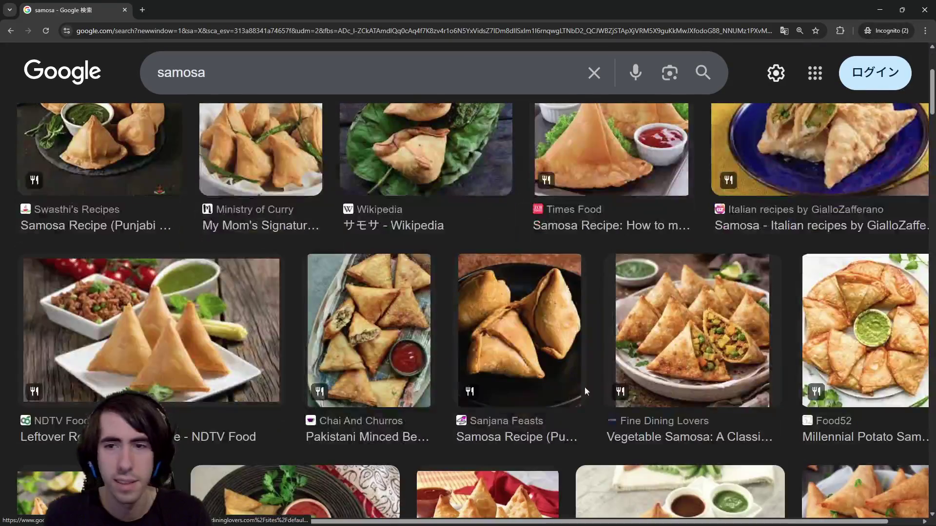
{"action": "scroll", "coordinate": [585, 317], "scroll_direction": "down", "scroll_amount": 4}
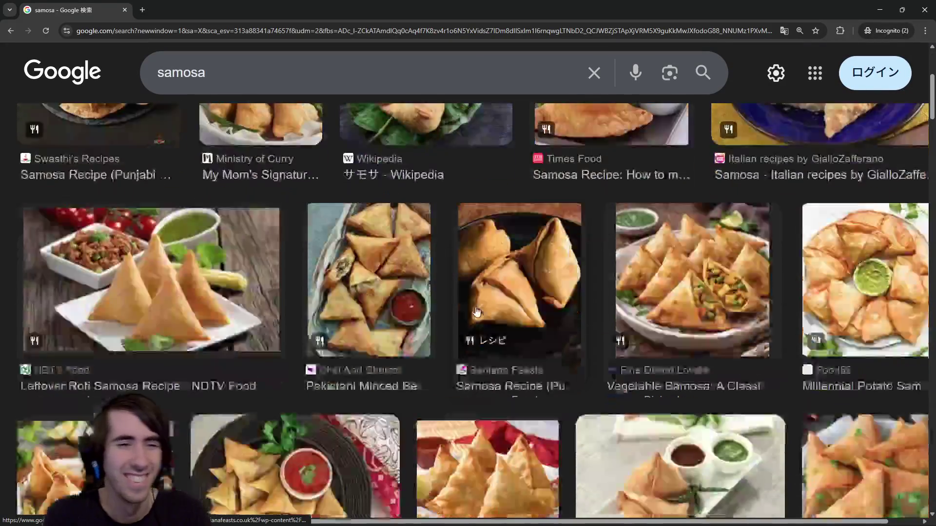
{"action": "scroll", "coordinate": [467, 297], "scroll_direction": "down", "scroll_amount": 10}
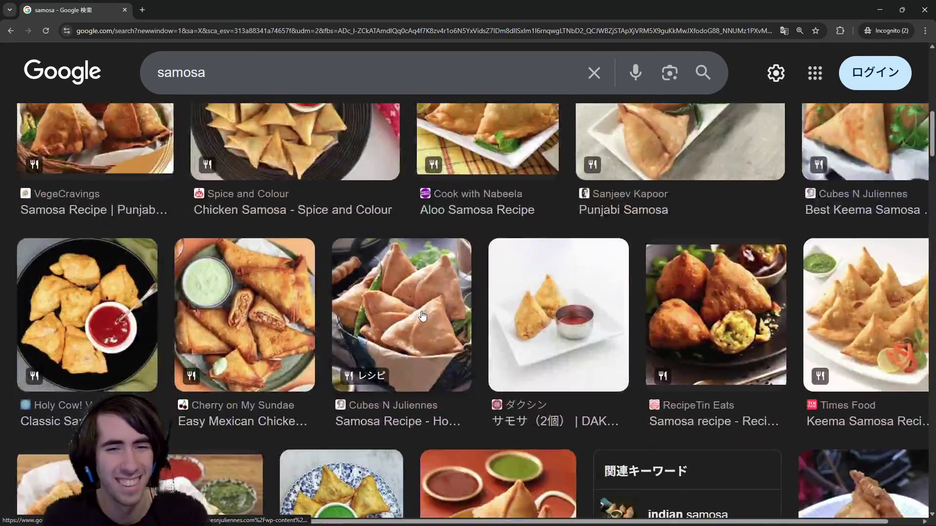
{"action": "scroll", "coordinate": [422, 316], "scroll_direction": "down", "scroll_amount": 5}
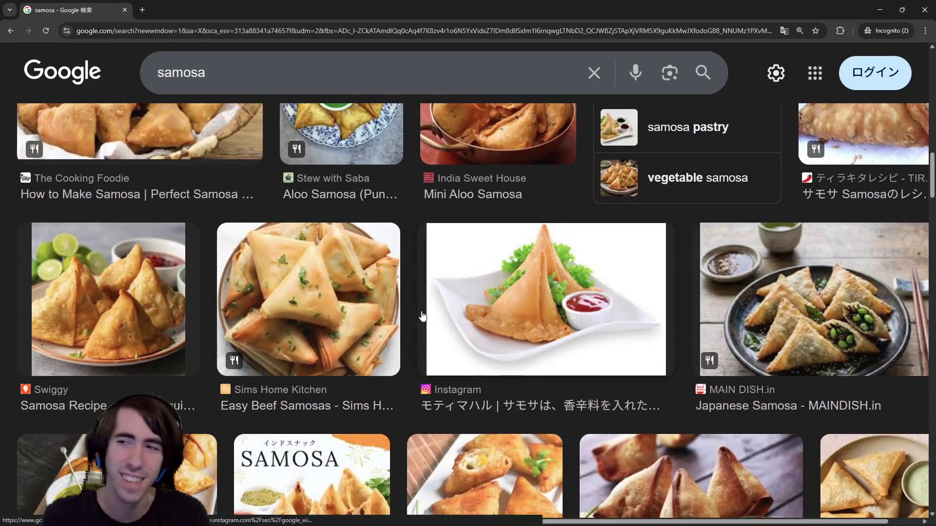
{"action": "scroll", "coordinate": [422, 316], "scroll_direction": "down", "scroll_amount": 12}
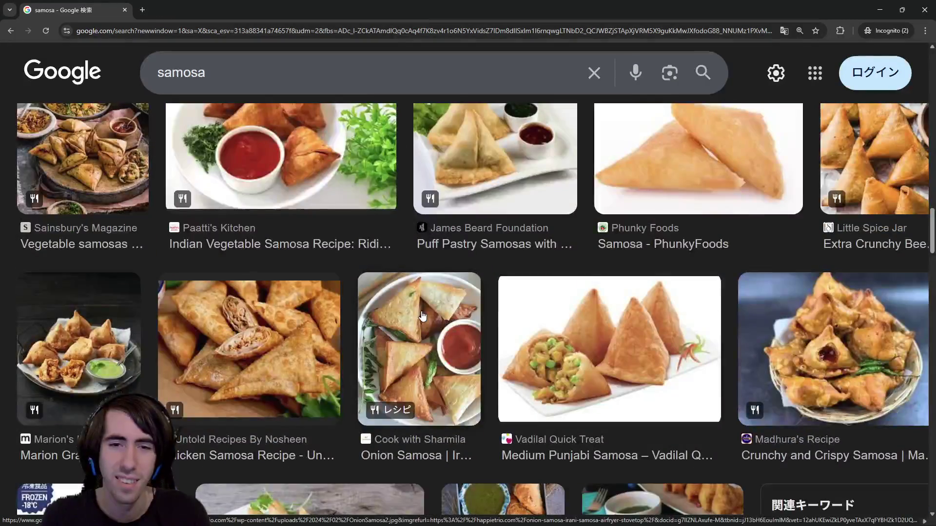
{"action": "scroll", "coordinate": [423, 316], "scroll_direction": "down", "scroll_amount": 9}
Scroll on to the 関連キーワード suggestions, then close the samosa image window.
{"action": "scroll", "coordinate": [421, 311], "scroll_direction": "up", "scroll_amount": 11}
{"action": "scroll", "coordinate": [424, 358], "scroll_direction": "down", "scroll_amount": 18}
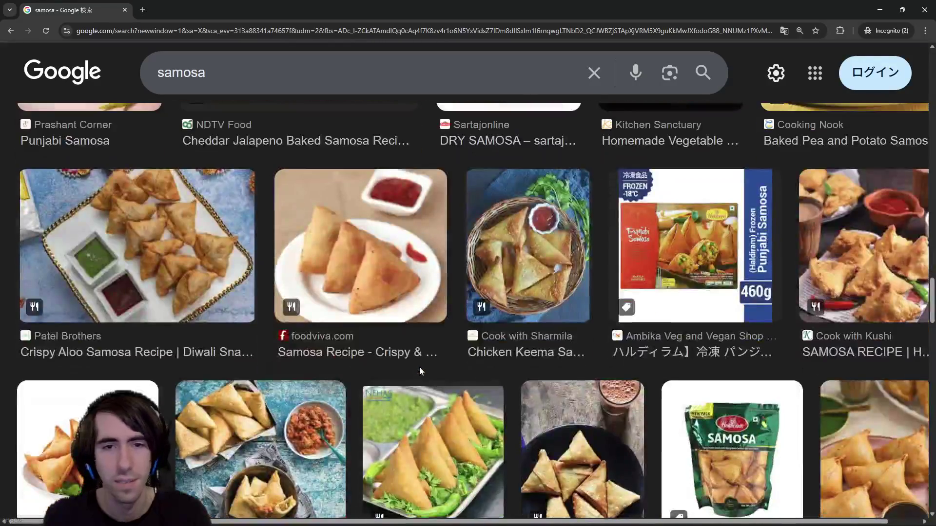
{"action": "scroll", "coordinate": [419, 367], "scroll_direction": "down", "scroll_amount": 7}
{"action": "scroll", "coordinate": [417, 352], "scroll_direction": "down", "scroll_amount": 1}
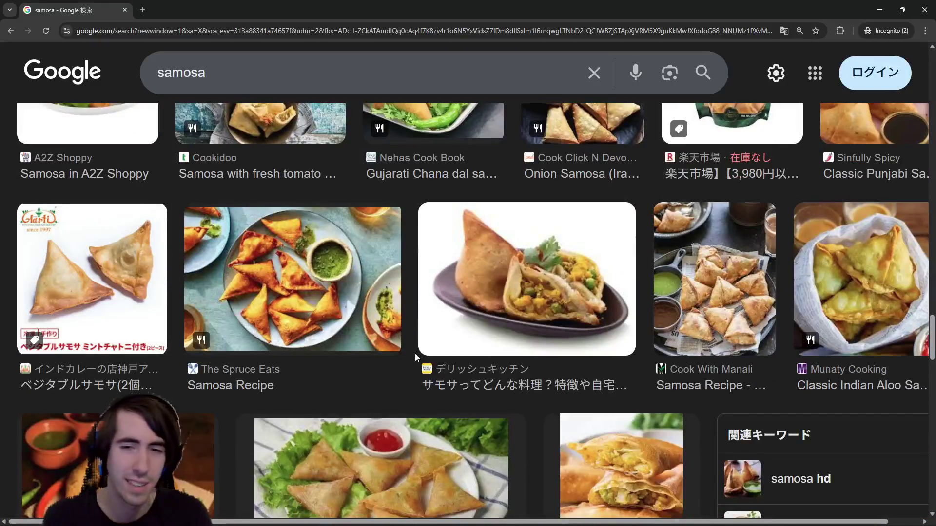
{"action": "scroll", "coordinate": [431, 363], "scroll_direction": "down", "scroll_amount": 20}
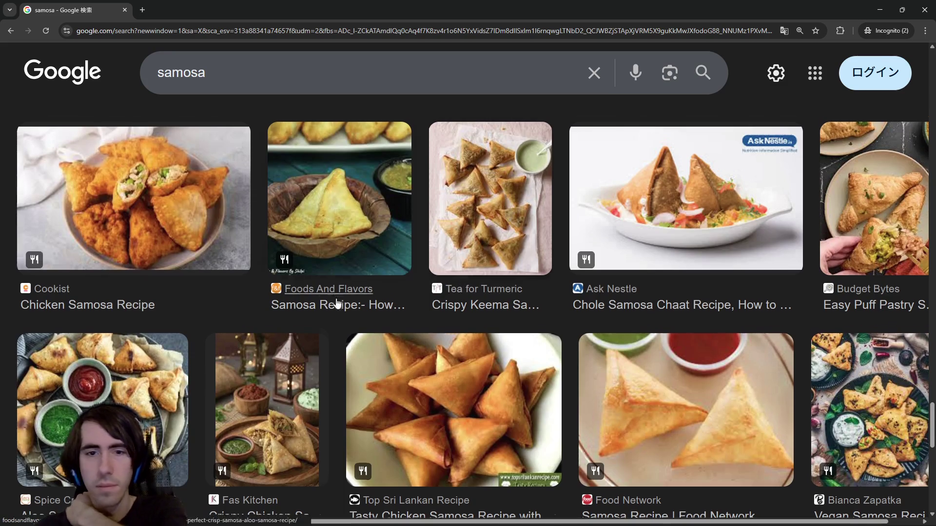
{"action": "scroll", "coordinate": [336, 300], "scroll_direction": "down", "scroll_amount": 4}
{"action": "scroll", "coordinate": [337, 299], "scroll_direction": "down", "scroll_amount": 1}
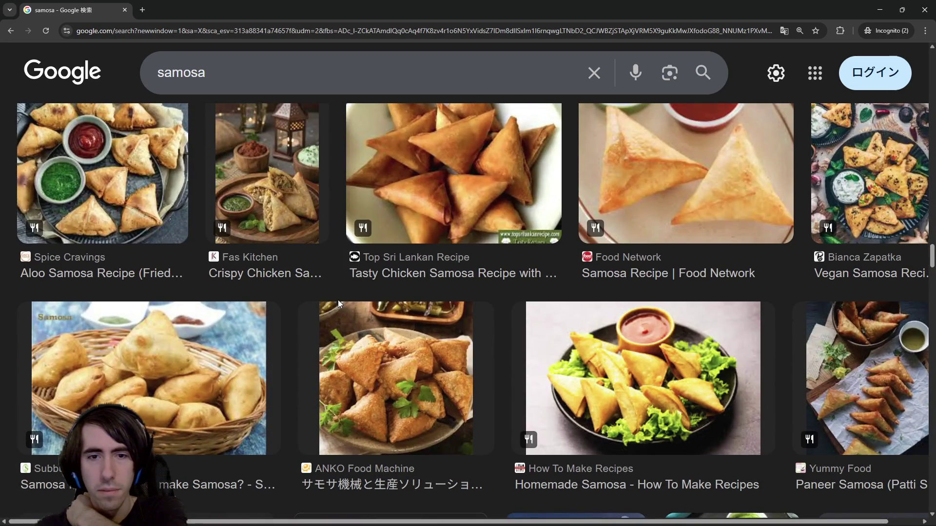
{"action": "scroll", "coordinate": [339, 302], "scroll_direction": "down", "scroll_amount": 7}
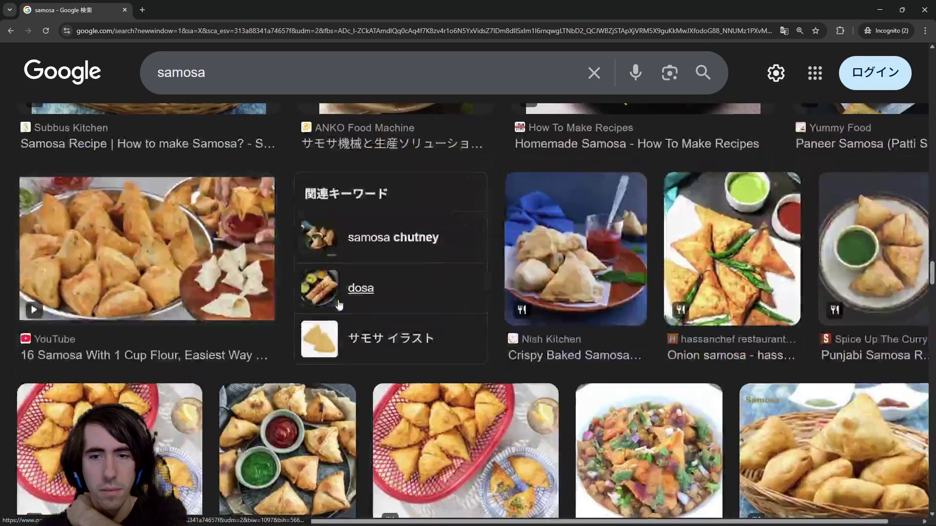
{"action": "scroll", "coordinate": [340, 304], "scroll_direction": "down", "scroll_amount": 1}
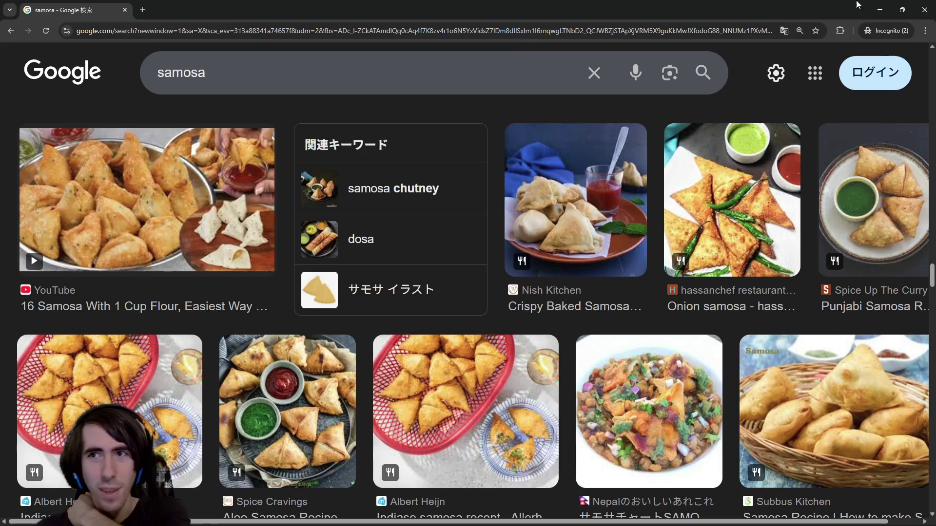
{"action": "left_click", "coordinate": [918, 4]}
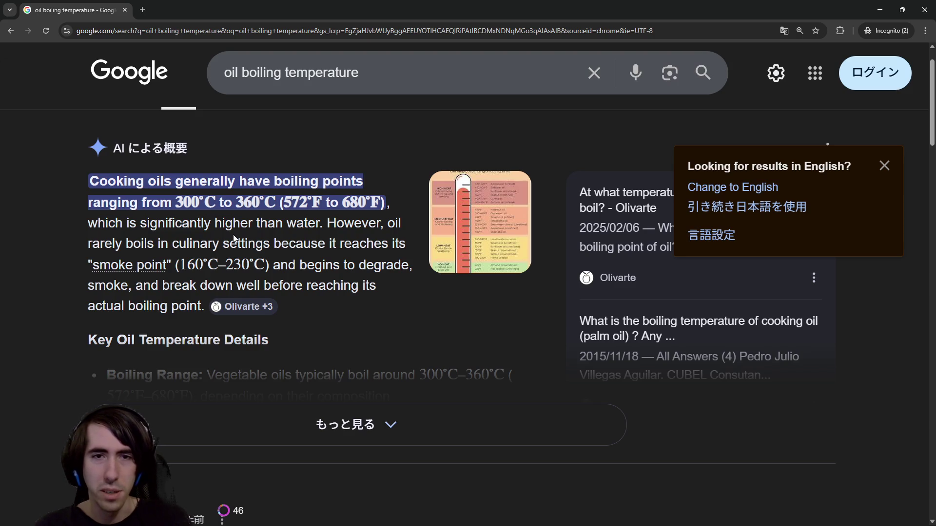
Search Google for the 'smoke point' phrase from the AI overview in a new tab.
{"action": "mouse_move", "coordinate": [180, 243]}
{"action": "left_mouse_down"}
{"action": "mouse_move", "coordinate": [358, 247]}
{"action": "mouse_move", "coordinate": [139, 264]}
{"action": "mouse_move", "coordinate": [203, 269]}
{"action": "left_mouse_up"}
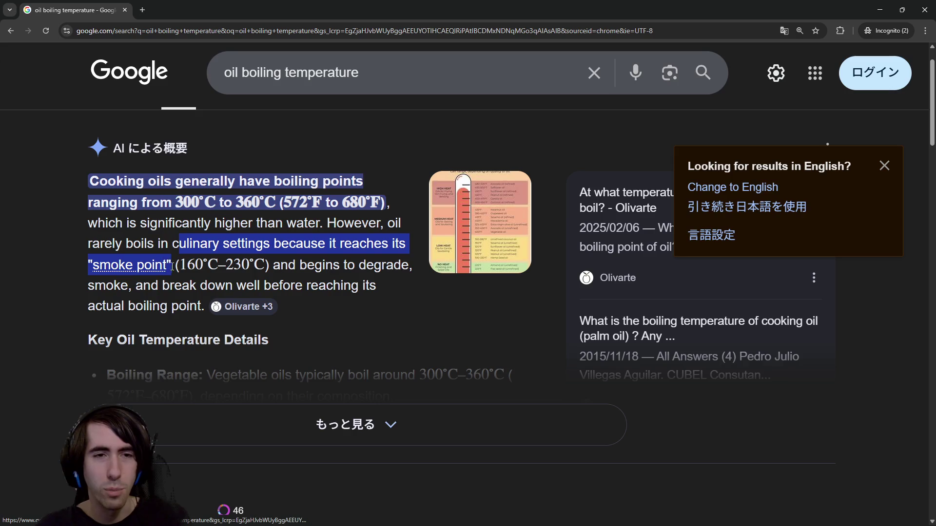
{"action": "right_click", "coordinate": [172, 269]}
{"action": "left_click", "coordinate": [205, 300]}
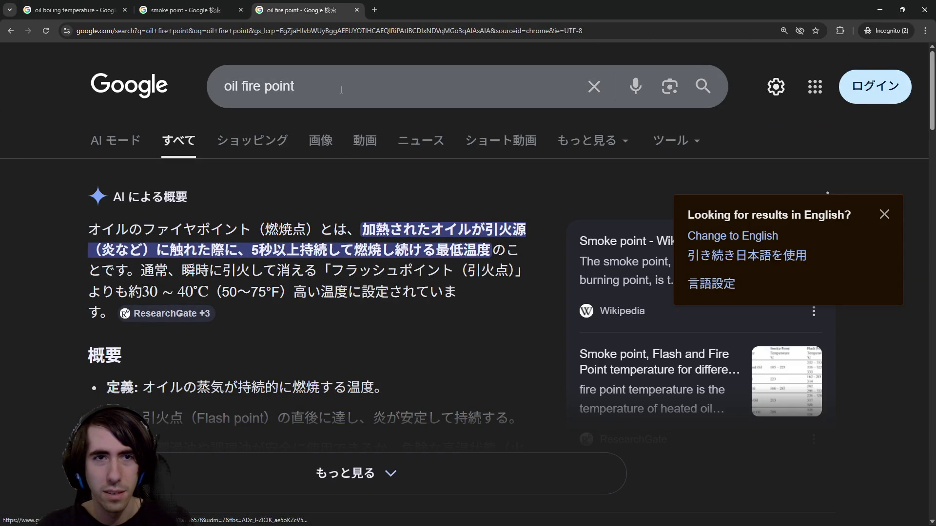
Change the query to 'cooking oil temperature to get fire' and search it.
{"action": "left_click", "coordinate": [341, 90]}
{"action": "key", "text": "BackSpace"}
{"action": "key", "text": "BackSpace"}
{"action": "key", "text": "BackSpace"}
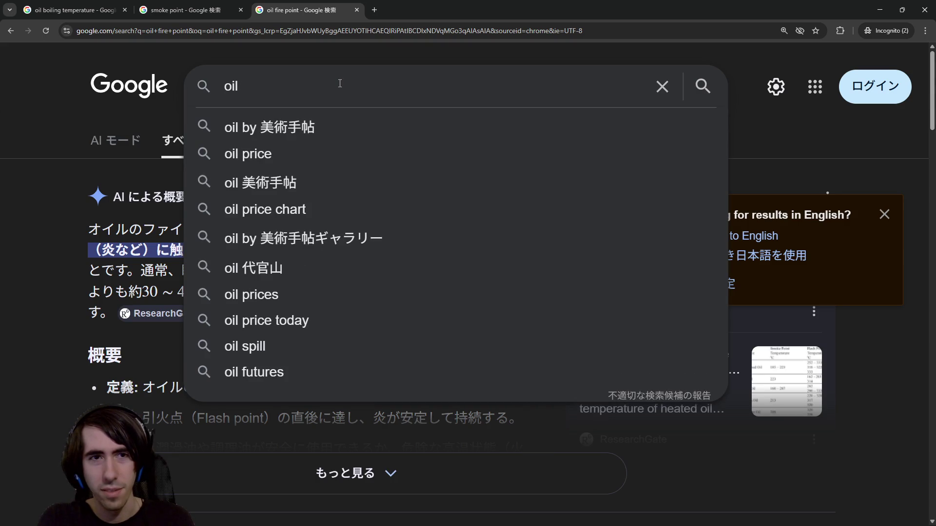
{"action": "type", "text": "cooking"}
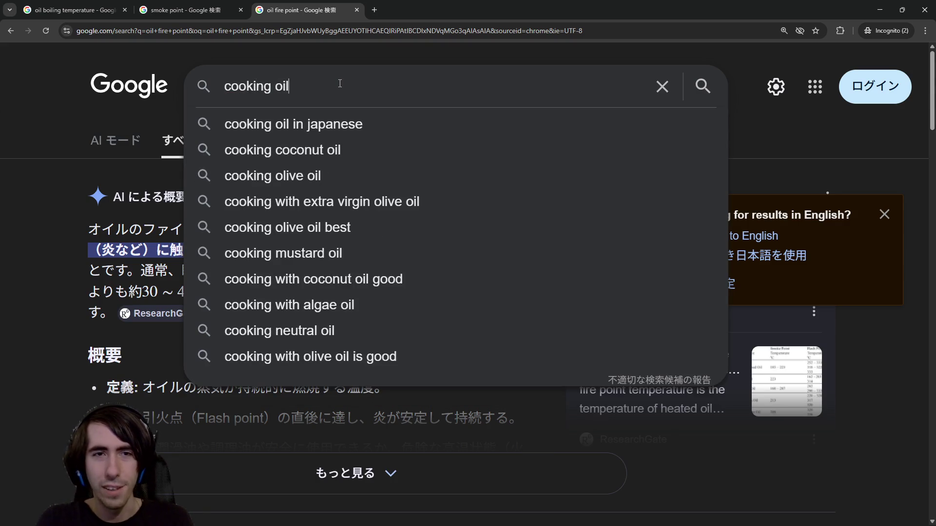
{"action": "key", "text": "End"}
{"action": "type", "text": "tem"}
{"action": "key", "text": "BackSpace"}
{"action": "type", "text": "mperature t"}
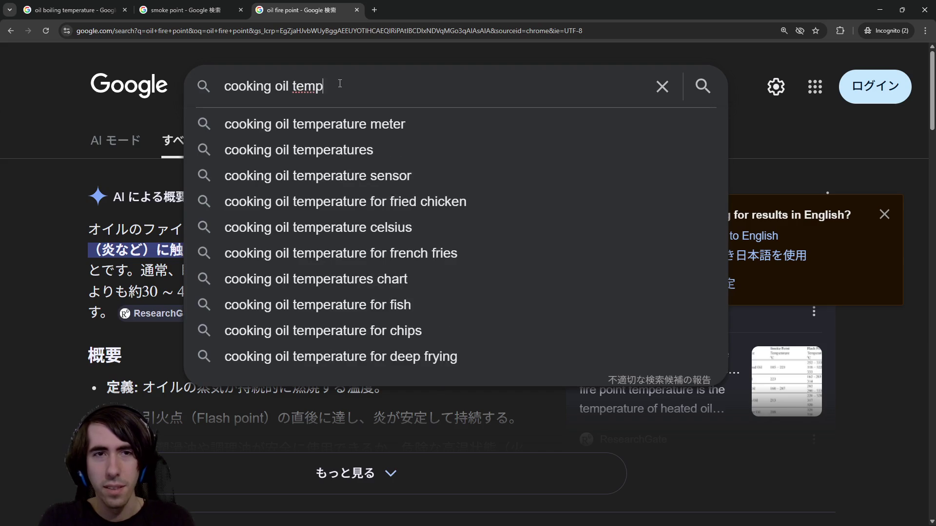
{"action": "type", "text": "o get fire"}
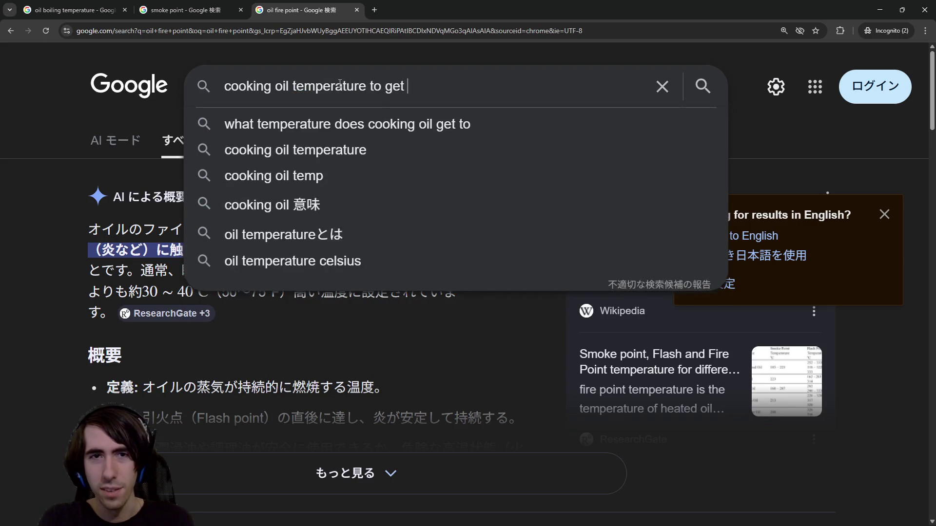
{"action": "key", "text": "Return"}
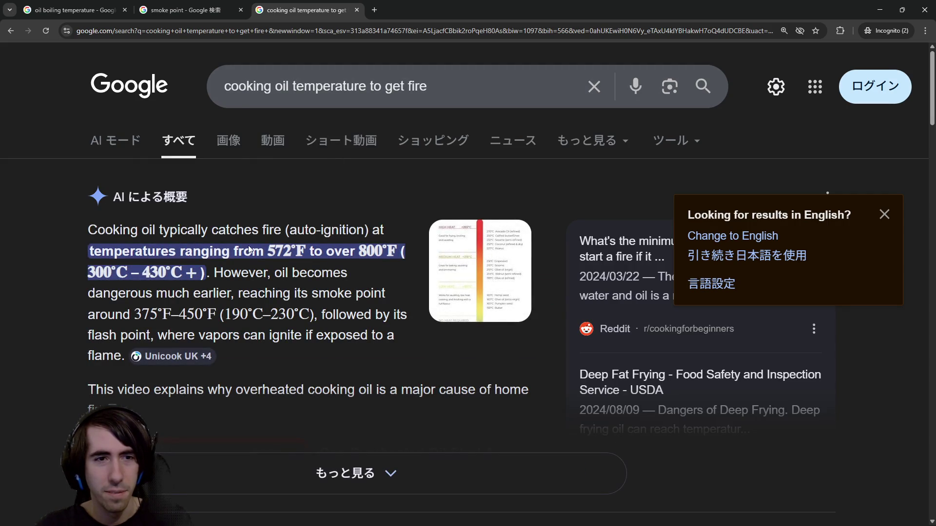
Cycle through the result tabs, move 'oil boiling temperature' one place right, and show its images.
{"action": "left_click", "coordinate": [229, 10]}
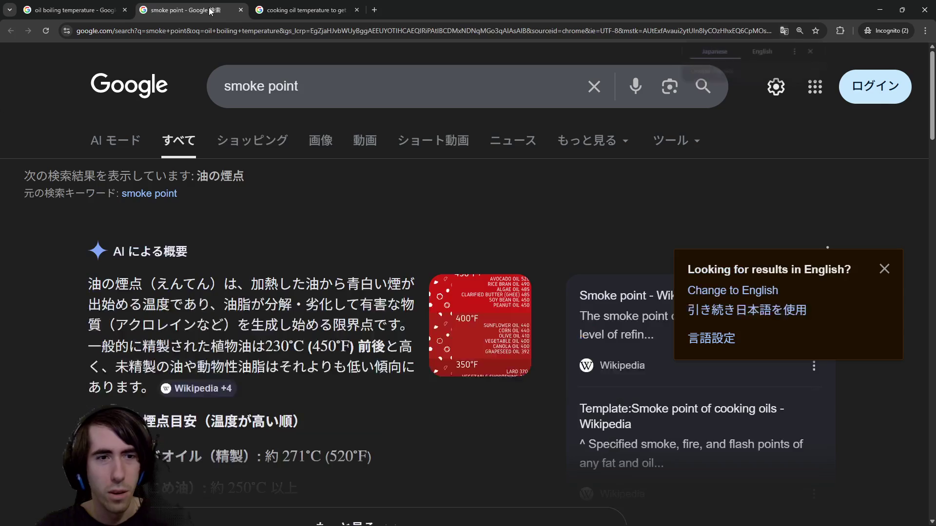
{"action": "left_click", "coordinate": [130, 12]}
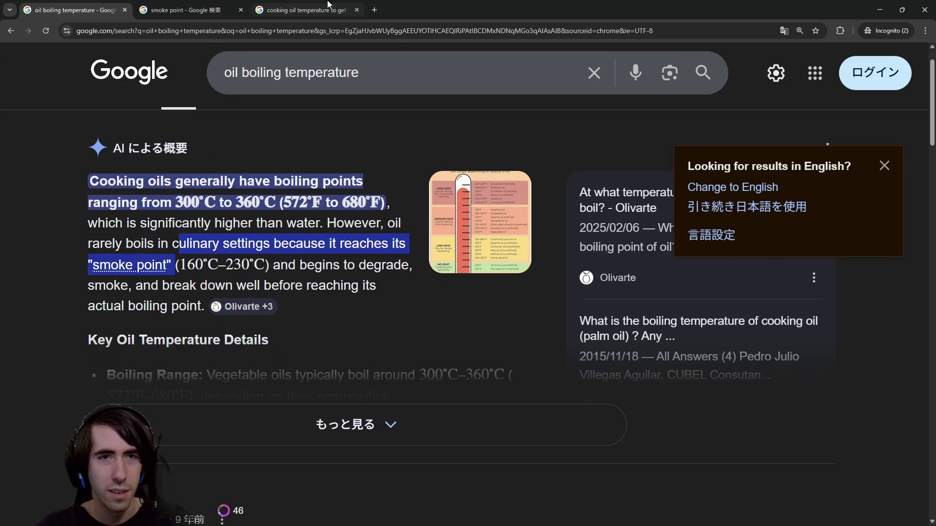
{"action": "left_click", "coordinate": [324, 10]}
{"action": "key", "text": "ctrl+1"}
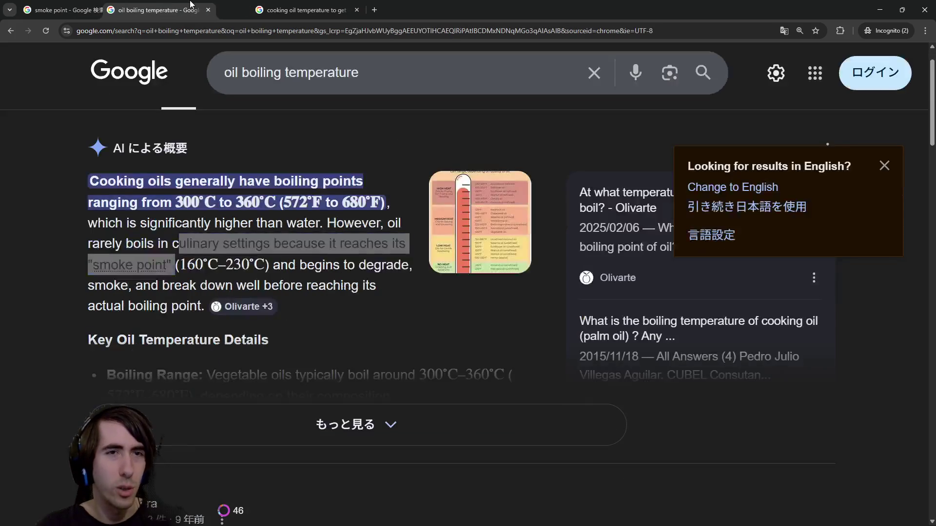
{"action": "key", "text": "ctrl+shift+Page_Down"}
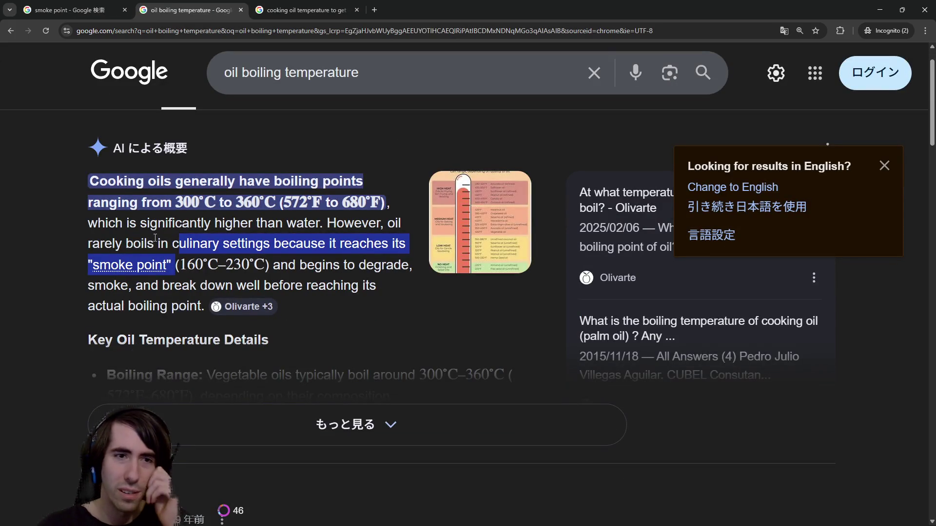
{"action": "left_click", "coordinate": [327, 5]}
{"action": "key", "text": "ctrl+Page_Up"}
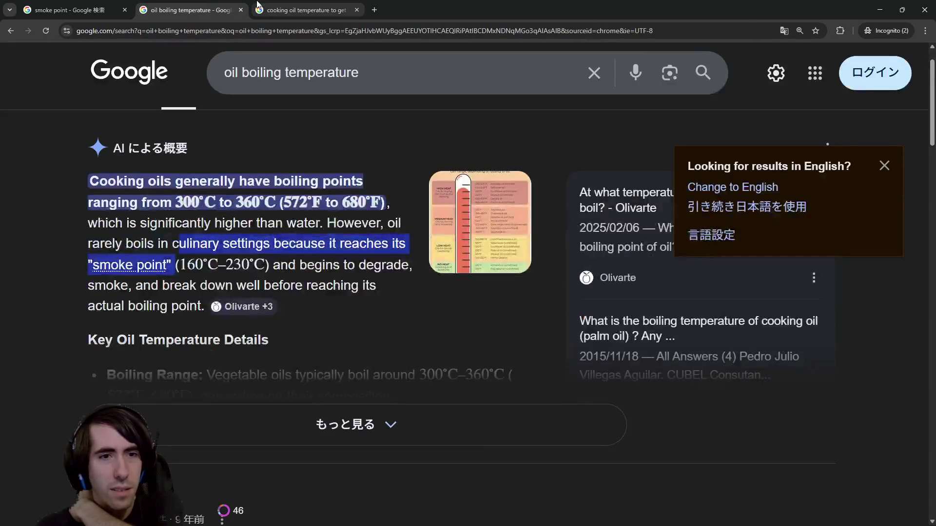
{"action": "left_click", "coordinate": [288, 5]}
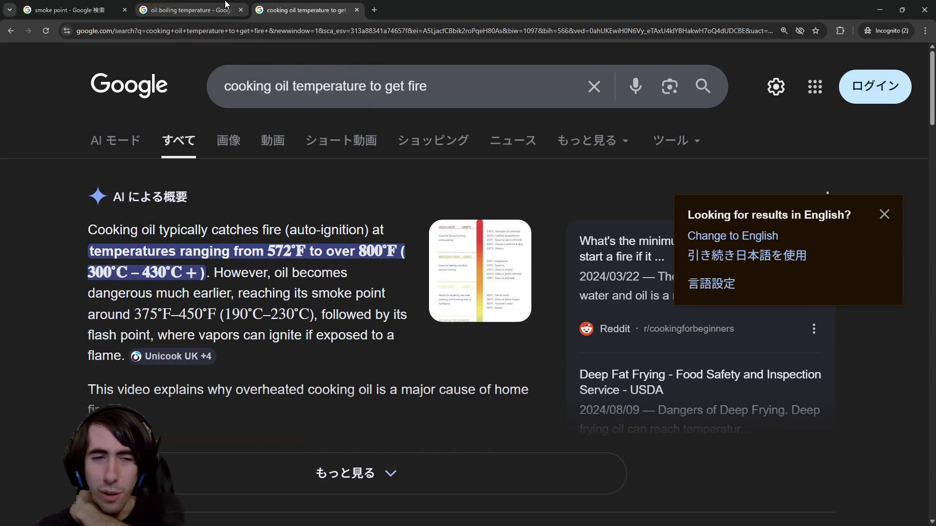
{"action": "left_click", "coordinate": [204, 5]}
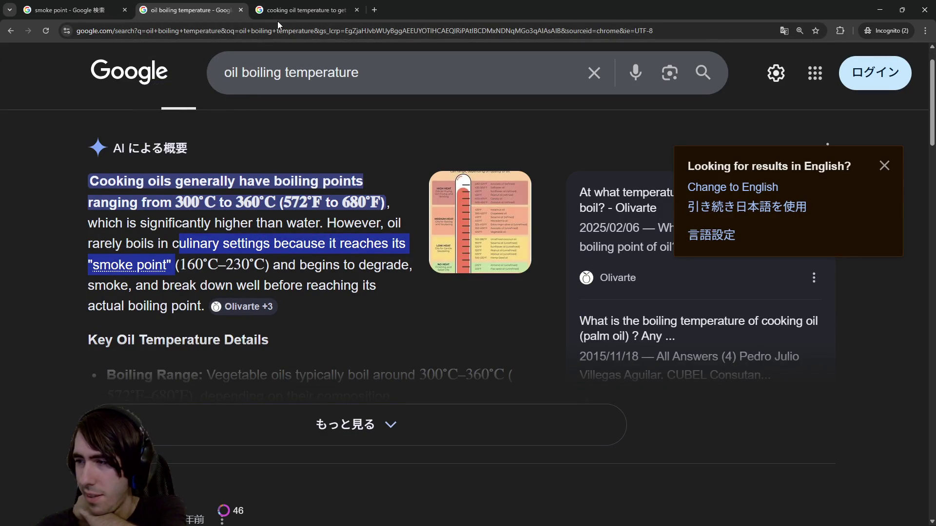
{"action": "scroll", "coordinate": [229, 137], "scroll_direction": "up", "scroll_amount": 1}
{"action": "left_click", "coordinate": [230, 140]}
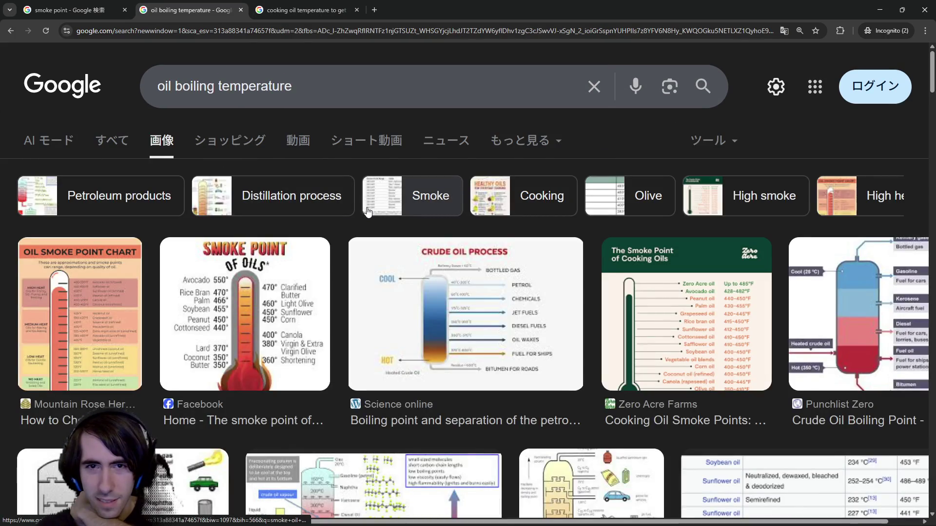
Open the Mountain Rose Herbs oil smoke point chart image in its own new tab.
{"action": "scroll", "coordinate": [307, 250], "scroll_direction": "down", "scroll_amount": 1}
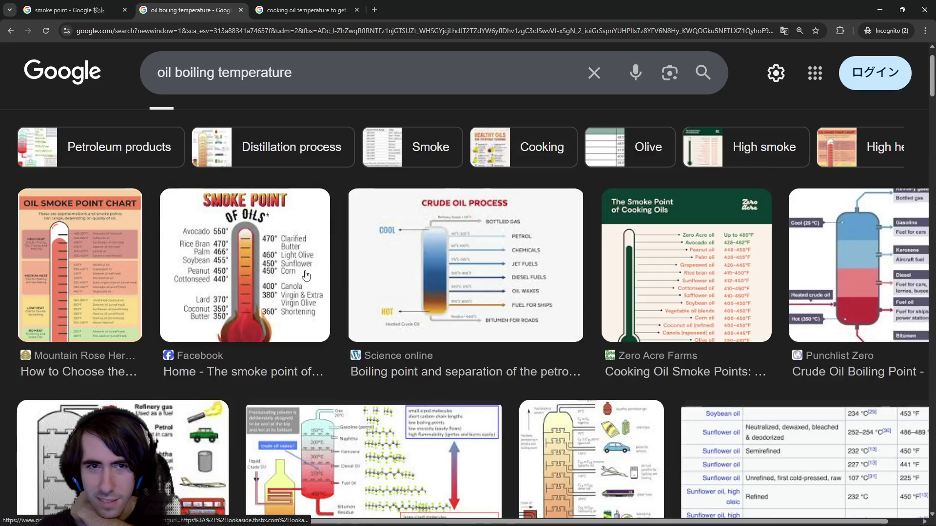
{"action": "left_click", "coordinate": [306, 276]}
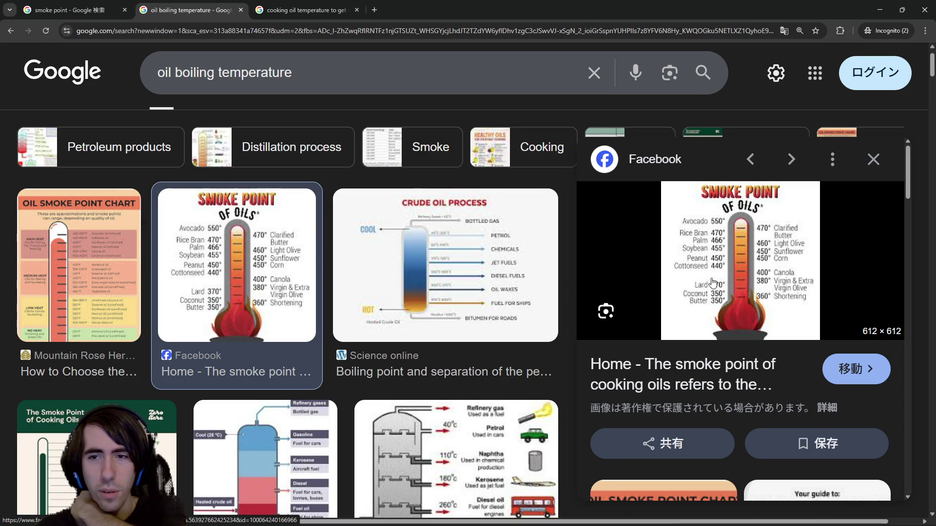
{"action": "left_click", "coordinate": [144, 264]}
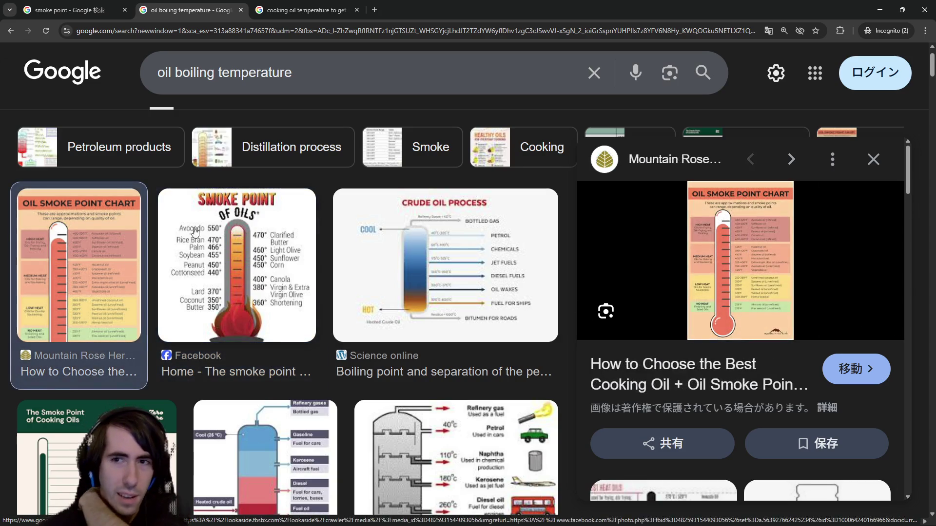
{"action": "right_click", "coordinate": [747, 258]}
{"action": "left_click", "coordinate": [780, 392]}
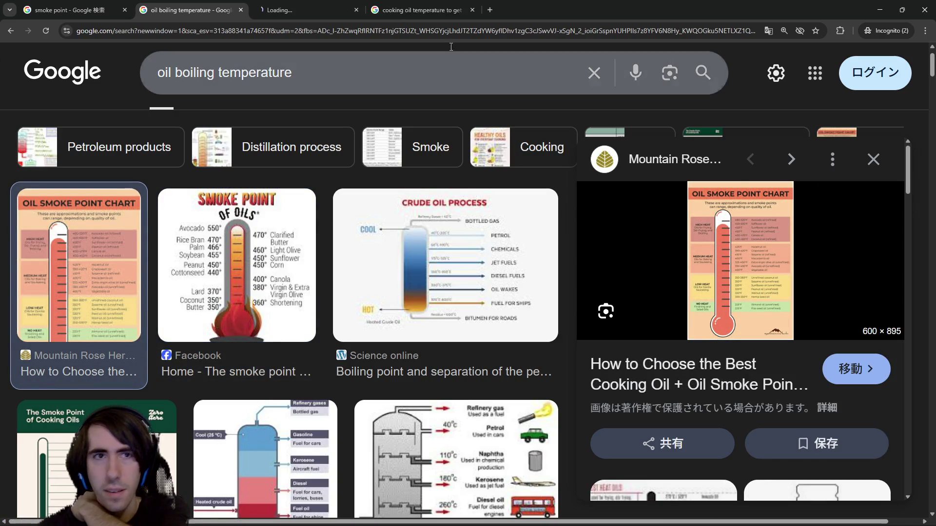
{"action": "left_click", "coordinate": [302, 9]}
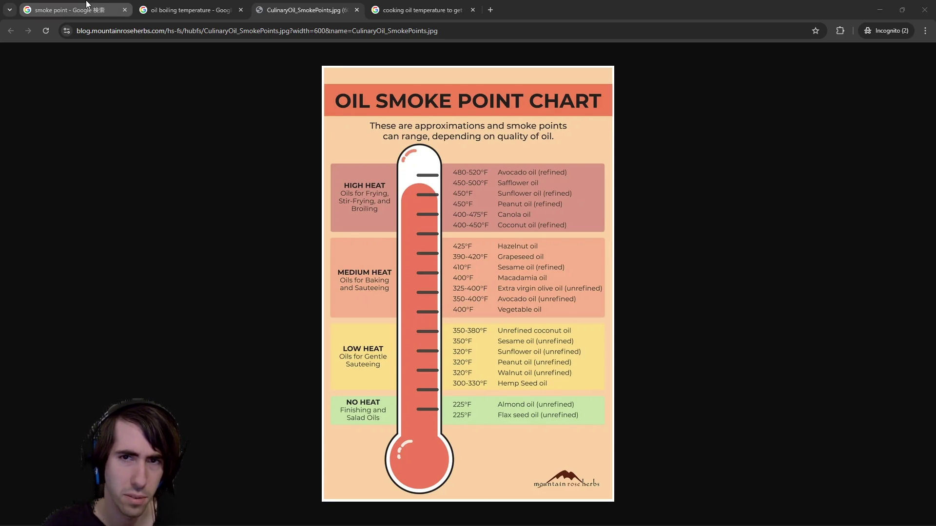
Switch from Chrome back to the minimap.gd script in Godot.
{"action": "key", "text": "alt+Tab"}
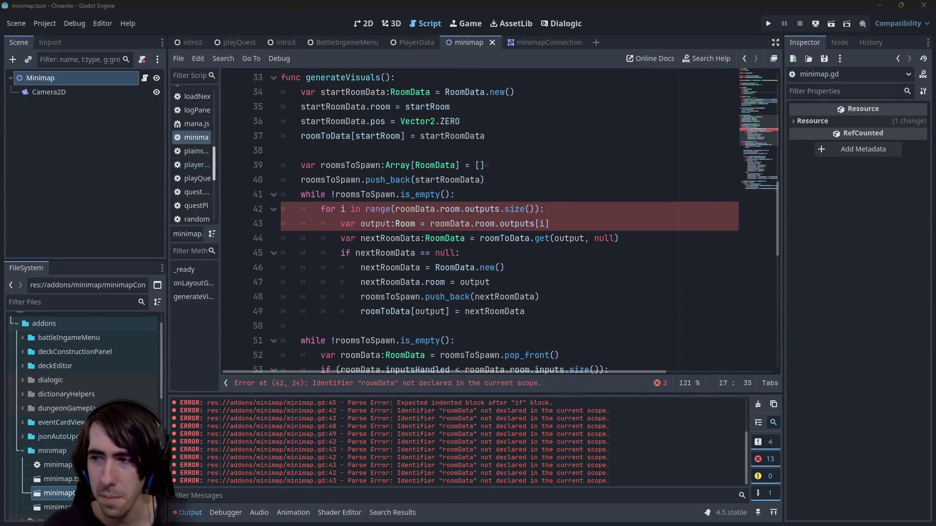
{"action": "left_click", "coordinate": [607, 222]}
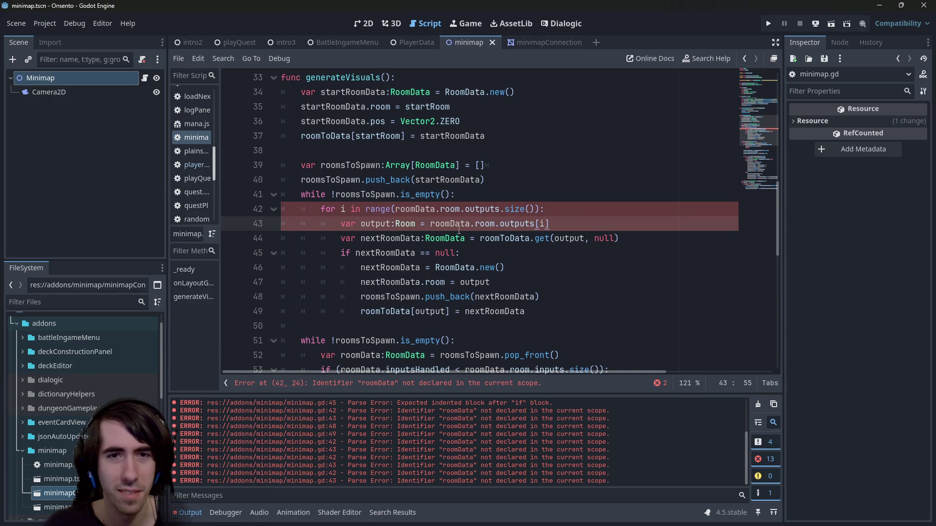
{"action": "left_click", "coordinate": [441, 383]}
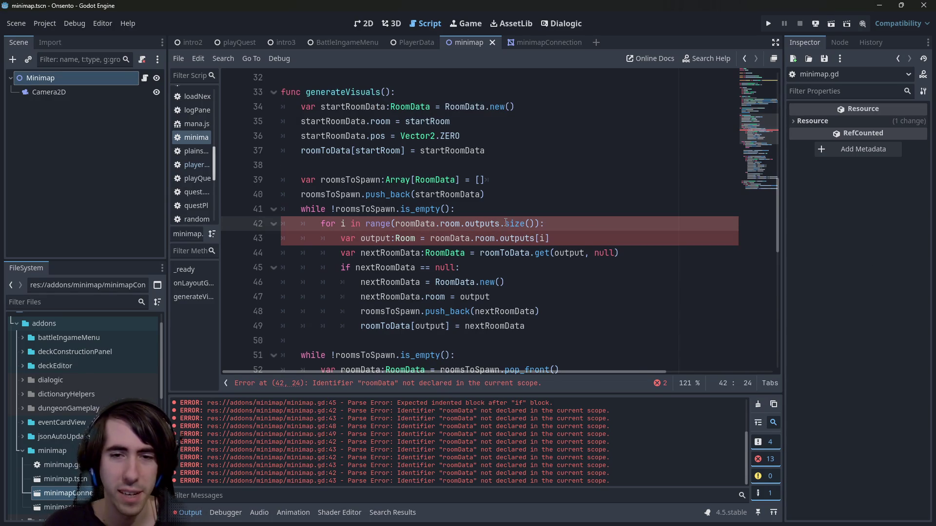
{"action": "double_click", "coordinate": [433, 224]}
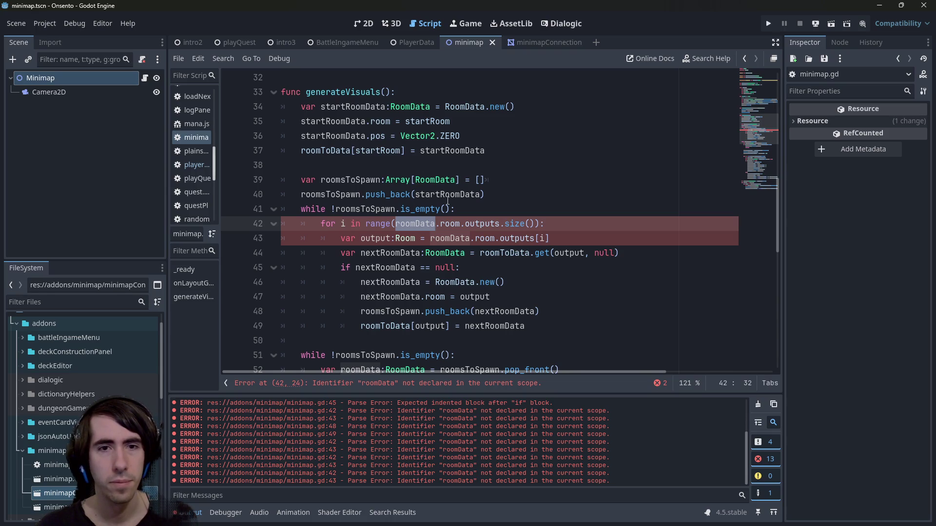
{"action": "left_click", "coordinate": [487, 194]}
{"action": "scroll", "coordinate": [466, 244], "scroll_direction": "down", "scroll_amount": 3}
{"action": "scroll", "coordinate": [586, 262], "scroll_direction": "down", "scroll_amount": 3}
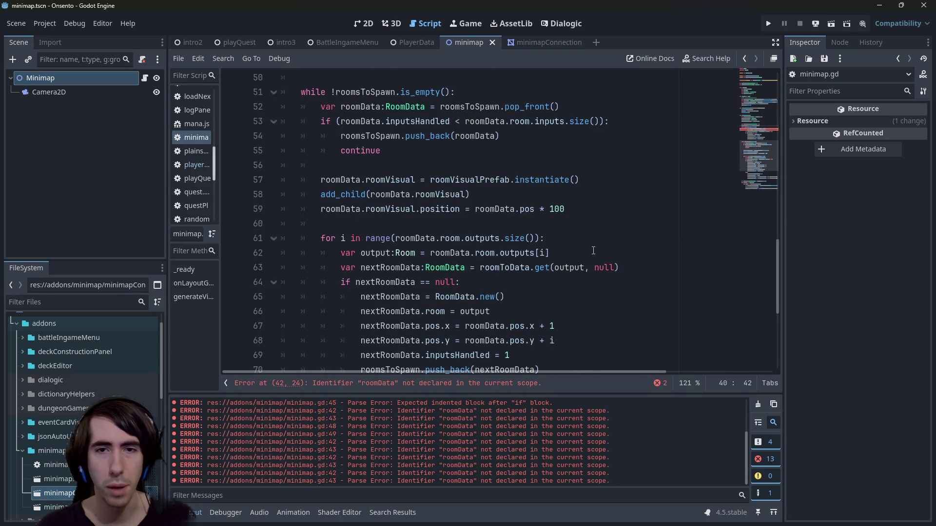
{"action": "scroll", "coordinate": [593, 250], "scroll_direction": "up", "scroll_amount": 2}
{"action": "mouse_move", "coordinate": [585, 196]}
{"action": "left_mouse_down"}
{"action": "mouse_move", "coordinate": [287, 180]}
{"action": "mouse_move", "coordinate": [322, 194]}
{"action": "left_mouse_up"}
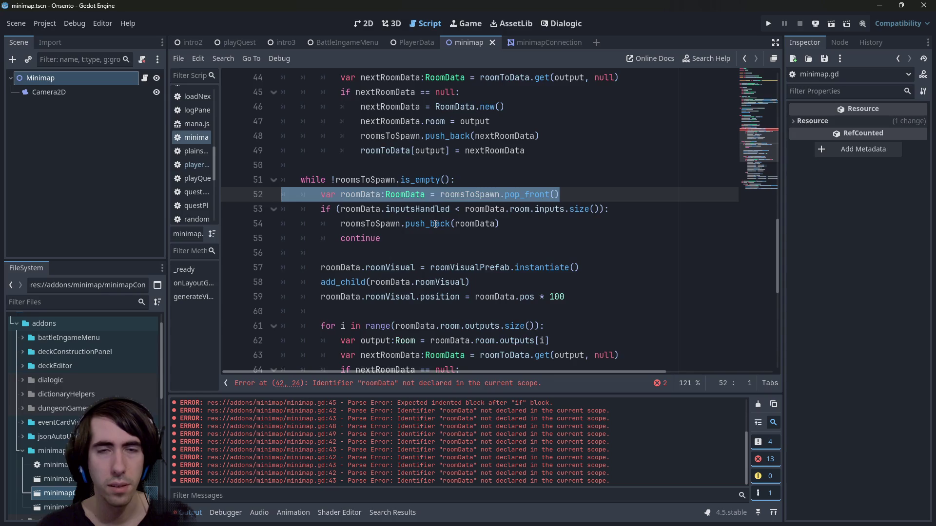
{"action": "scroll", "coordinate": [492, 254], "scroll_direction": "up", "scroll_amount": 5}
{"action": "left_click", "coordinate": [493, 253]}
{"action": "key", "text": "Return"}
Add 'var roomData:RoomData = roomsToSpawn.pop_front()' atop the first while loop and review its uses.
{"action": "type", "text": "var roomData:RoomData = roomsToSpawn.pop_front()"}
{"action": "double_click", "coordinate": [382, 267]}
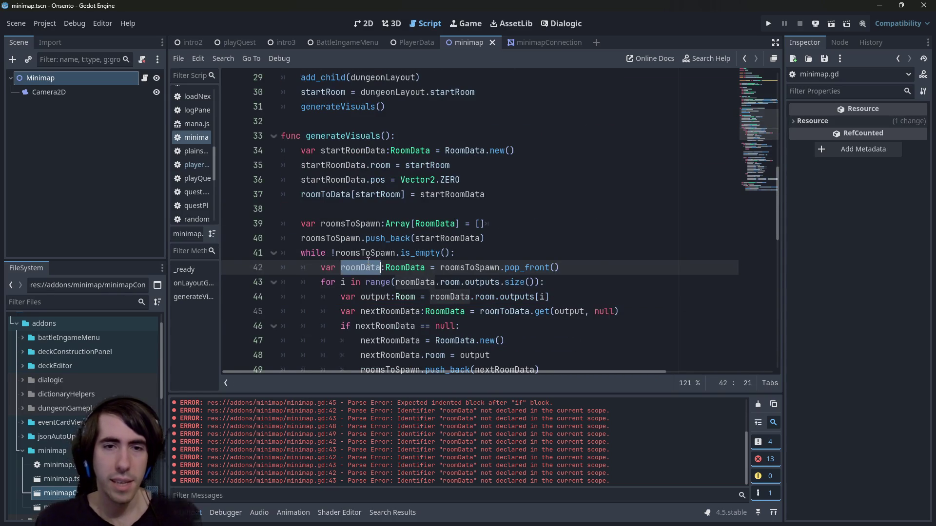
{"action": "scroll", "coordinate": [390, 273], "scroll_direction": "down", "scroll_amount": 2}
{"action": "double_click", "coordinate": [393, 282]}
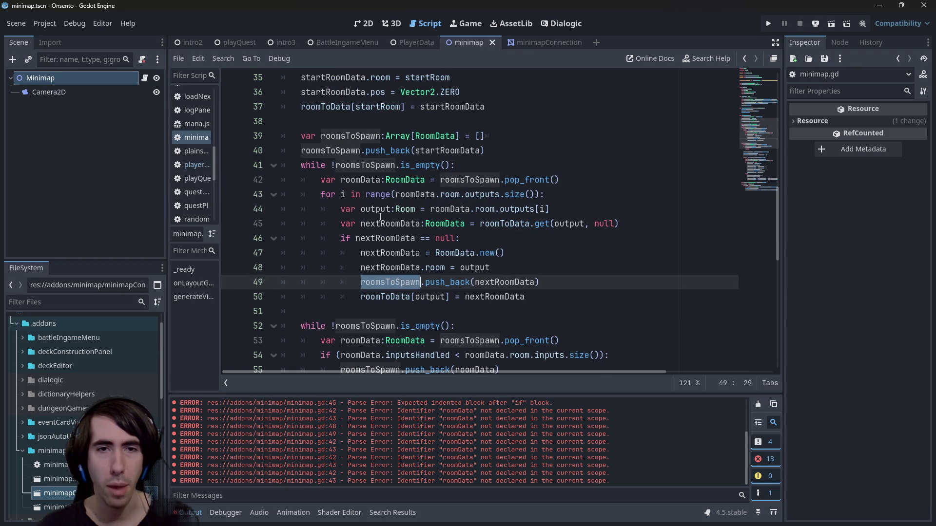
{"action": "mouse_move", "coordinate": [477, 147]}
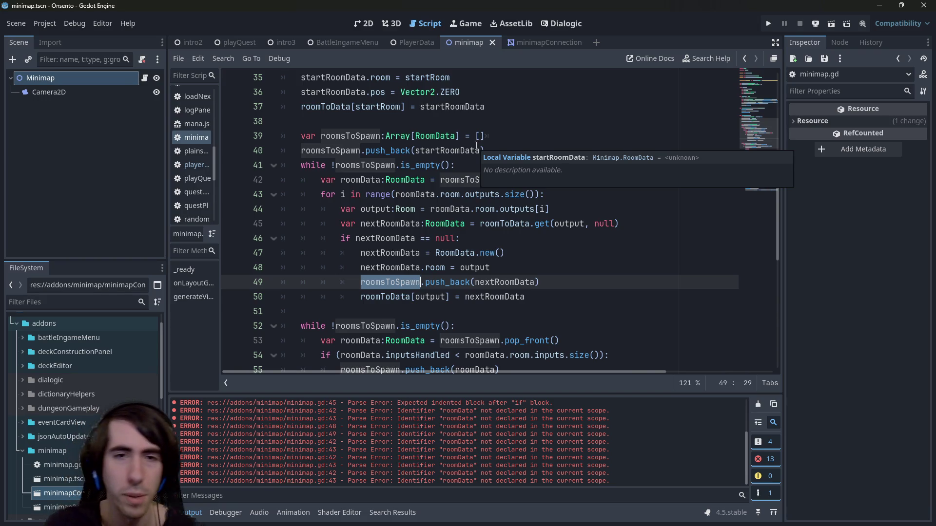
{"action": "scroll", "coordinate": [380, 169], "scroll_direction": "up", "scroll_amount": 3}
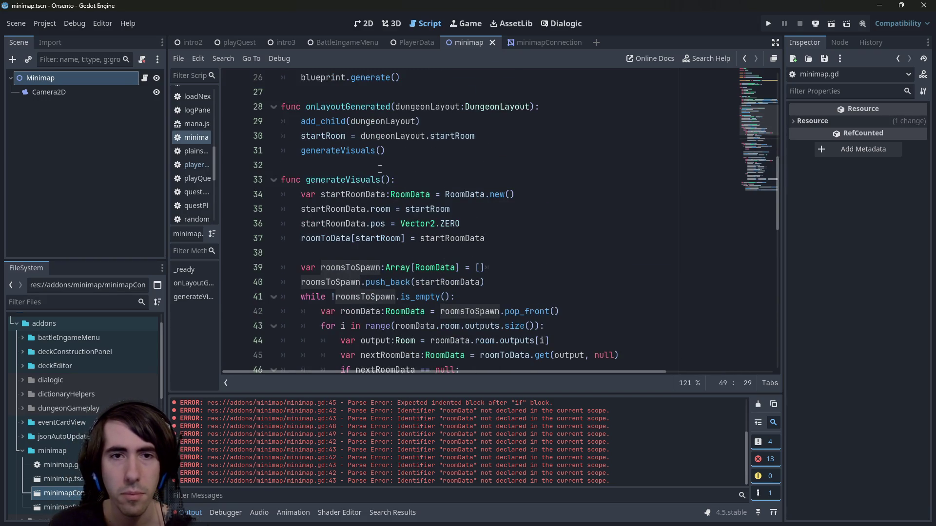
{"action": "scroll", "coordinate": [379, 169], "scroll_direction": "down", "scroll_amount": 3}
{"action": "scroll", "coordinate": [380, 169], "scroll_direction": "up", "scroll_amount": 1}
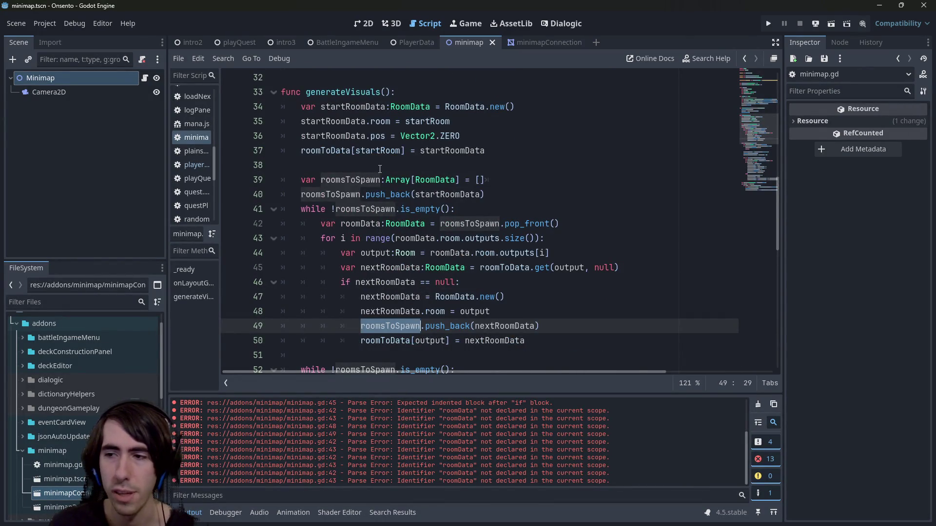
{"action": "scroll", "coordinate": [350, 170], "scroll_direction": "up", "scroll_amount": 7}
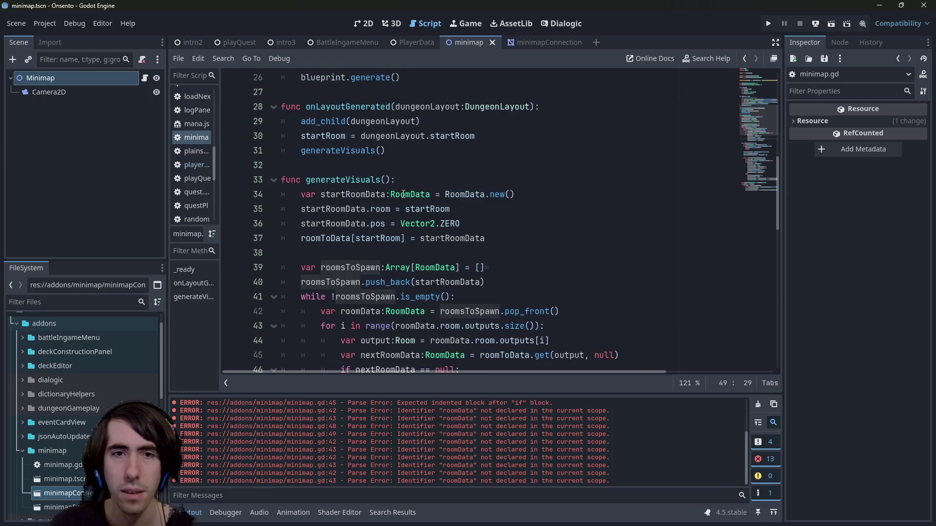
{"action": "scroll", "coordinate": [400, 188], "scroll_direction": "up", "scroll_amount": 2}
{"action": "scroll", "coordinate": [395, 175], "scroll_direction": "down", "scroll_amount": 6}
{"action": "scroll", "coordinate": [388, 163], "scroll_direction": "up", "scroll_amount": 3}
{"action": "scroll", "coordinate": [388, 163], "scroll_direction": "up", "scroll_amount": 1}
{"action": "scroll", "coordinate": [384, 172], "scroll_direction": "down", "scroll_amount": 3}
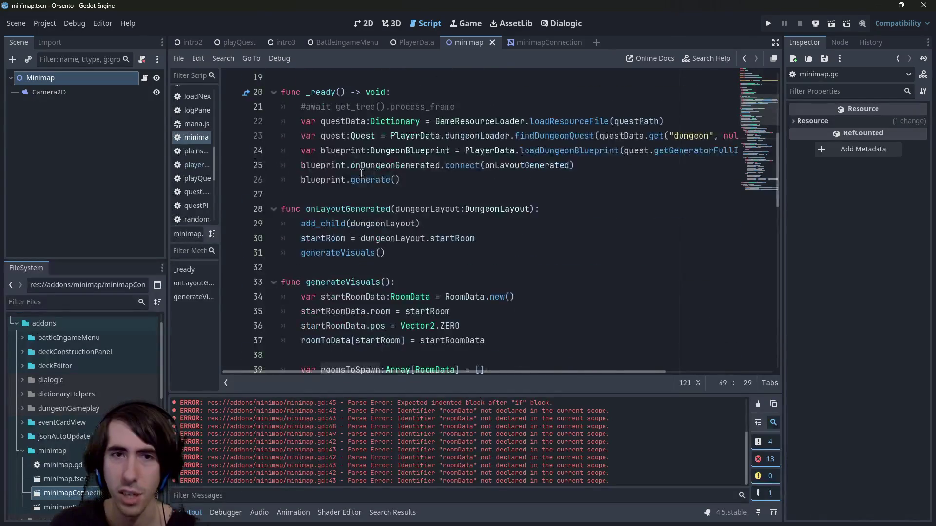
{"action": "scroll", "coordinate": [379, 183], "scroll_direction": "up", "scroll_amount": 5}
{"action": "scroll", "coordinate": [372, 198], "scroll_direction": "down", "scroll_amount": 9}
{"action": "scroll", "coordinate": [419, 214], "scroll_direction": "down", "scroll_amount": 5}
{"action": "scroll", "coordinate": [483, 239], "scroll_direction": "up", "scroll_amount": 3}
{"action": "scroll", "coordinate": [482, 241], "scroll_direction": "down", "scroll_amount": 2}
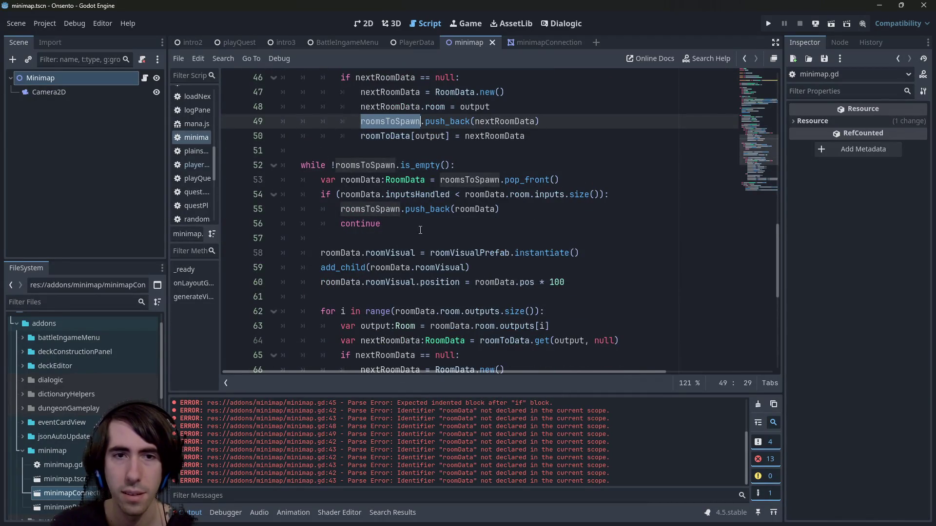
{"action": "scroll", "coordinate": [508, 281], "scroll_direction": "down", "scroll_amount": 1}
{"action": "scroll", "coordinate": [509, 288], "scroll_direction": "up", "scroll_amount": 1}
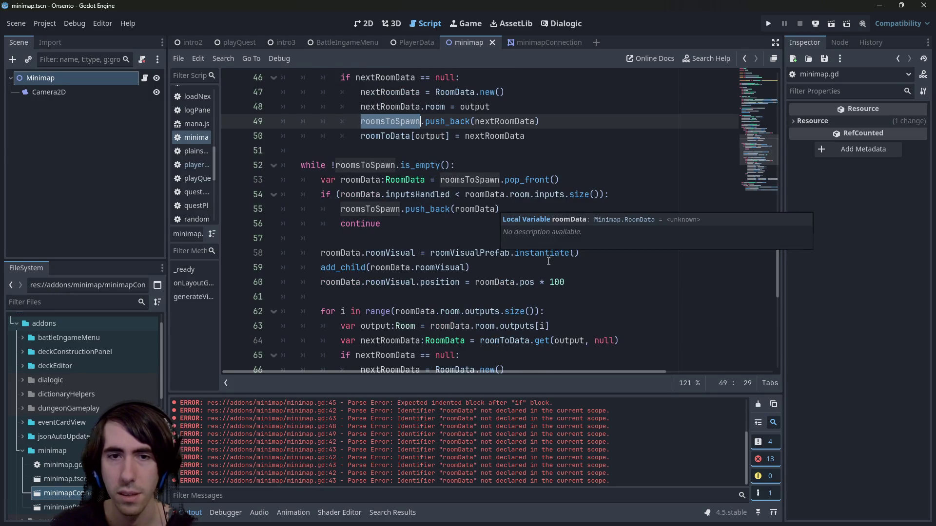
{"action": "scroll", "coordinate": [505, 253], "scroll_direction": "up", "scroll_amount": 3}
{"action": "double_click", "coordinate": [361, 150]}
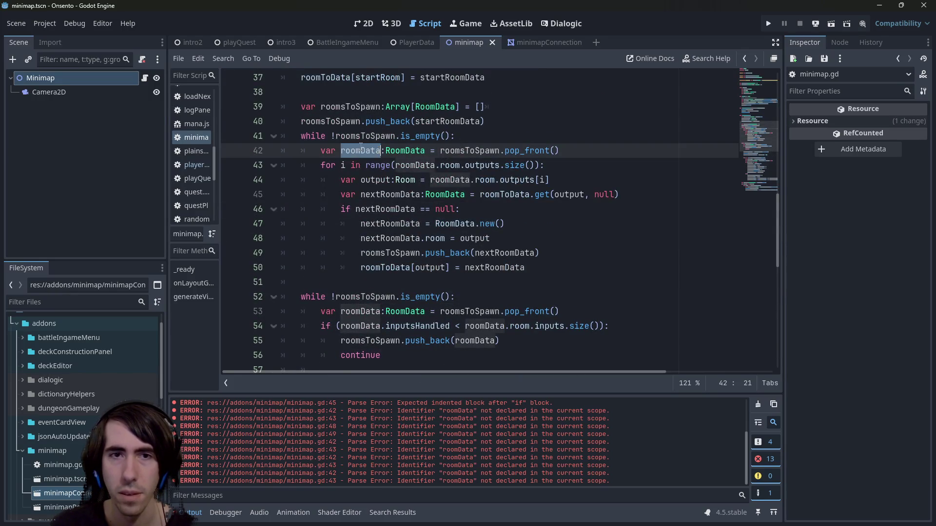
{"action": "scroll", "coordinate": [419, 150], "scroll_direction": "up", "scroll_amount": 1}
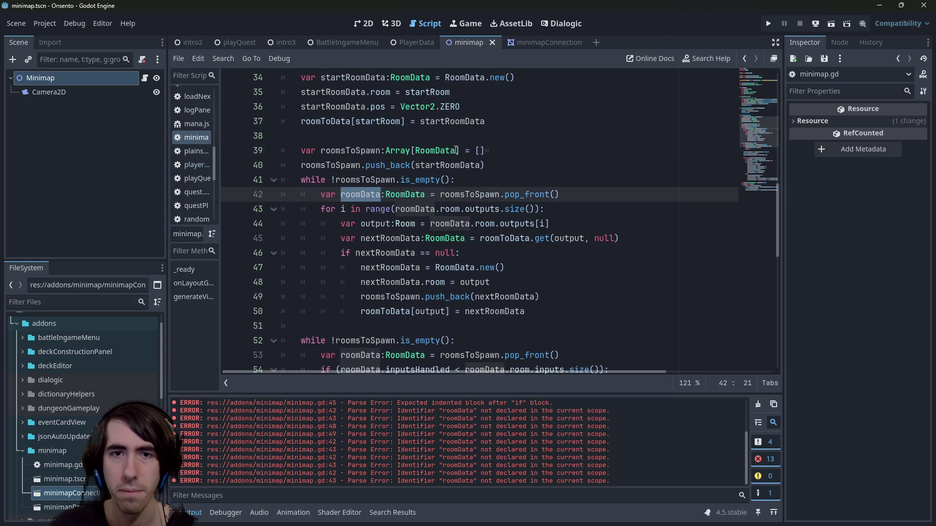
{"action": "scroll", "coordinate": [454, 170], "scroll_direction": "down", "scroll_amount": 1}
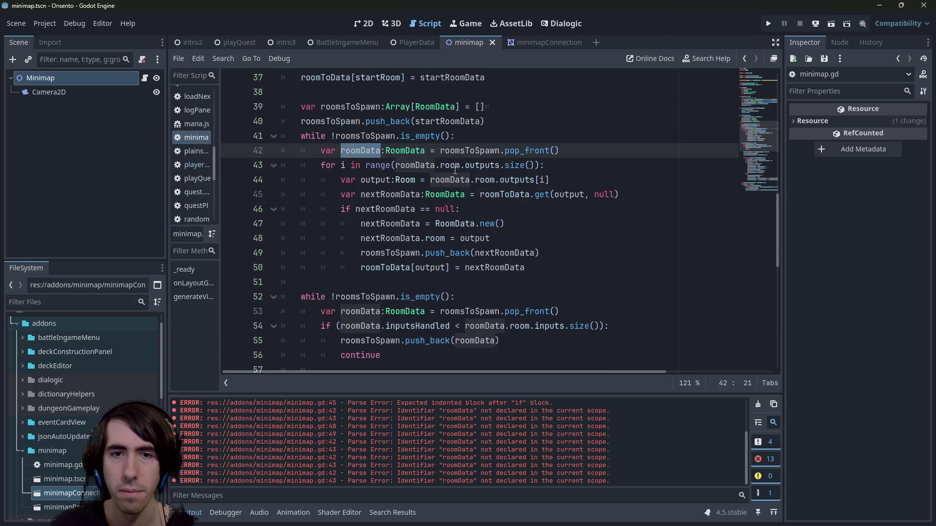
{"action": "left_click", "coordinate": [634, 195]}
{"action": "scroll", "coordinate": [420, 325], "scroll_direction": "down", "scroll_amount": 5}
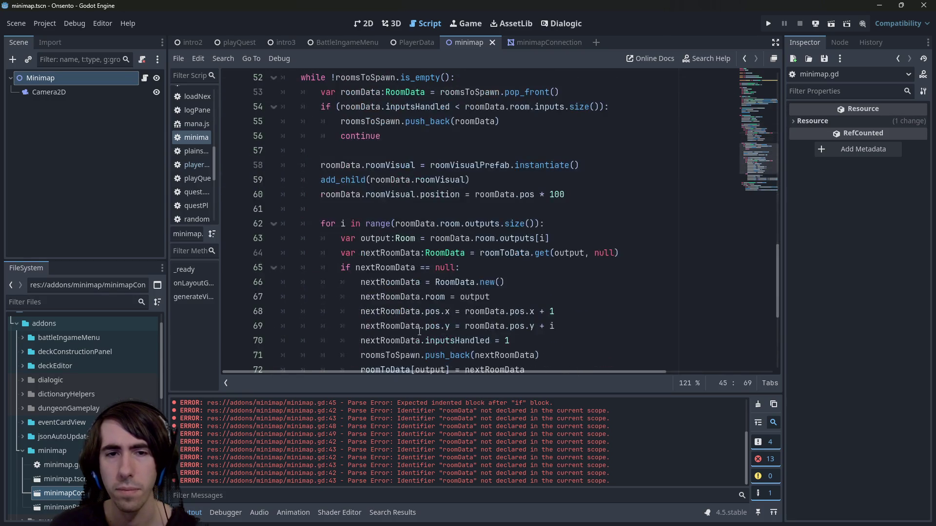
{"action": "mouse_move", "coordinate": [422, 326]}
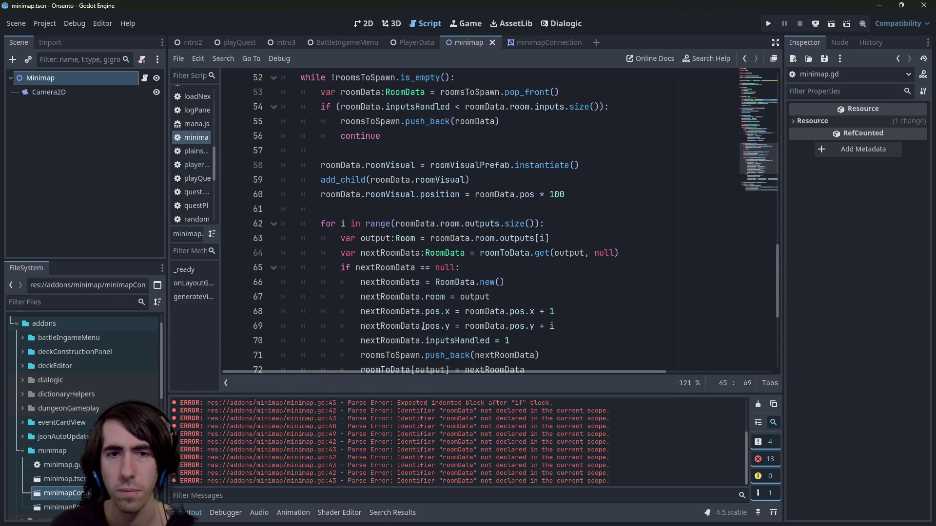
{"action": "scroll", "coordinate": [426, 323], "scroll_direction": "down", "scroll_amount": 3}
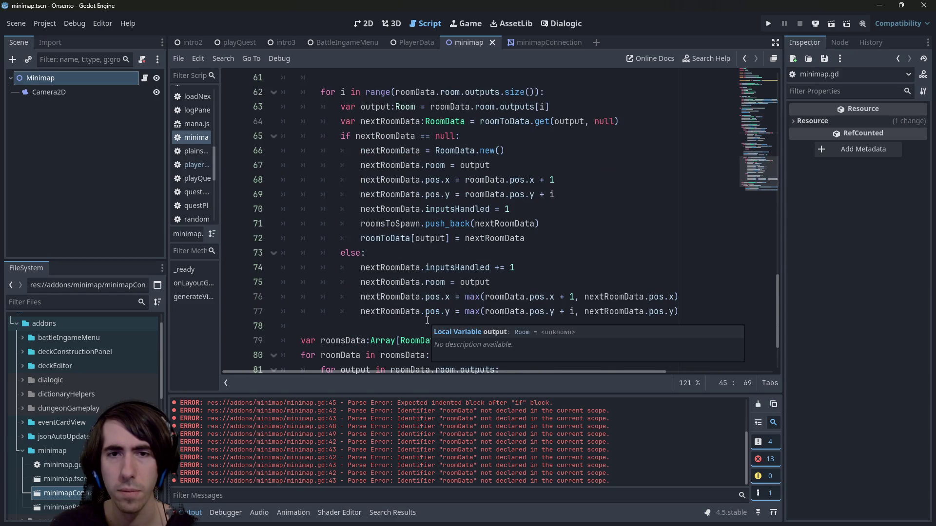
{"action": "scroll", "coordinate": [494, 272], "scroll_direction": "up", "scroll_amount": 1}
{"action": "triple_click", "coordinate": [556, 281]}
{"action": "key", "text": "ctrl+c"}
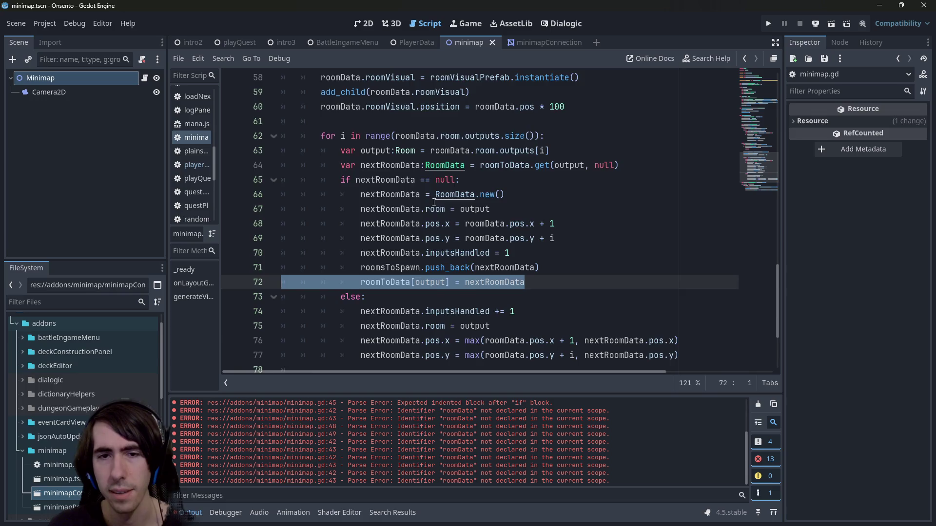
{"action": "scroll", "coordinate": [459, 210], "scroll_direction": "up", "scroll_amount": 7}
{"action": "left_click", "coordinate": [657, 192]}
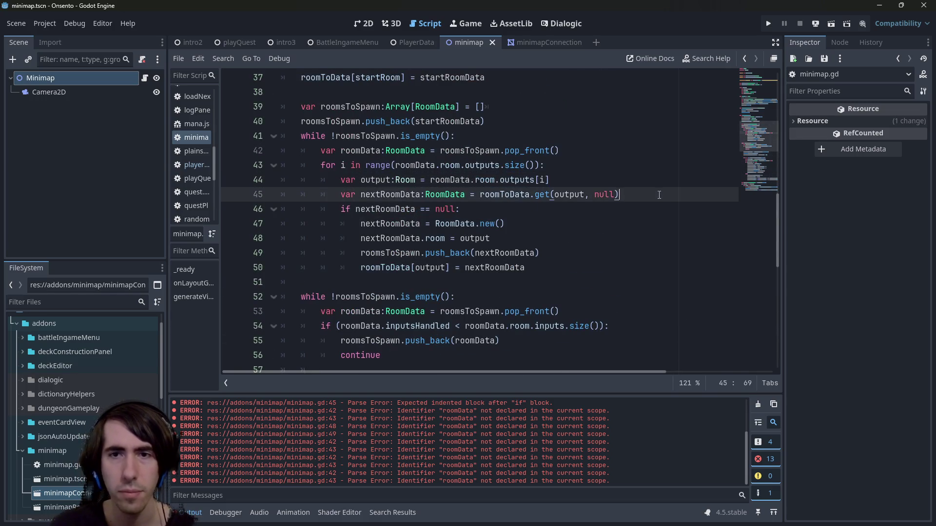
Paste the roomToData assignment onto a new line 43 below the roomData declaration and save.
{"action": "key", "text": "Up"}
{"action": "key", "text": "Up"}
{"action": "key", "text": "Up"}
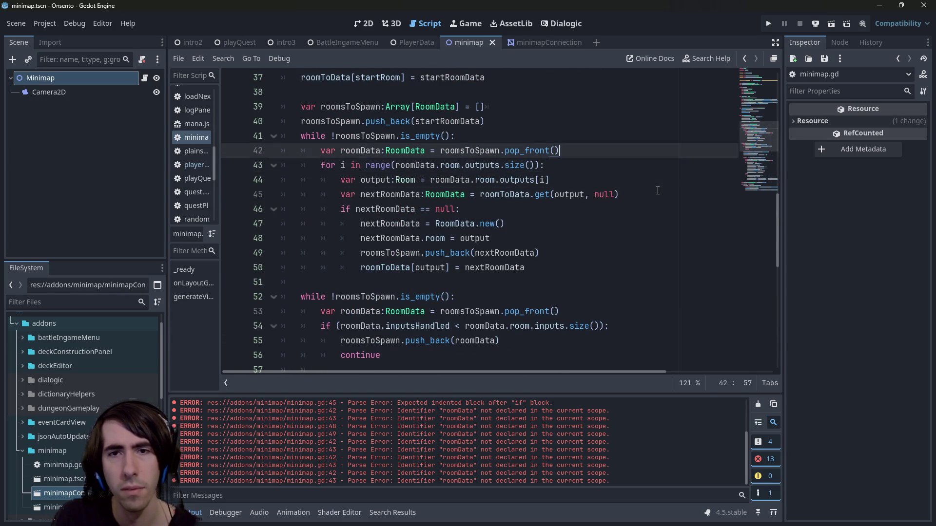
{"action": "key", "text": "Return"}
{"action": "key", "text": "Return"}
{"action": "key", "text": "Up"}
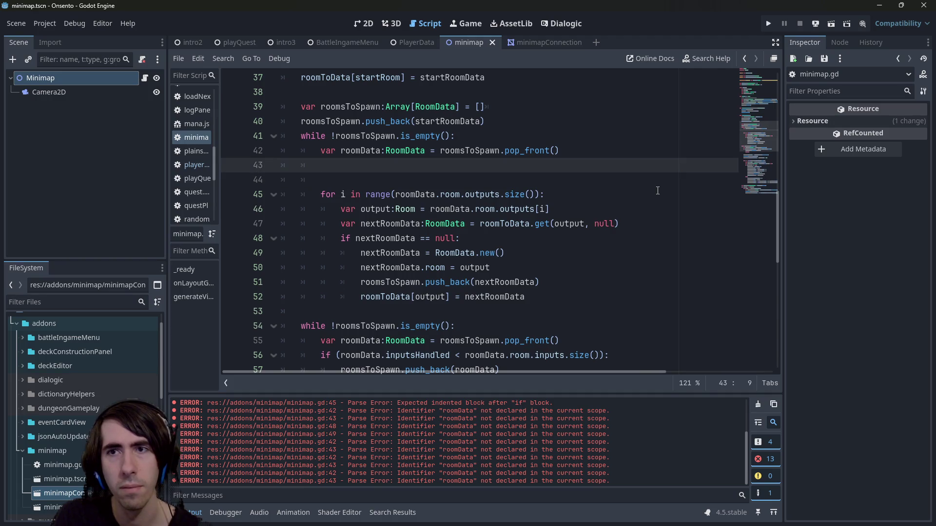
{"action": "key", "text": "ctrl+v"}
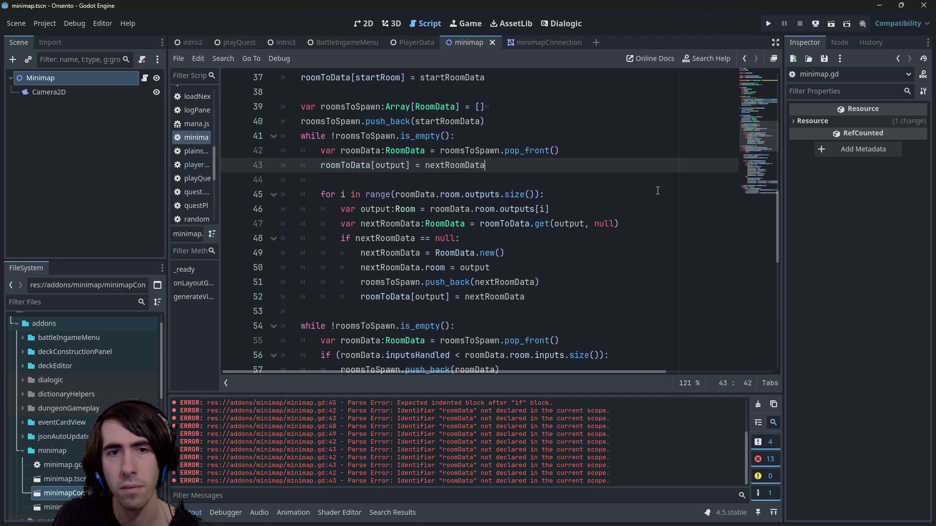
{"action": "key", "text": "Tab"}
{"action": "key", "text": "Tab"}
{"action": "key", "text": "ctrl+s"}
Move the room visual creation lines under the roomData declaration, with the roomToData line above them.
{"action": "double_click", "coordinate": [361, 151]}
{"action": "scroll", "coordinate": [478, 256], "scroll_direction": "down", "scroll_amount": 4}
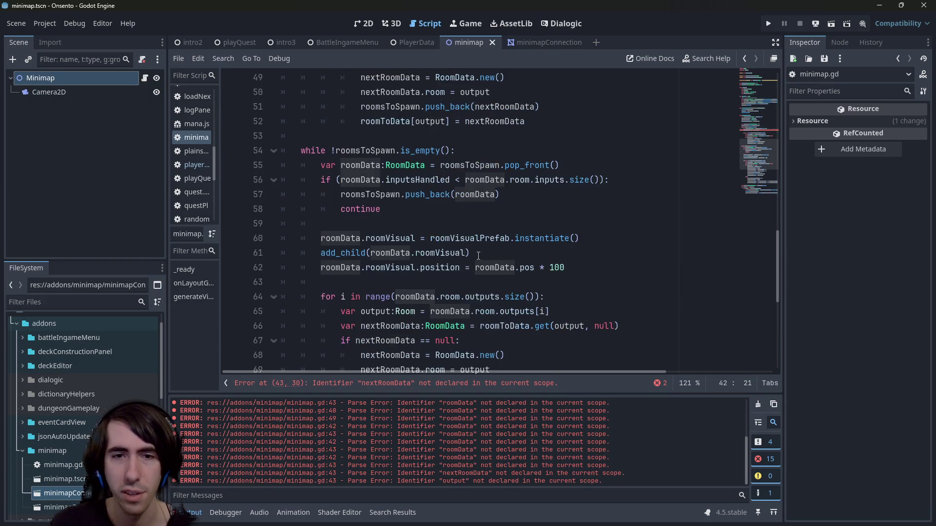
{"action": "scroll", "coordinate": [569, 248], "scroll_direction": "up", "scroll_amount": 1}
{"action": "mouse_move", "coordinate": [470, 296]}
{"action": "left_mouse_down"}
{"action": "mouse_move", "coordinate": [320, 297]}
{"action": "mouse_move", "coordinate": [283, 282]}
{"action": "left_mouse_up"}
{"action": "key", "text": "ctrl+c"}
{"action": "scroll", "coordinate": [457, 190], "scroll_direction": "up", "scroll_amount": 4}
{"action": "left_click", "coordinate": [575, 195]}
{"action": "key", "text": "Return"}
{"action": "key", "text": "ctrl+v"}
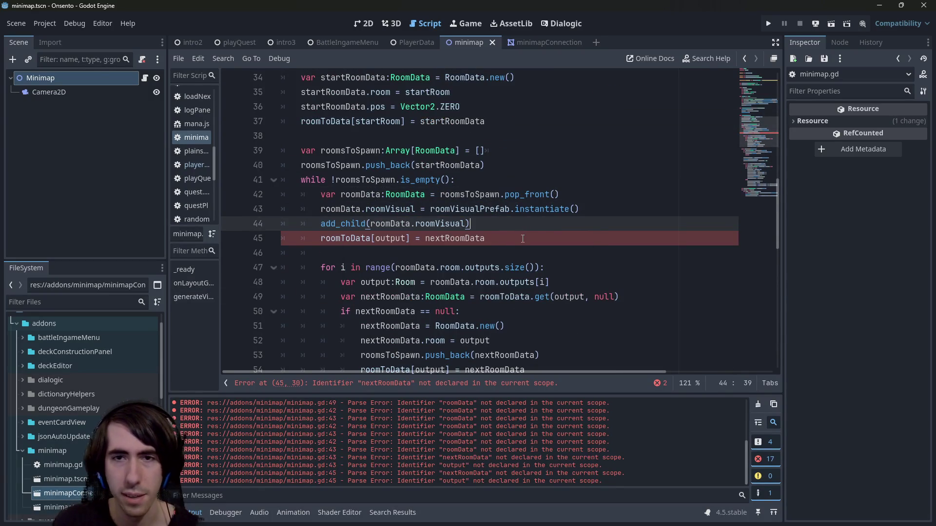
{"action": "left_click", "coordinate": [522, 239]}
{"action": "key", "text": "alt+Up"}
{"action": "key", "text": "alt+Up"}
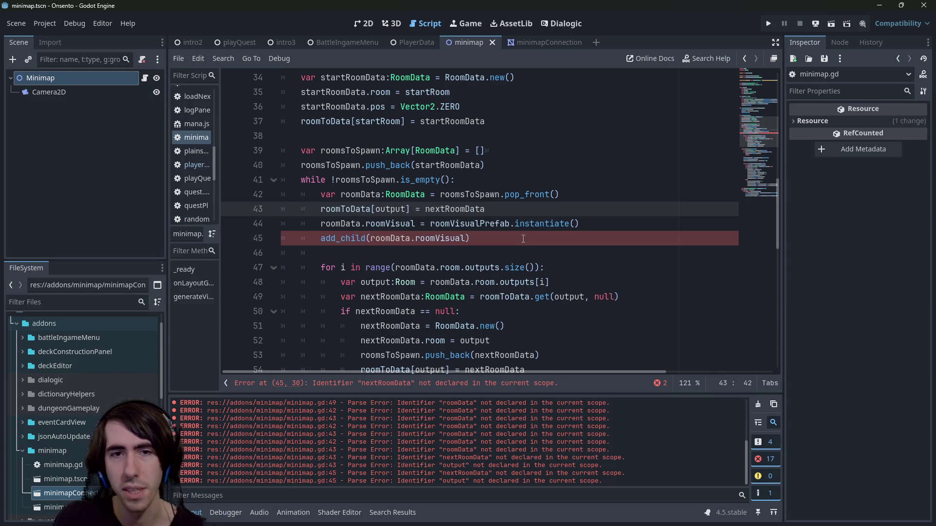
Add 'if roomData.room in roomToData: continue' after line 42 and save.
{"action": "double_click", "coordinate": [371, 194]}
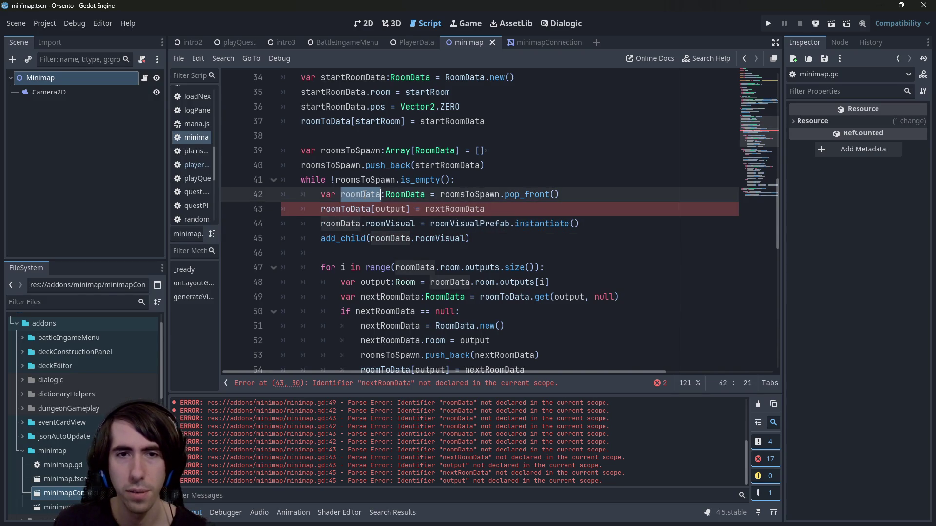
{"action": "left_click", "coordinate": [579, 192]}
{"action": "key", "text": "Return"}
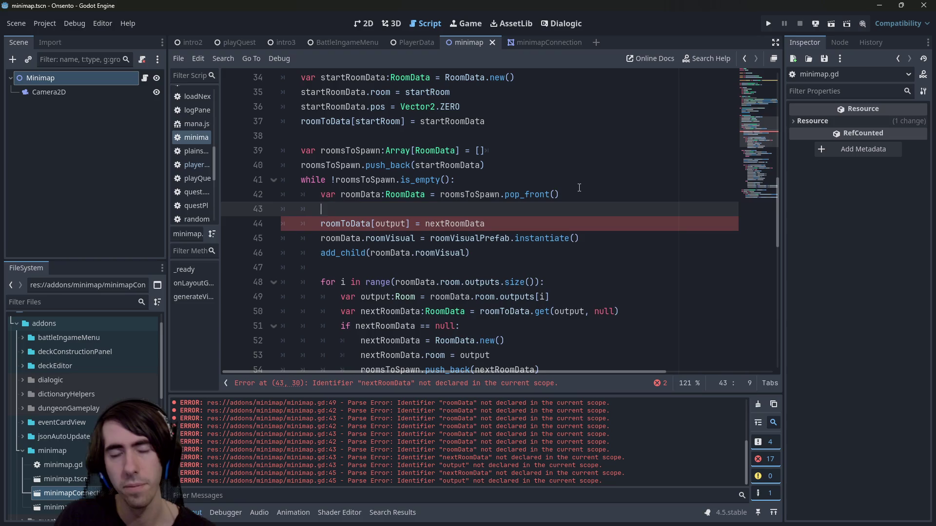
{"action": "type", "text": "if roomData.room "}
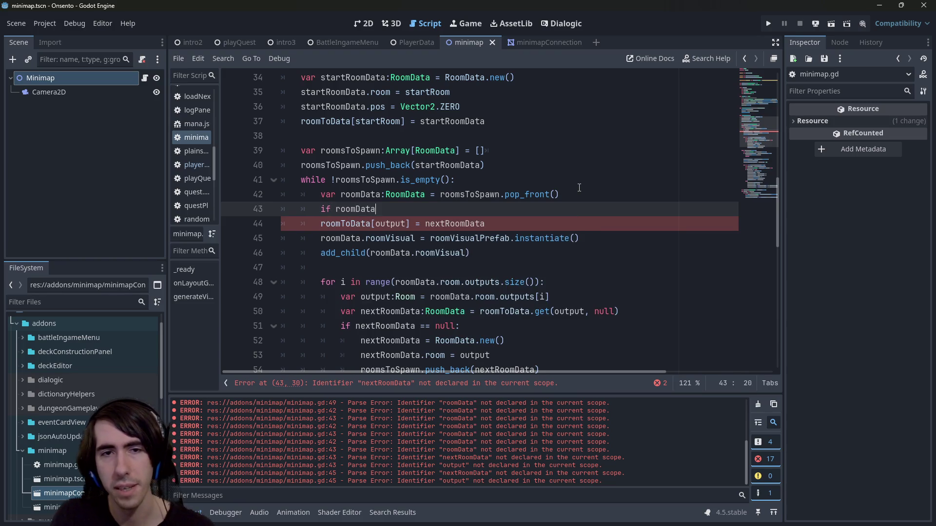
{"action": "type", "text": "in"}
{"action": "key", "text": "Escape"}
{"action": "key", "text": "Down"}
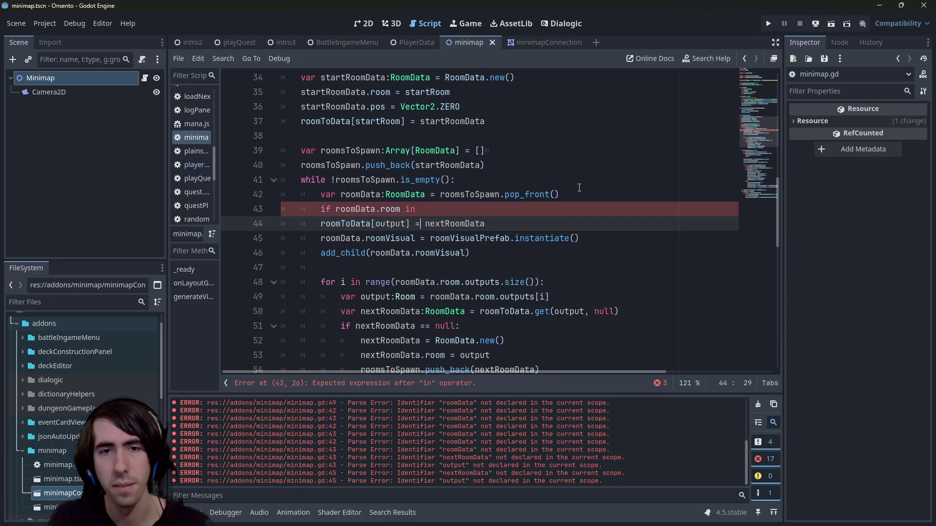
{"action": "key", "text": "Up"}
{"action": "key", "text": "End"}
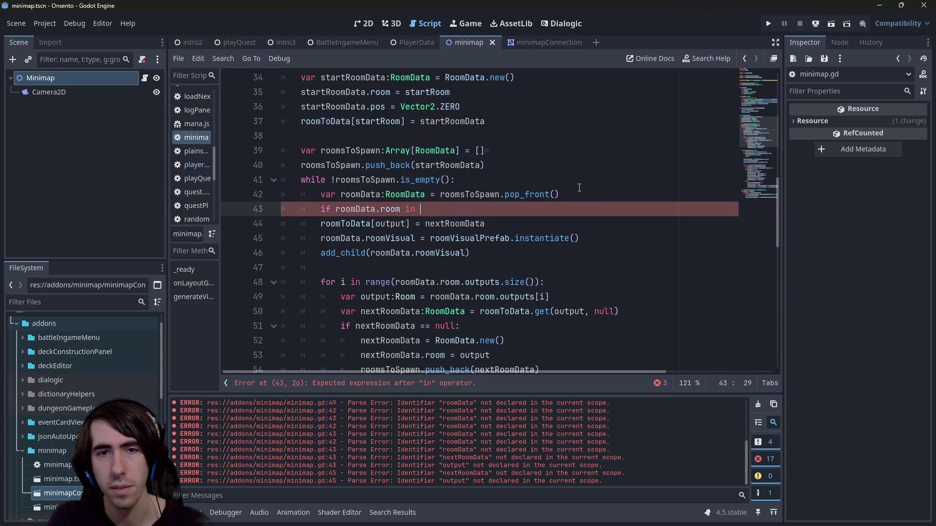
{"action": "type", "text": "roomToData"}
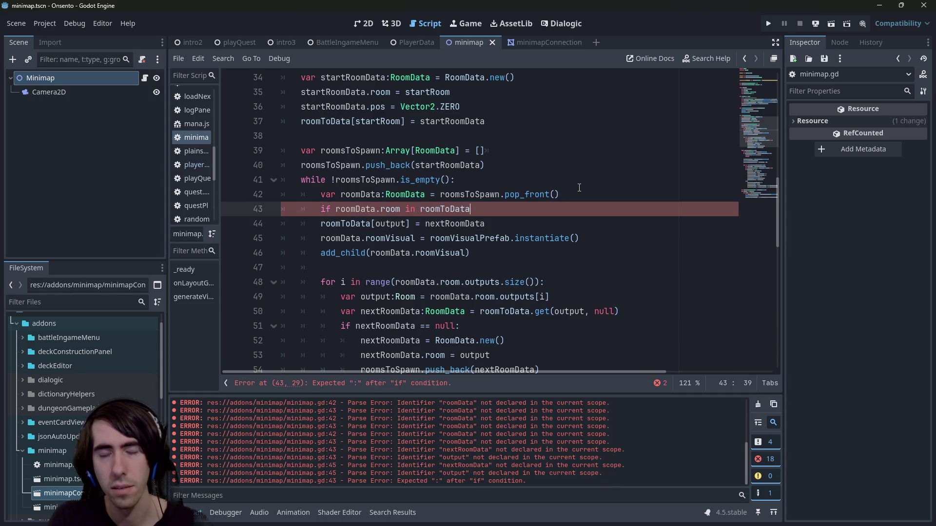
{"action": "type", "text": ":"}
{"action": "key", "text": "Return"}
{"action": "type", "text": "continu"}
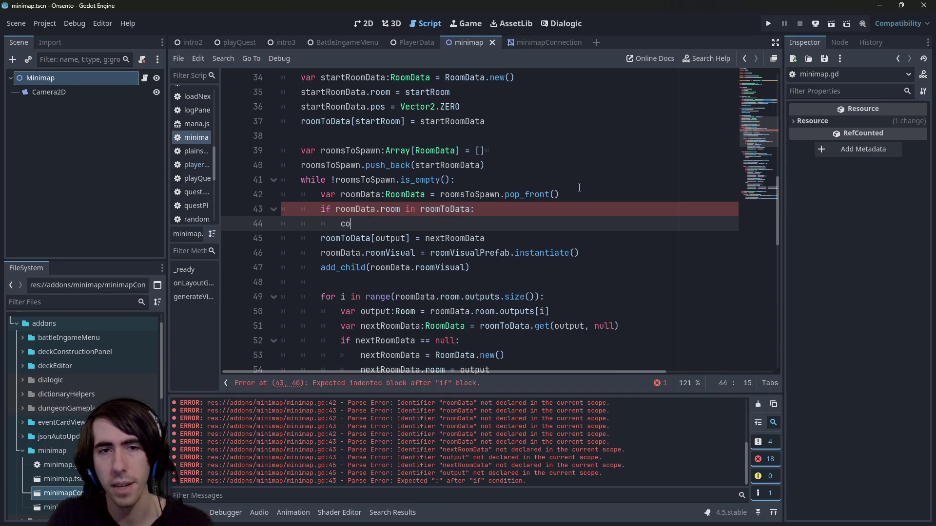
{"action": "type", "text": "e"}
{"action": "key", "text": "ctrl+s"}
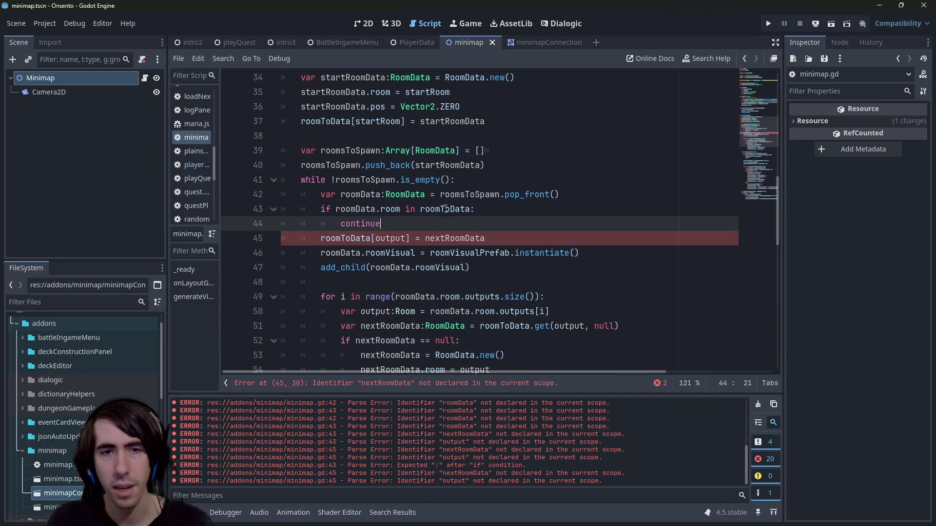
Rewrite line 46 as 'roomToData[roomData.room] = roomData' and save.
{"action": "key", "text": "Return"}
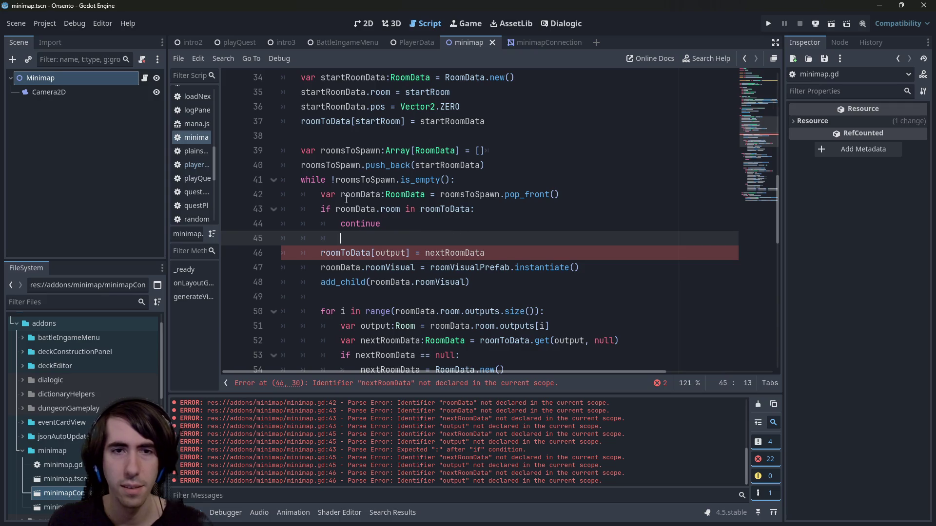
{"action": "double_click", "coordinate": [361, 209]}
{"action": "key", "text": "ctrl+c"}
{"action": "double_click", "coordinate": [453, 252]}
{"action": "key", "text": "ctrl+v"}
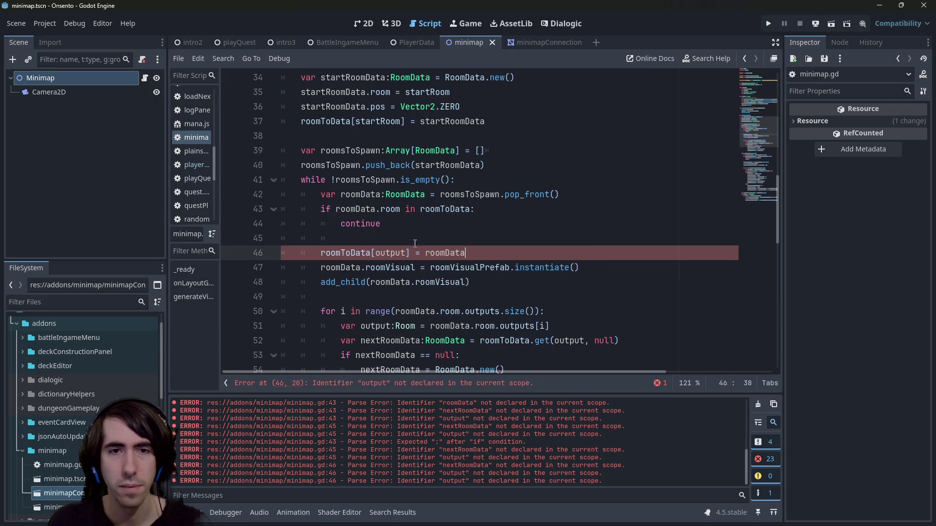
{"action": "double_click", "coordinate": [392, 252]}
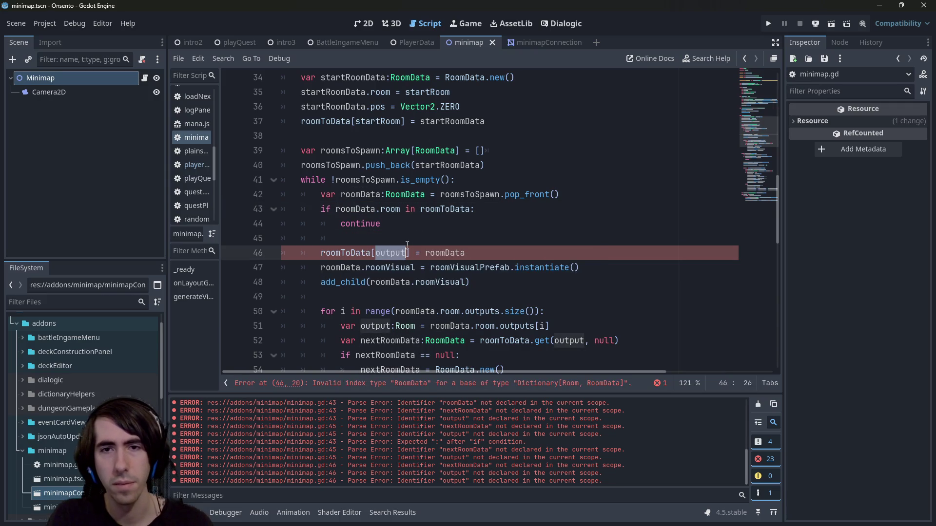
{"action": "type", "text": "roomData.room"}
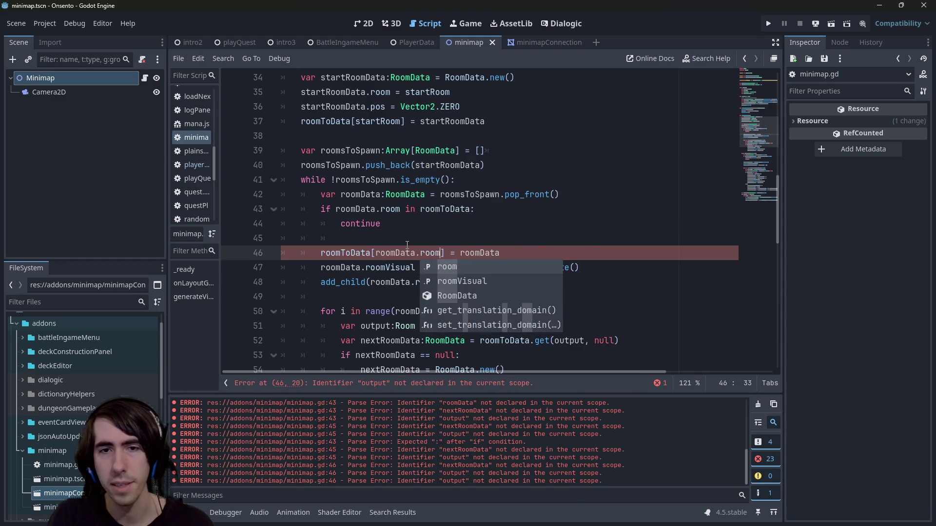
{"action": "key", "text": "ctrl+s"}
{"action": "scroll", "coordinate": [487, 220], "scroll_direction": "down", "scroll_amount": 4}
{"action": "scroll", "coordinate": [514, 202], "scroll_direction": "up", "scroll_amount": 3}
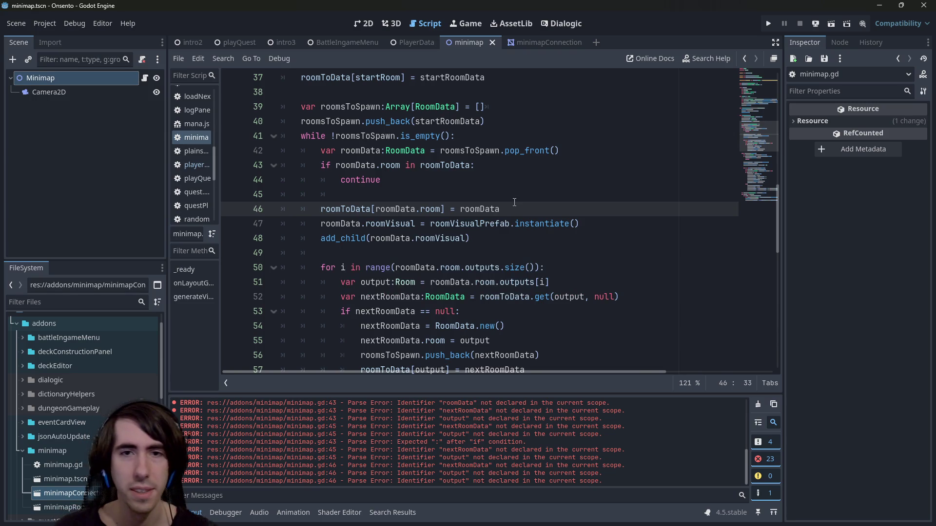
{"action": "scroll", "coordinate": [438, 215], "scroll_direction": "down", "scroll_amount": 3}
{"action": "scroll", "coordinate": [438, 214], "scroll_direction": "down", "scroll_amount": 2}
{"action": "scroll", "coordinate": [437, 215], "scroll_direction": "up", "scroll_amount": 2}
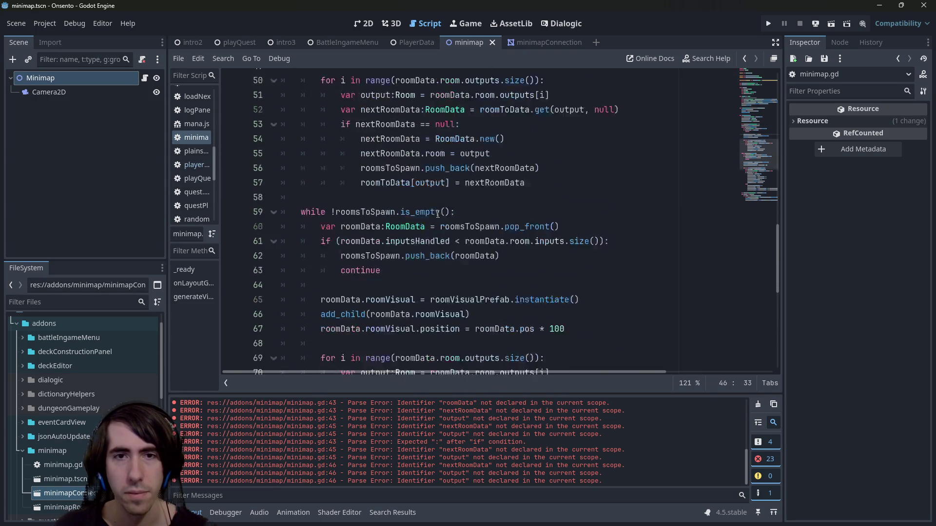
{"action": "scroll", "coordinate": [438, 214], "scroll_direction": "up", "scroll_amount": 4}
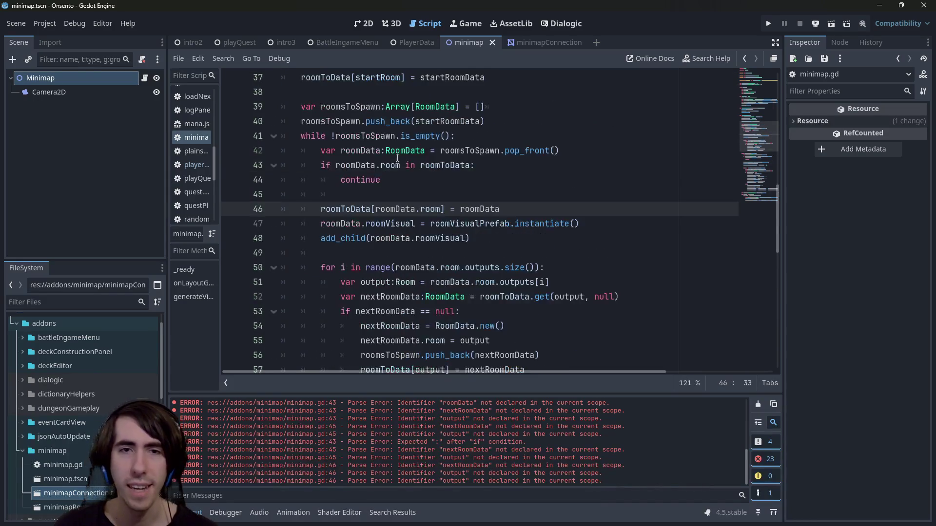
{"action": "scroll", "coordinate": [386, 223], "scroll_direction": "down", "scroll_amount": 4}
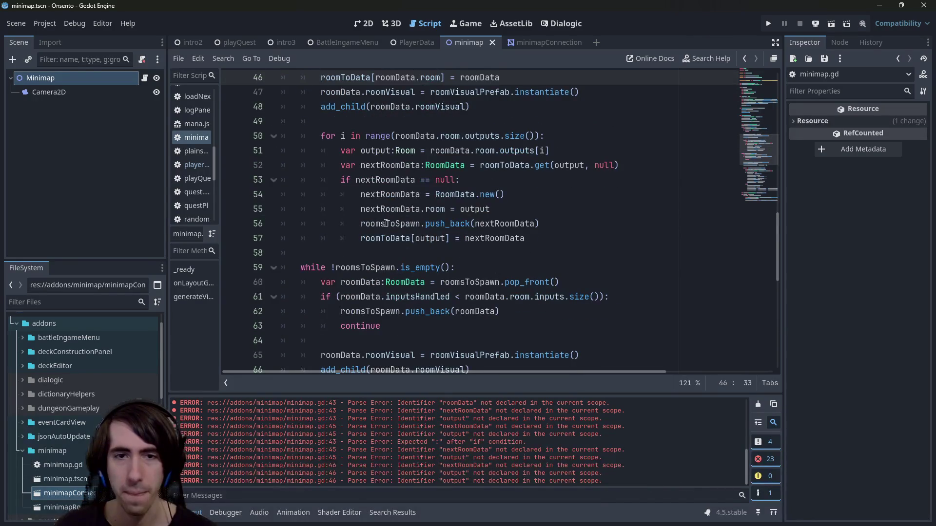
{"action": "scroll", "coordinate": [385, 227], "scroll_direction": "down", "scroll_amount": 6}
{"action": "scroll", "coordinate": [380, 239], "scroll_direction": "up", "scroll_amount": 3}
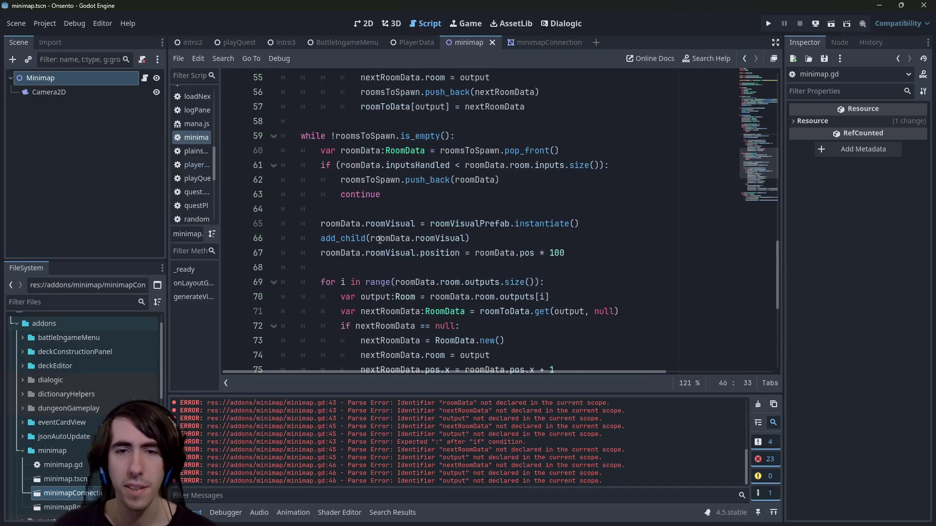
{"action": "left_click", "coordinate": [466, 201]}
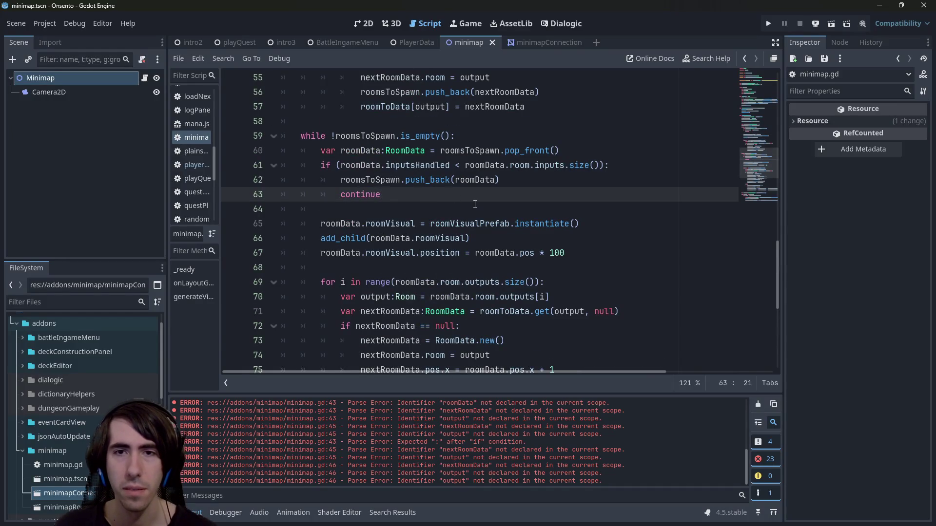
{"action": "double_click", "coordinate": [406, 166]}
{"action": "left_click", "coordinate": [422, 195]}
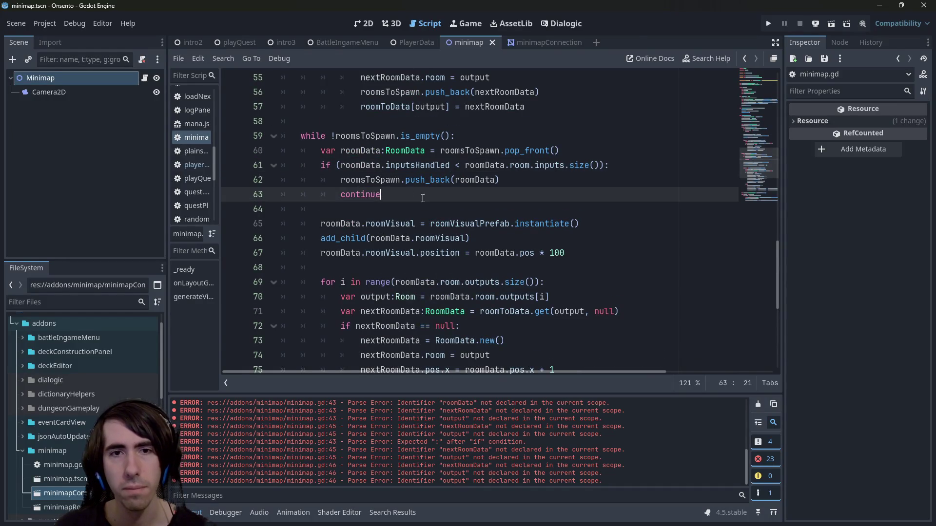
{"action": "left_click", "coordinate": [262, 162], "text": "shift"}
{"action": "scroll", "coordinate": [406, 170], "scroll_direction": "up", "scroll_amount": 2}
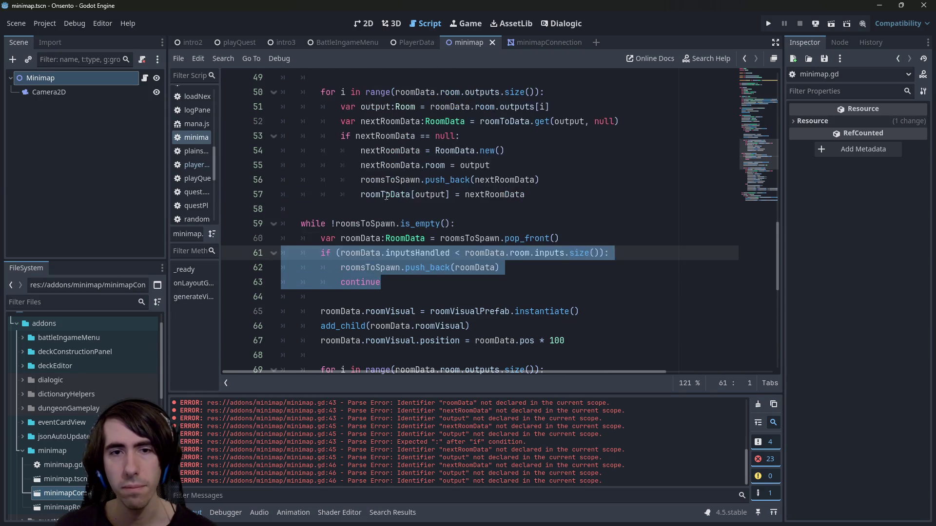
{"action": "left_click", "coordinate": [370, 209]}
{"action": "double_click", "coordinate": [371, 223]}
{"action": "scroll", "coordinate": [390, 224], "scroll_direction": "up", "scroll_amount": 4}
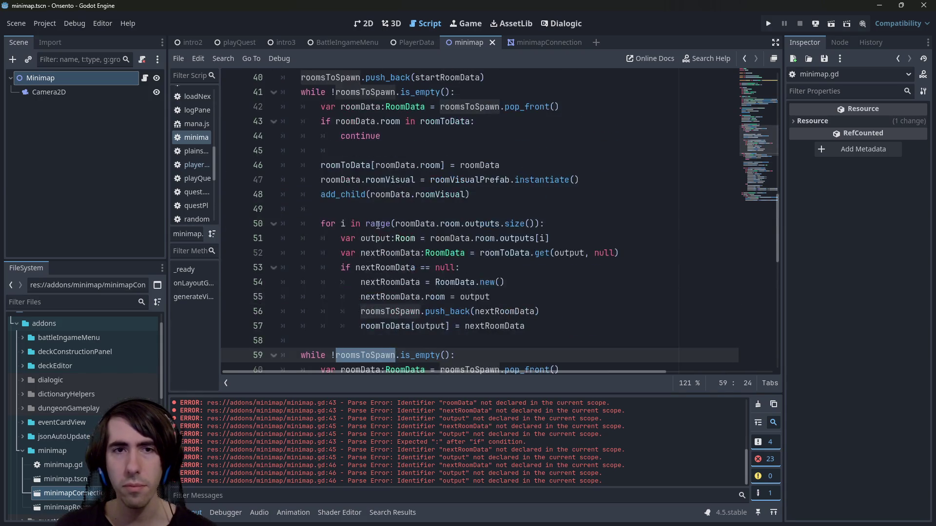
{"action": "left_click", "coordinate": [233, 121]}
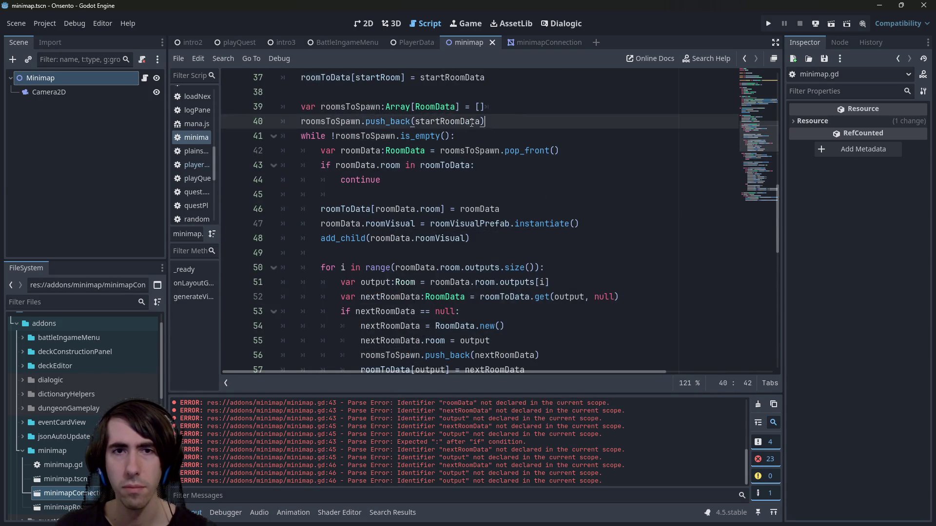
{"action": "scroll", "coordinate": [233, 127], "scroll_direction": "down", "scroll_amount": 2}
{"action": "left_click", "coordinate": [367, 311]}
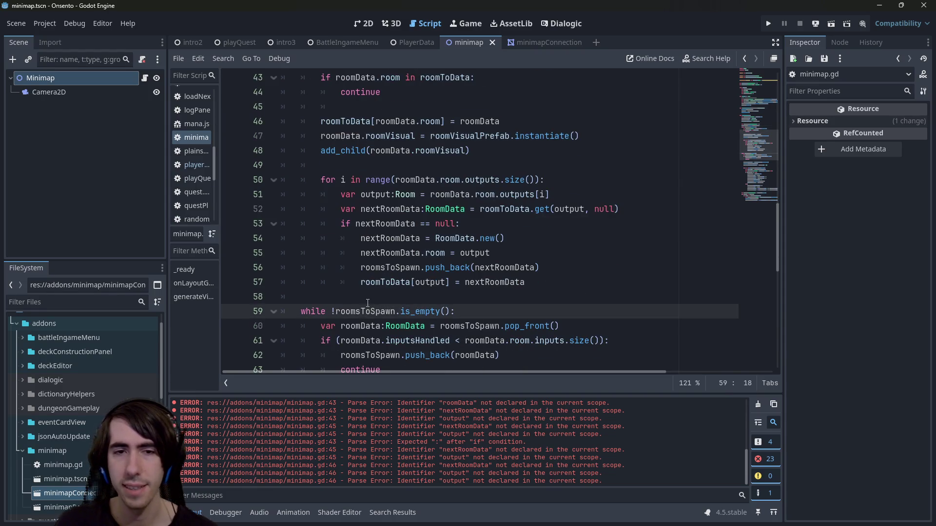
Paste the start room push_back line above the second while loop and save.
{"action": "key", "text": "ctrl+shift+Return"}
{"action": "key", "text": "ctrl+v"}
{"action": "scroll", "coordinate": [613, 281], "scroll_direction": "down", "scroll_amount": 4}
{"action": "key", "text": "ctrl+s"}
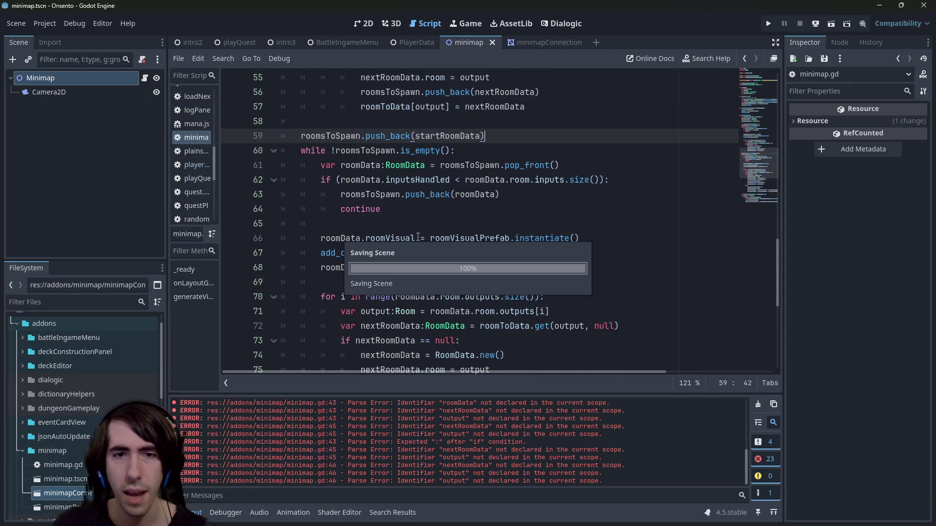
Delete the duplicate instantiate and add_child lines from the second loop and save.
{"action": "left_click_drag", "start_coordinate": [579, 259], "coordinate": [198, 231]}
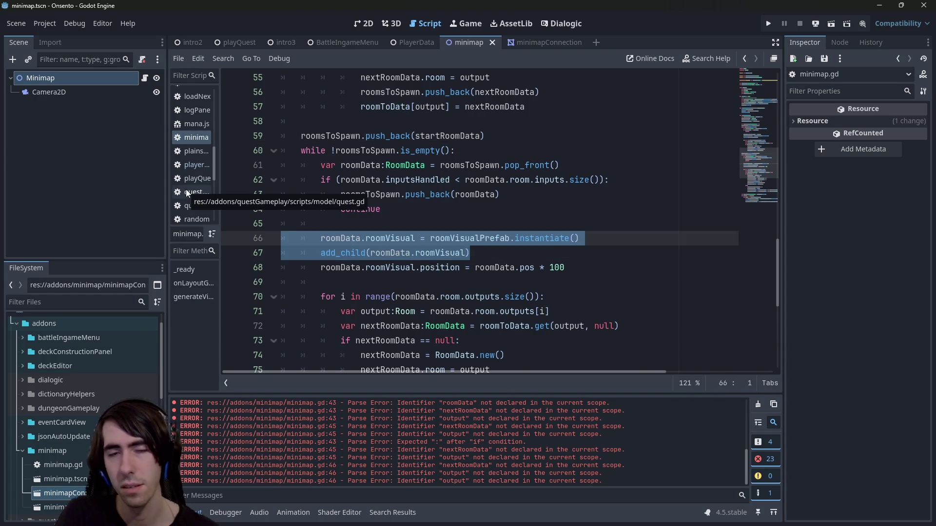
{"action": "key", "text": "ctrl+x"}
{"action": "key", "text": "BackSpace"}
{"action": "key", "text": "ctrl+s"}
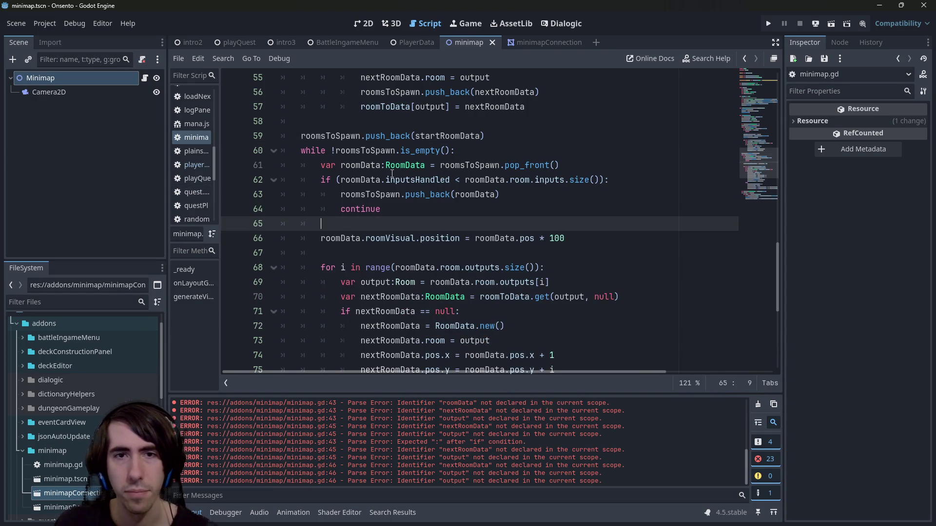
Check where inputsHandled is used and select the nextRoomData null-check block on lines 71–79.
{"action": "double_click", "coordinate": [391, 174]}
{"action": "scroll", "coordinate": [474, 248], "scroll_direction": "down", "scroll_amount": 2}
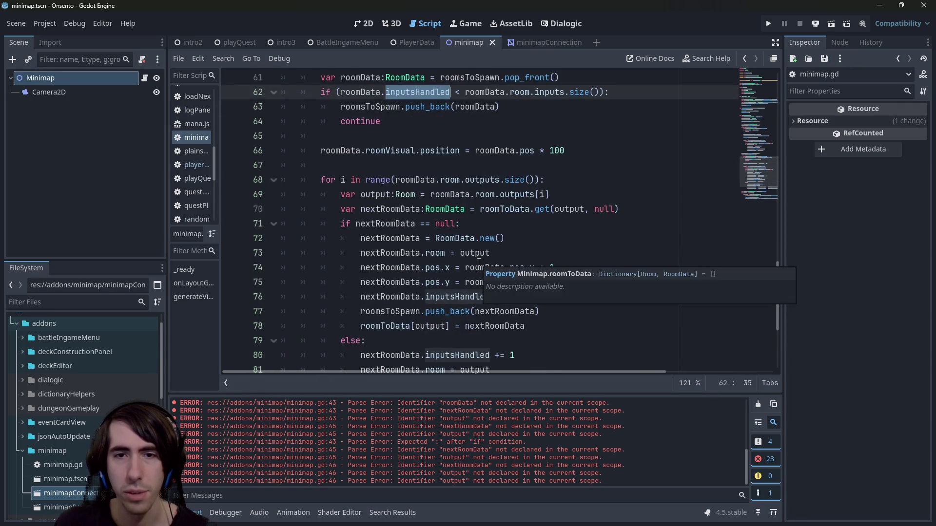
{"action": "scroll", "coordinate": [479, 263], "scroll_direction": "down", "scroll_amount": 1}
{"action": "scroll", "coordinate": [467, 267], "scroll_direction": "down", "scroll_amount": 1}
{"action": "left_click", "coordinate": [485, 253]}
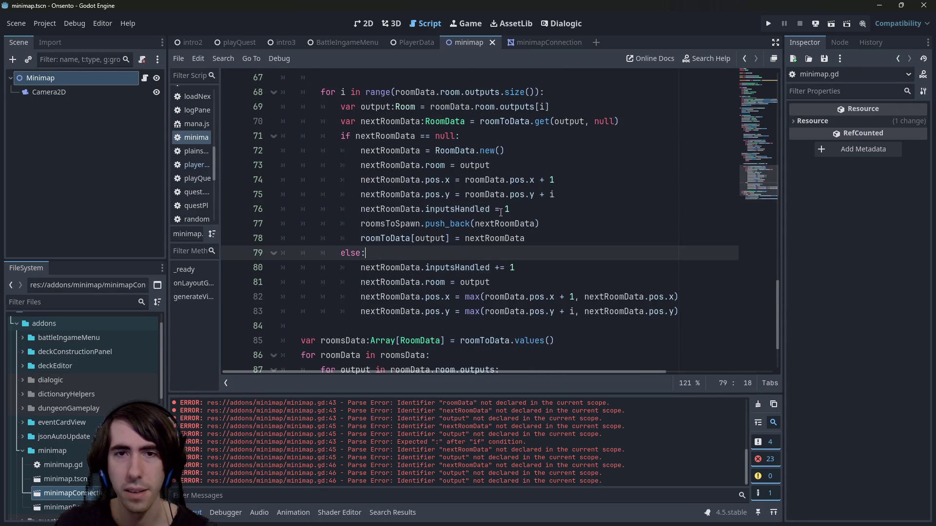
{"action": "left_click_drag", "start_coordinate": [417, 251], "coordinate": [237, 137]}
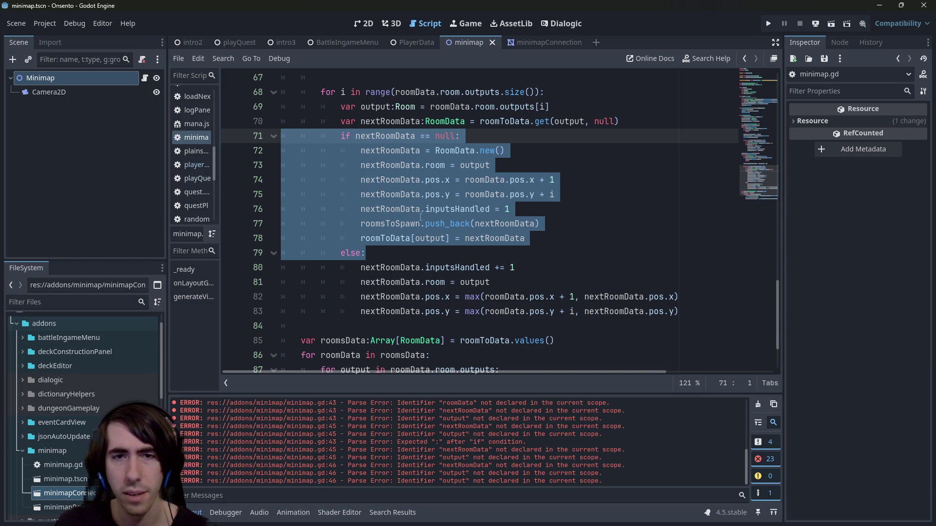
Try deleting the null-check if block on lines 71–79, then restore it with undo.
{"action": "mouse_move", "coordinate": [419, 223]}
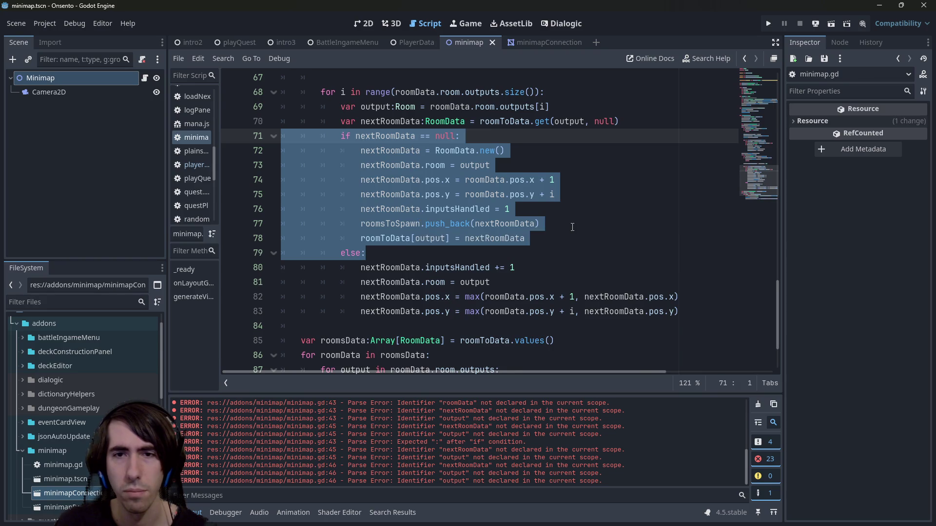
{"action": "mouse_move", "coordinate": [441, 240]}
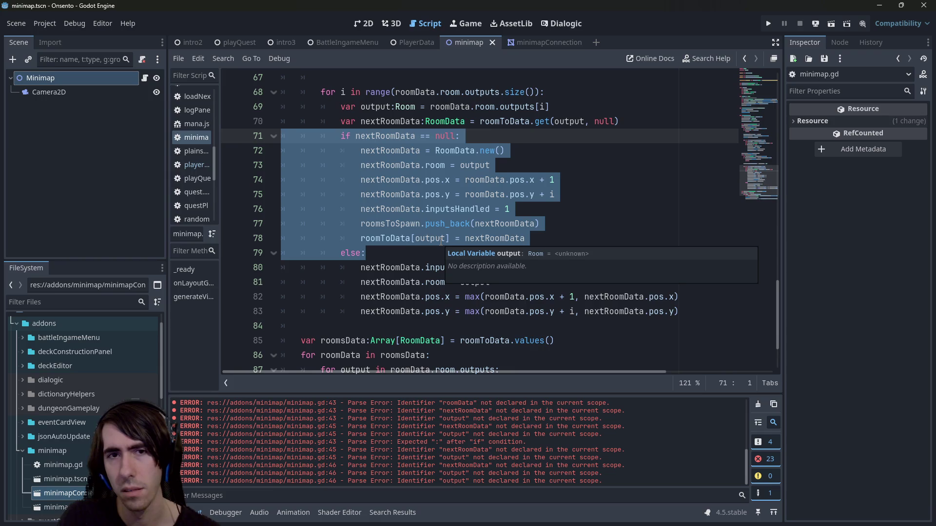
{"action": "scroll", "coordinate": [436, 328], "scroll_direction": "up", "scroll_amount": 1}
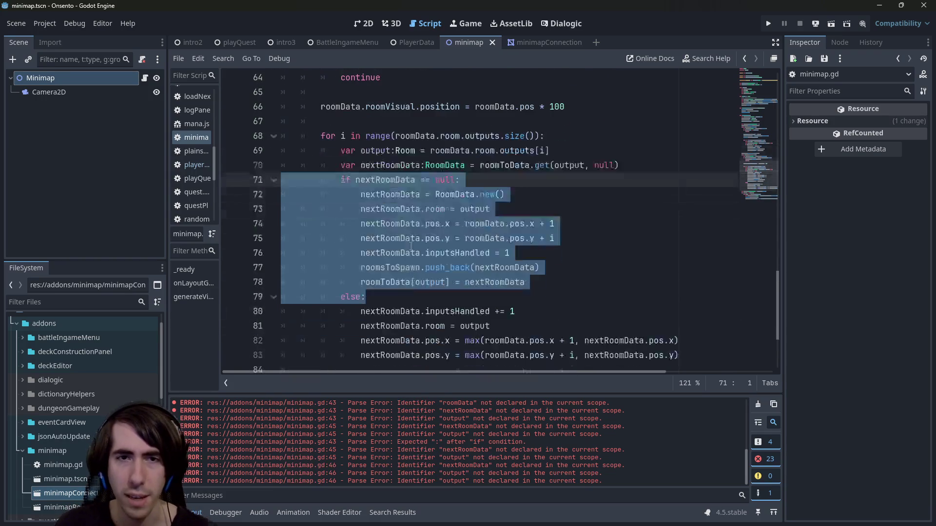
{"action": "scroll", "coordinate": [436, 328], "scroll_direction": "down", "scroll_amount": 1}
{"action": "left_click_drag", "start_coordinate": [436, 327], "coordinate": [303, 267]}
{"action": "scroll", "coordinate": [434, 282], "scroll_direction": "up", "scroll_amount": 2}
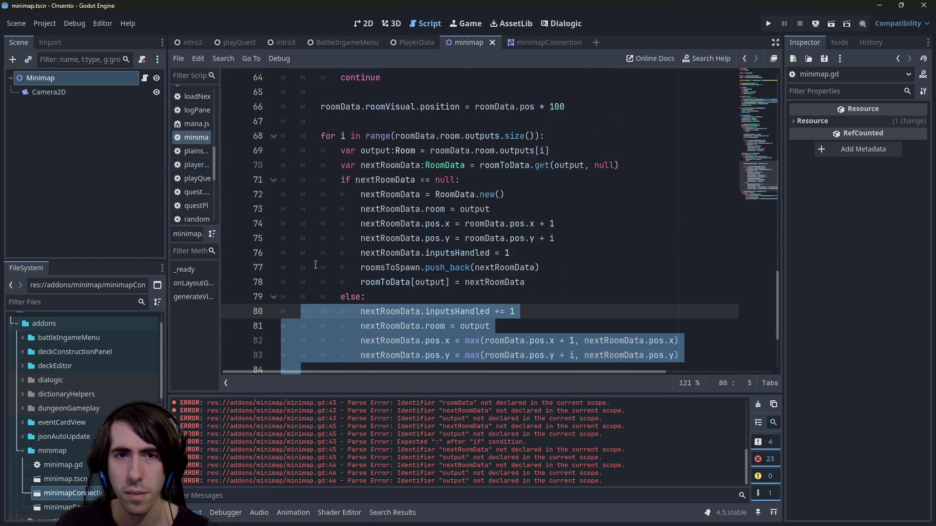
{"action": "scroll", "coordinate": [434, 283], "scroll_direction": "down", "scroll_amount": 1}
{"action": "left_click_drag", "start_coordinate": [367, 297], "coordinate": [266, 176]}
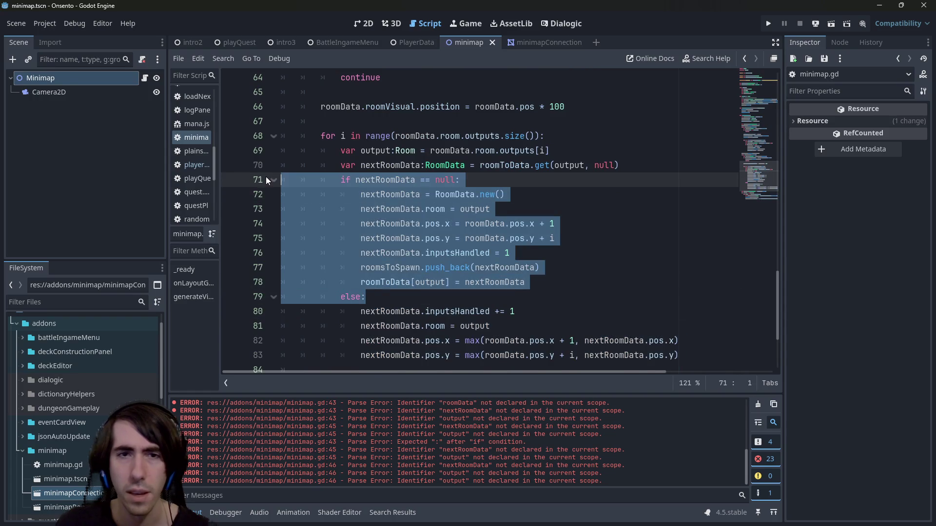
{"action": "key", "text": "BackSpace"}
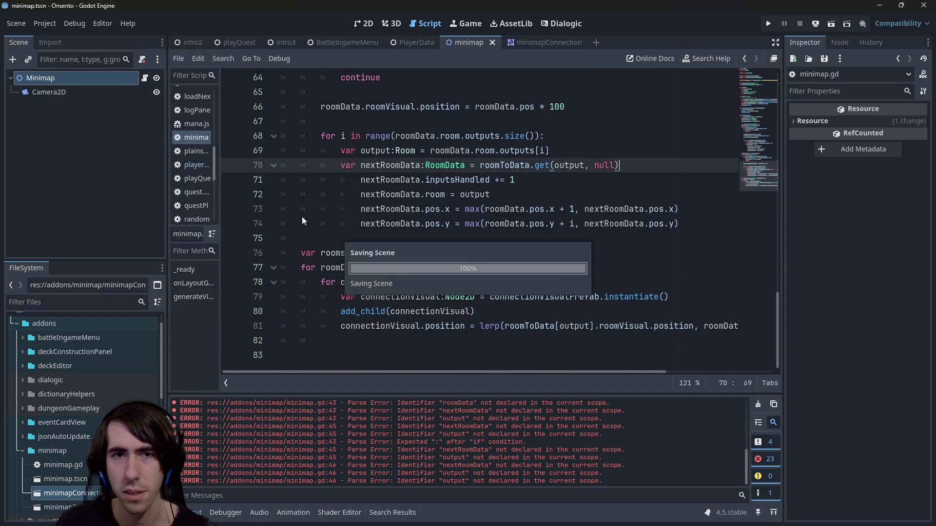
{"action": "left_click_drag", "start_coordinate": [400, 224], "coordinate": [238, 179]}
{"action": "key", "text": "ctrl+z"}
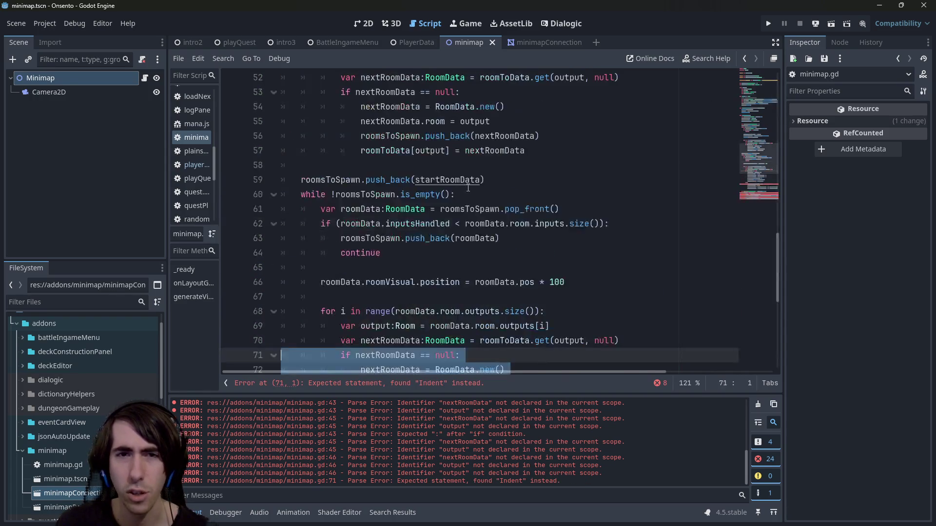
Add roomsToSpawn.push_back(nextRoomData) on an indented line 84 in the else branch.
{"action": "left_click_drag", "start_coordinate": [539, 268], "coordinate": [361, 268]}
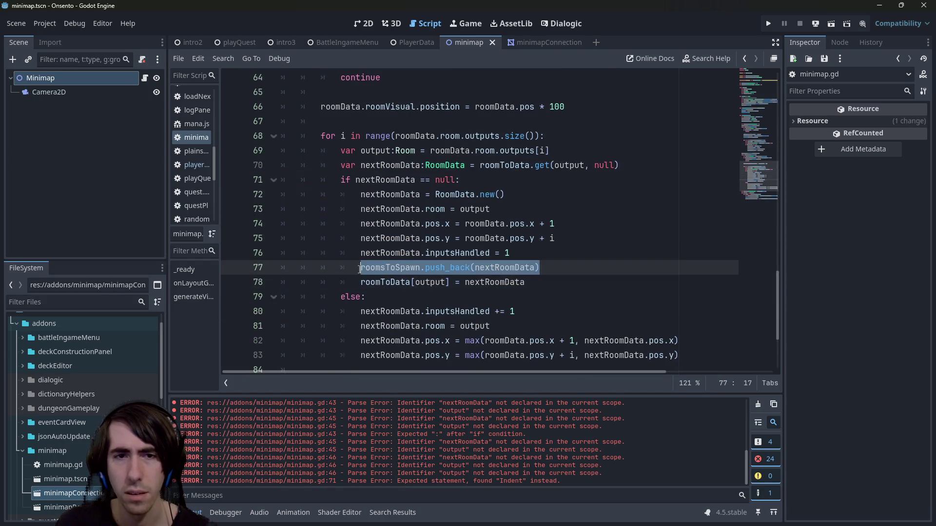
{"action": "scroll", "coordinate": [381, 293], "scroll_direction": "down", "scroll_amount": 1}
{"action": "left_click", "coordinate": [381, 323]}
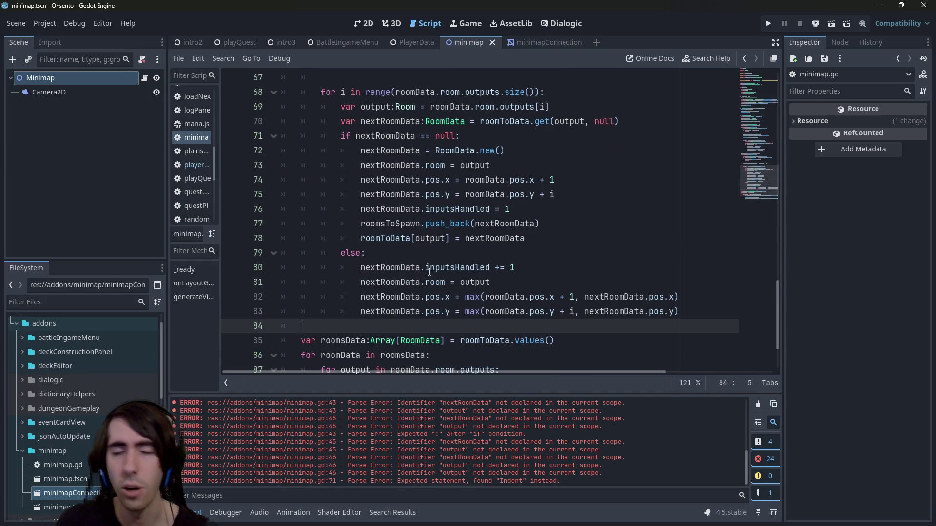
{"action": "key", "text": "Return"}
{"action": "key", "text": "Up"}
{"action": "key", "text": "Tab"}
{"action": "key", "text": "Tab"}
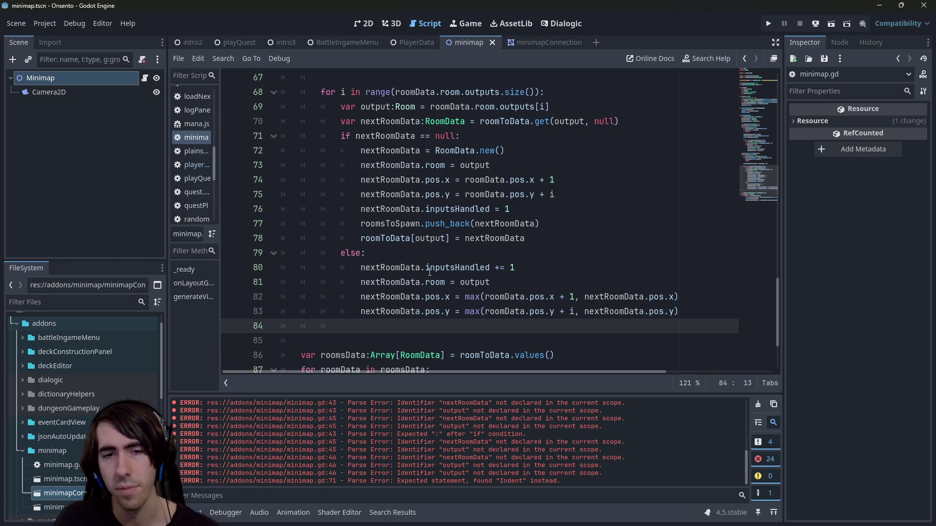
{"action": "key", "text": "ctrl+v"}
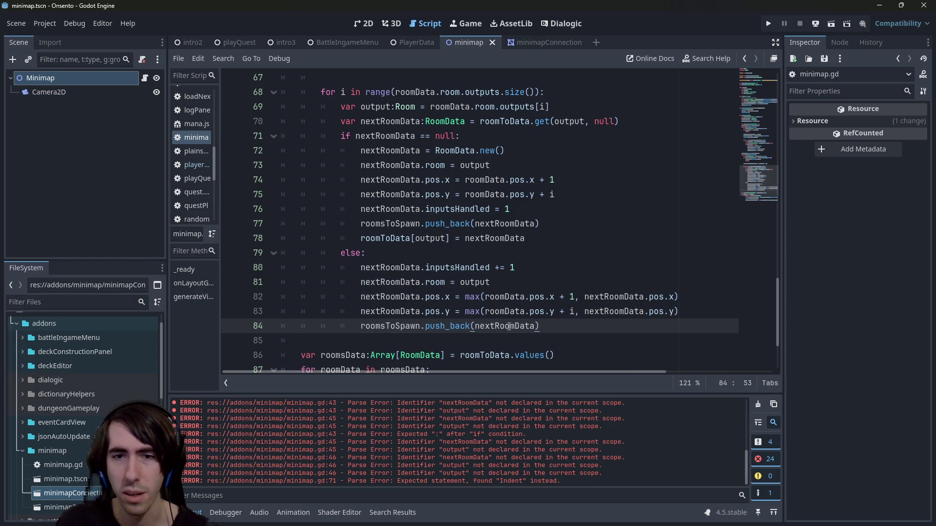
Delete the null-check if branch and else line, dedent the remaining lines, and run the game.
{"action": "double_click", "coordinate": [509, 326]}
{"action": "left_click_drag", "start_coordinate": [366, 253], "coordinate": [231, 143]}
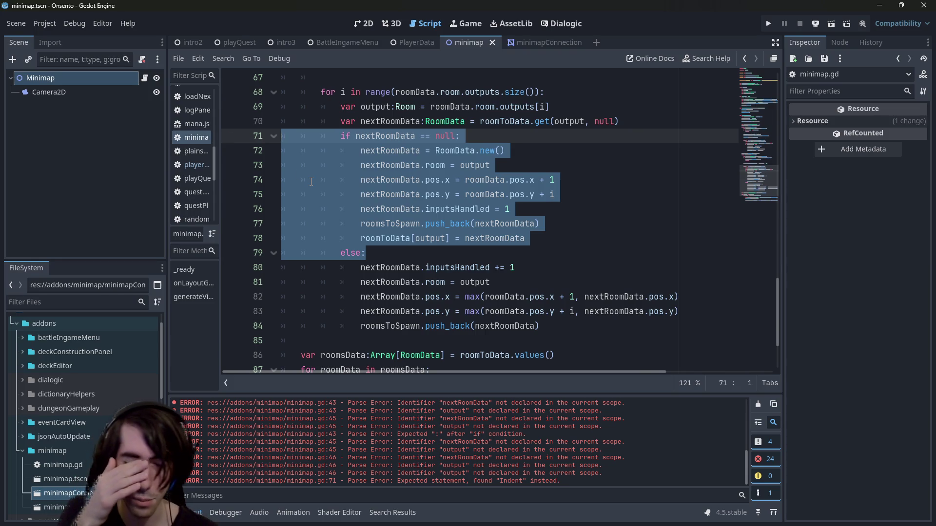
{"action": "key", "text": "BackSpace"}
{"action": "key", "text": "BackSpace"}
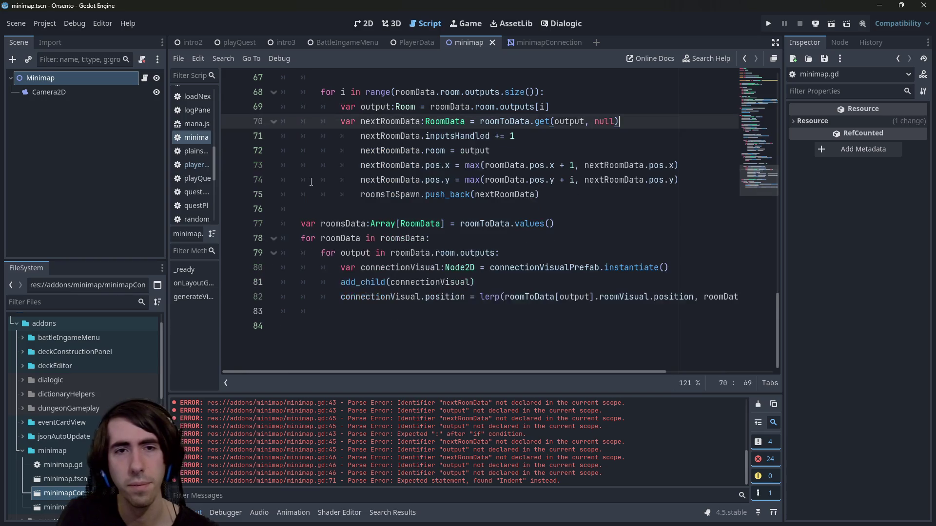
{"action": "left_click_drag", "start_coordinate": [540, 194], "coordinate": [282, 135]}
{"action": "key", "text": "shift+Tab"}
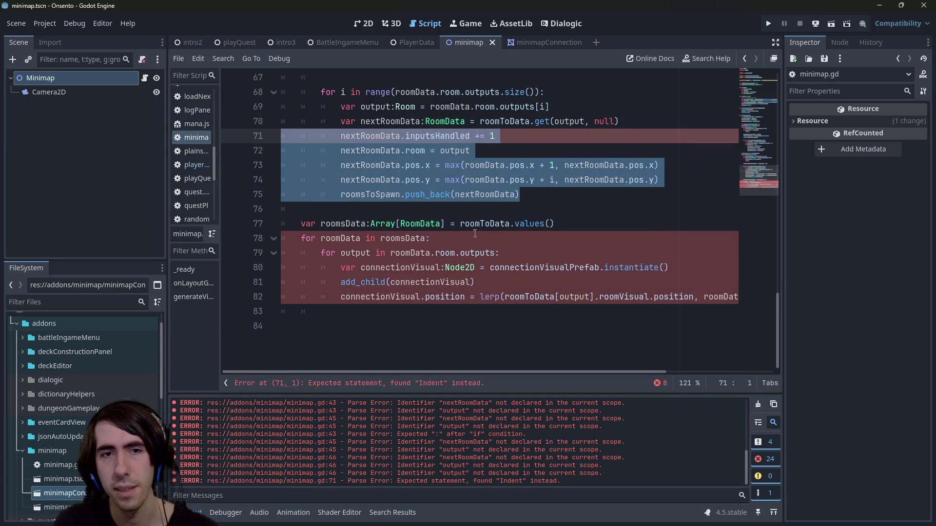
{"action": "scroll", "coordinate": [503, 212], "scroll_direction": "up", "scroll_amount": 3}
{"action": "left_click", "coordinate": [503, 212]}
{"action": "key", "text": "F5"}
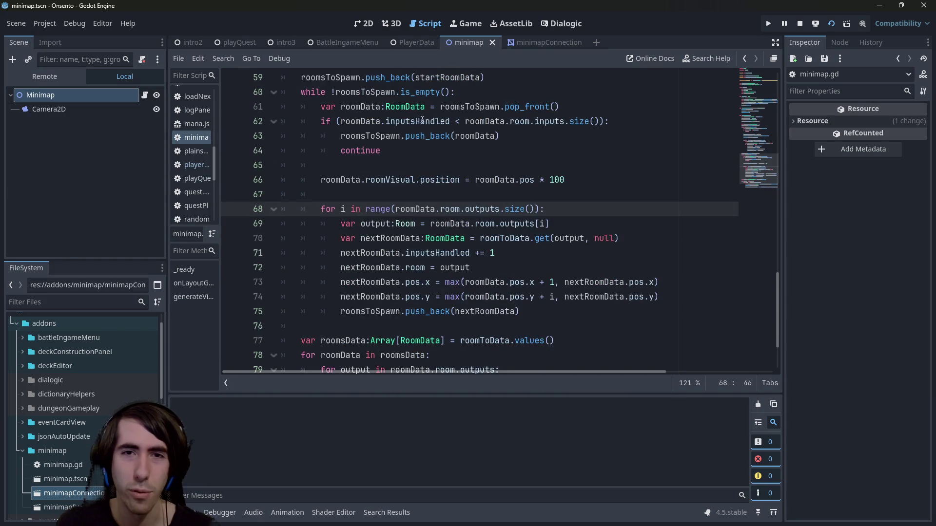
Examine inputsHandled and roomVisual around the crashing line 66.
{"action": "double_click", "coordinate": [423, 121]}
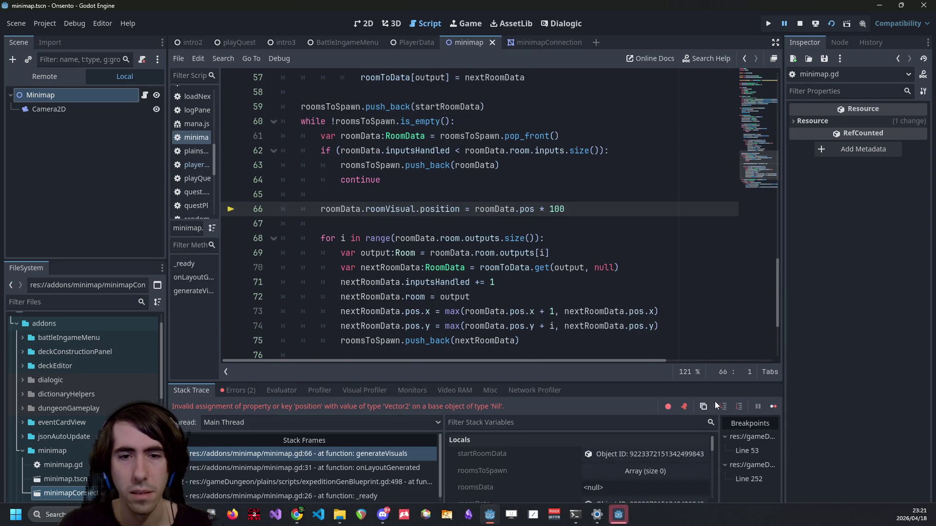
{"action": "double_click", "coordinate": [381, 209]}
{"action": "scroll", "coordinate": [381, 209], "scroll_direction": "up", "scroll_amount": 4}
{"action": "scroll", "coordinate": [381, 209], "scroll_direction": "up", "scroll_amount": 3}
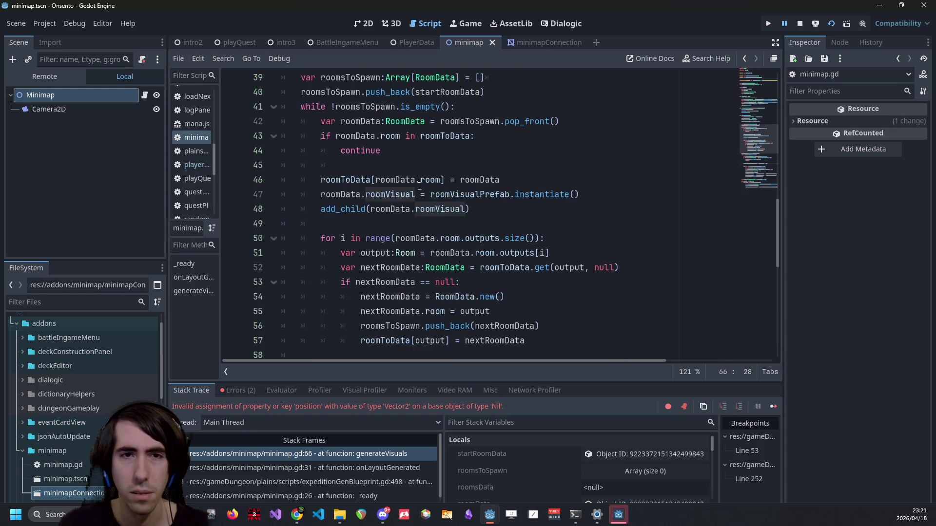
{"action": "scroll", "coordinate": [401, 209], "scroll_direction": "down", "scroll_amount": 4}
{"action": "scroll", "coordinate": [402, 209], "scroll_direction": "down", "scroll_amount": 3}
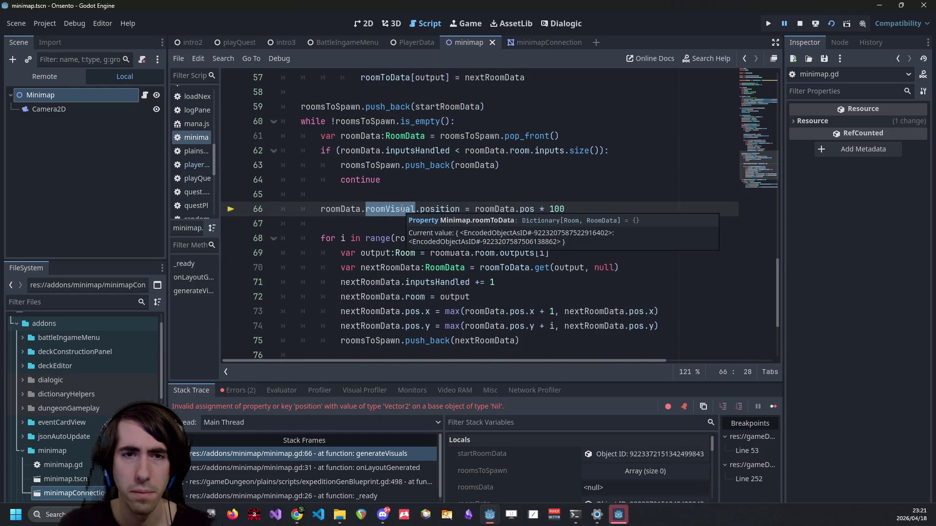
{"action": "key", "text": "Up"}
{"action": "key", "text": "Up"}
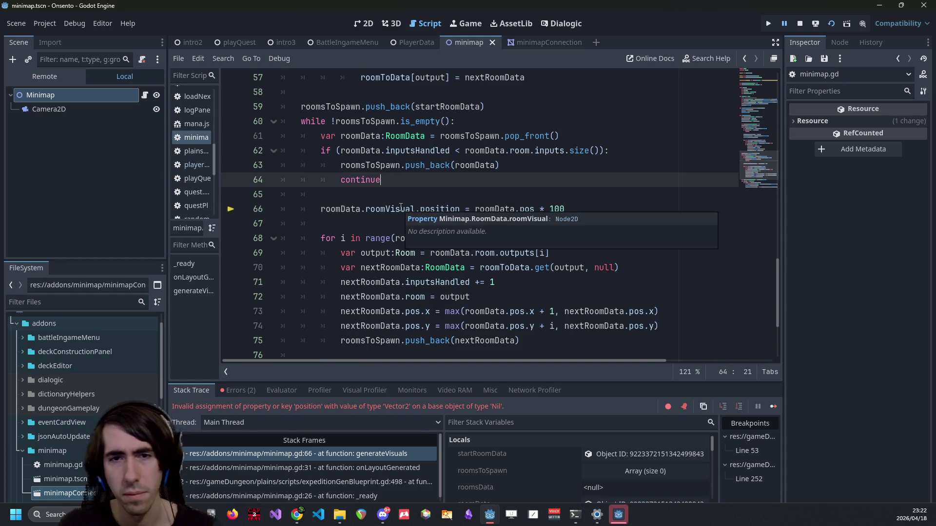
{"action": "scroll", "coordinate": [679, 484], "scroll_direction": "down", "scroll_amount": 2}
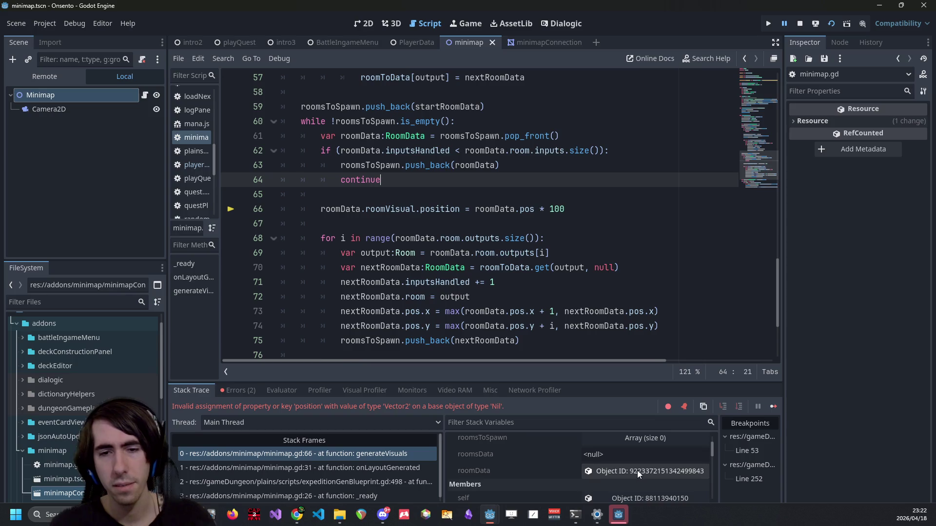
Inspect the failing roomData's members in the debugger, revealing its null roomVisual.
{"action": "left_click", "coordinate": [636, 470]}
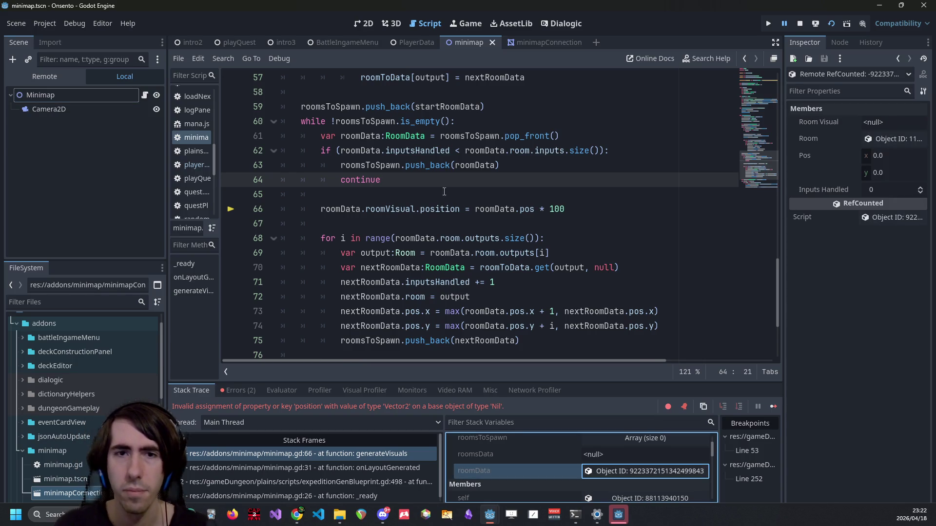
{"action": "double_click", "coordinate": [398, 209]}
{"action": "scroll", "coordinate": [403, 214], "scroll_direction": "up", "scroll_amount": 3}
{"action": "scroll", "coordinate": [403, 214], "scroll_direction": "up", "scroll_amount": 1}
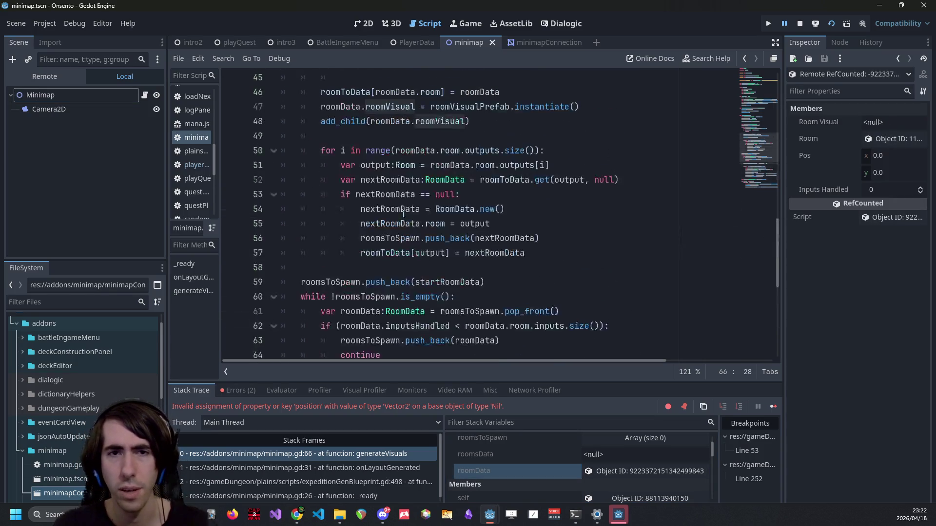
{"action": "scroll", "coordinate": [390, 221], "scroll_direction": "down", "scroll_amount": 2}
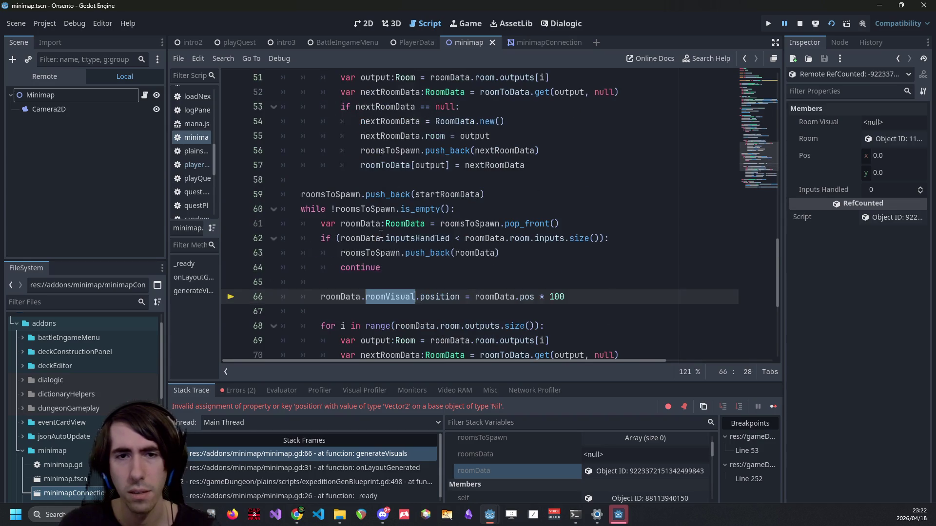
{"action": "double_click", "coordinate": [341, 297]}
{"action": "scroll", "coordinate": [406, 228], "scroll_direction": "up", "scroll_amount": 3}
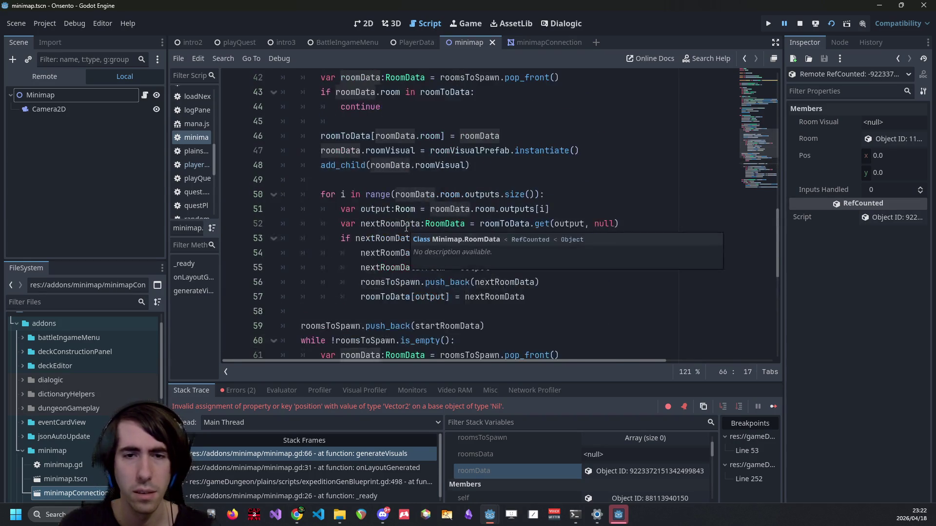
Trace startRoomData on line 59 back to where roomVisual is created on line 47.
{"action": "left_click", "coordinate": [468, 326]}
{"action": "double_click", "coordinate": [330, 326]}
{"action": "double_click", "coordinate": [448, 326]}
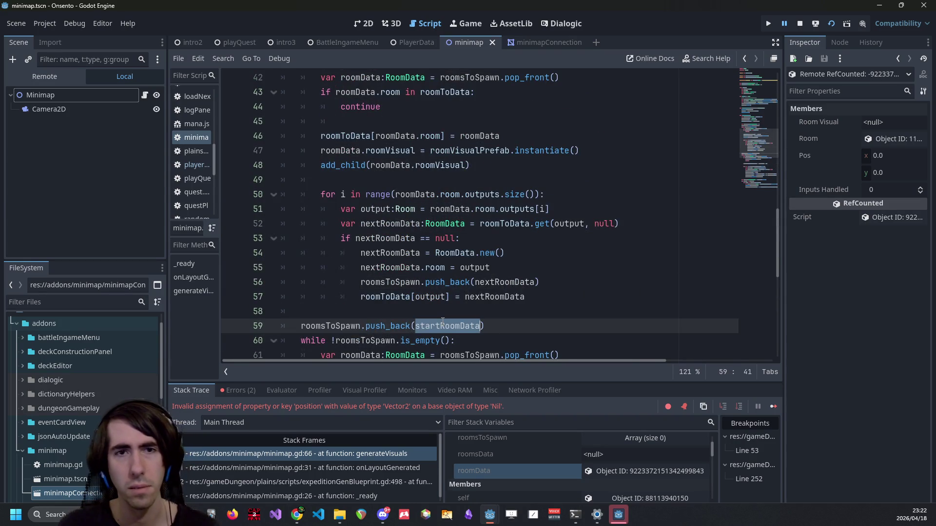
{"action": "scroll", "coordinate": [442, 321], "scroll_direction": "up", "scroll_amount": 3}
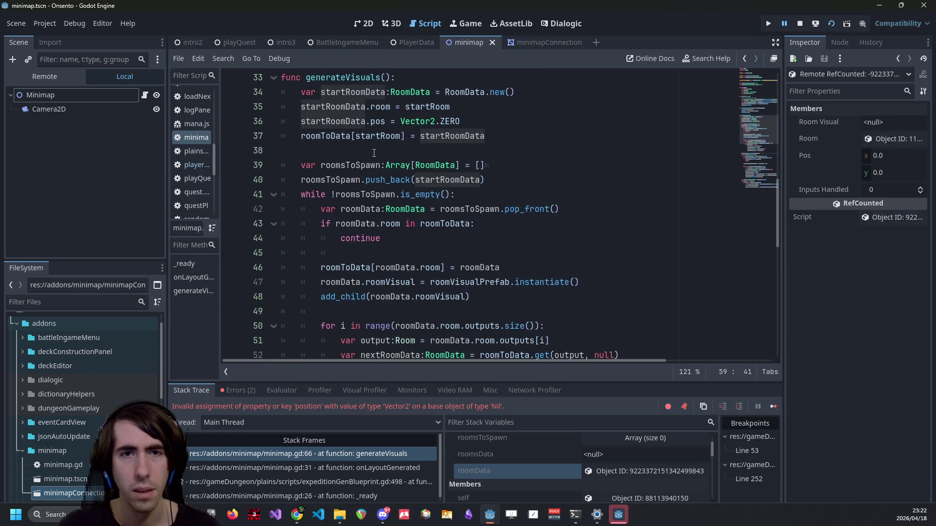
{"action": "left_click_drag", "start_coordinate": [229, 122], "coordinate": [229, 92]}
{"action": "left_click", "coordinate": [225, 125]}
{"action": "scroll", "coordinate": [341, 146], "scroll_direction": "down", "scroll_amount": 1}
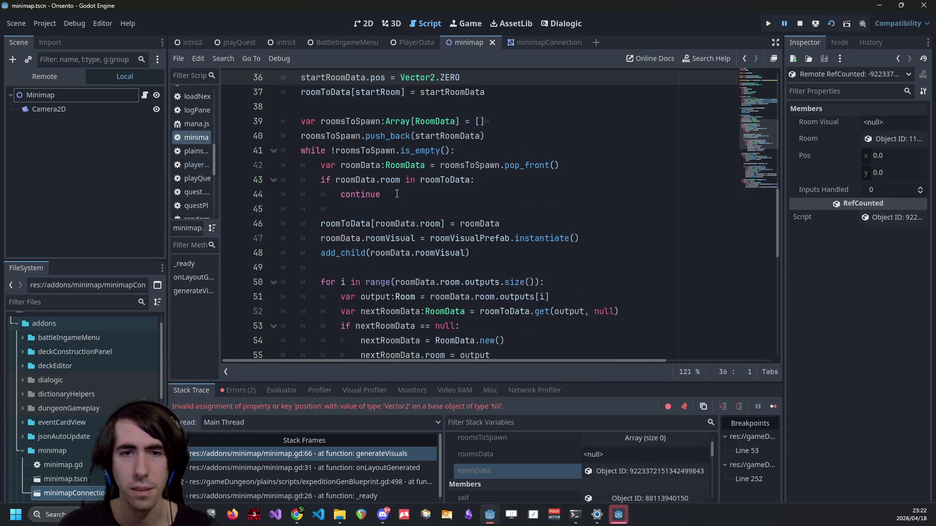
{"action": "left_click", "coordinate": [396, 238]}
{"action": "double_click", "coordinate": [396, 238]}
{"action": "scroll", "coordinate": [396, 238], "scroll_direction": "down", "scroll_amount": 1}
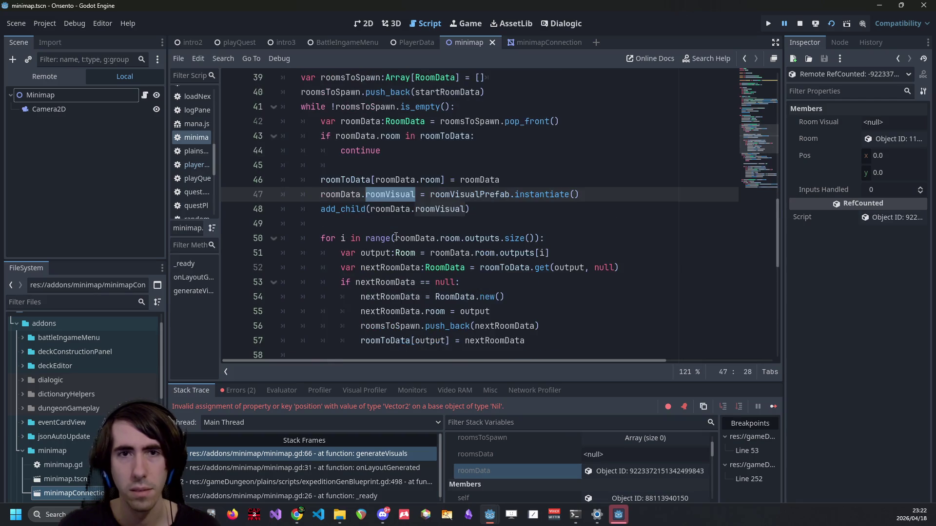
Review the already-visited roomToData check on lines 43–44.
{"action": "double_click", "coordinate": [445, 136]}
{"action": "double_click", "coordinate": [390, 136]}
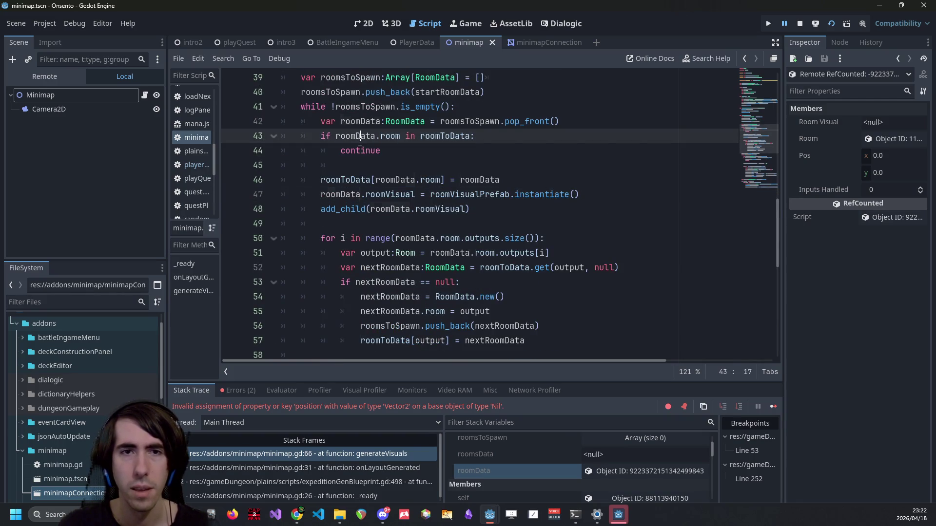
{"action": "double_click", "coordinate": [355, 136]}
{"action": "scroll", "coordinate": [428, 167], "scroll_direction": "up", "scroll_amount": 1}
{"action": "left_click_drag", "start_coordinate": [422, 194], "coordinate": [238, 183]}
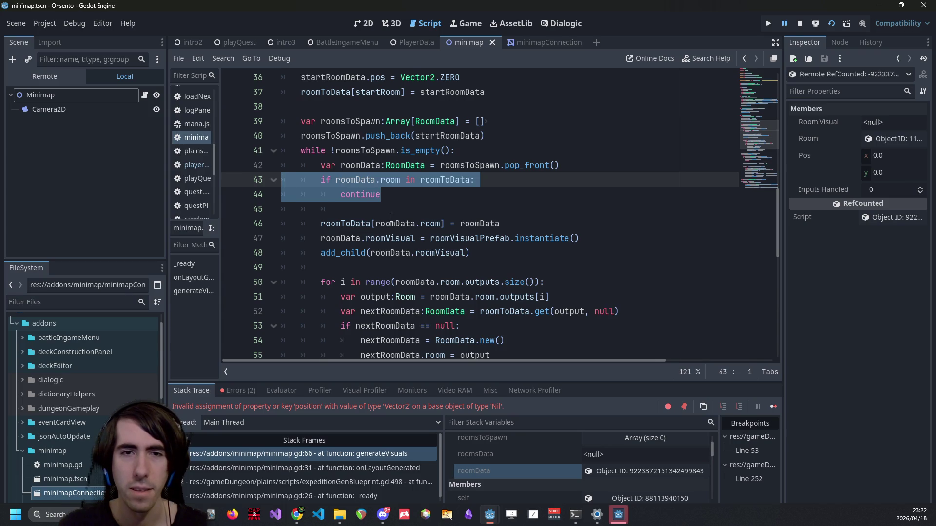
{"action": "scroll", "coordinate": [385, 219], "scroll_direction": "down", "scroll_amount": 1}
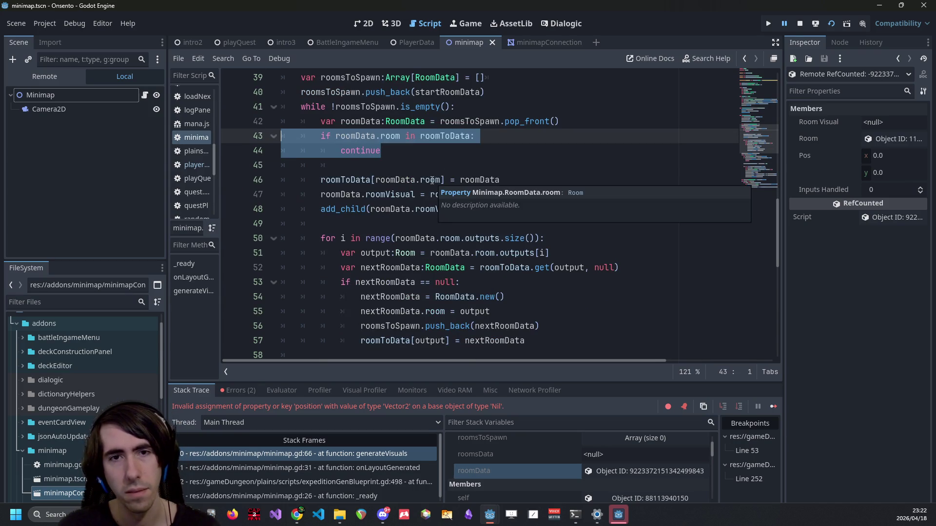
{"action": "double_click", "coordinate": [445, 136]}
{"action": "scroll", "coordinate": [431, 163], "scroll_direction": "up", "scroll_amount": 2}
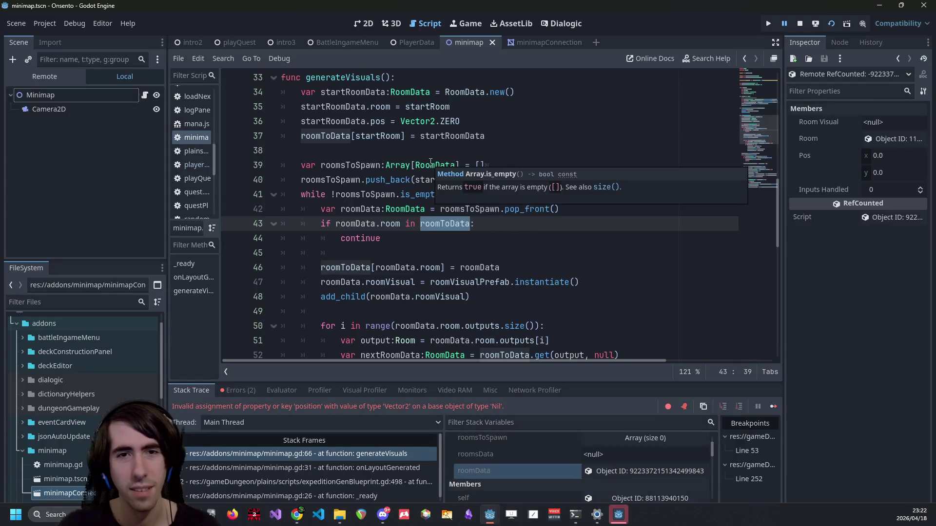
Delete the start room registration line, save, then stop and rerun the game.
{"action": "triple_click", "coordinate": [530, 140]}
{"action": "key", "text": "BackSpace"}
{"action": "key", "text": "BackSpace"}
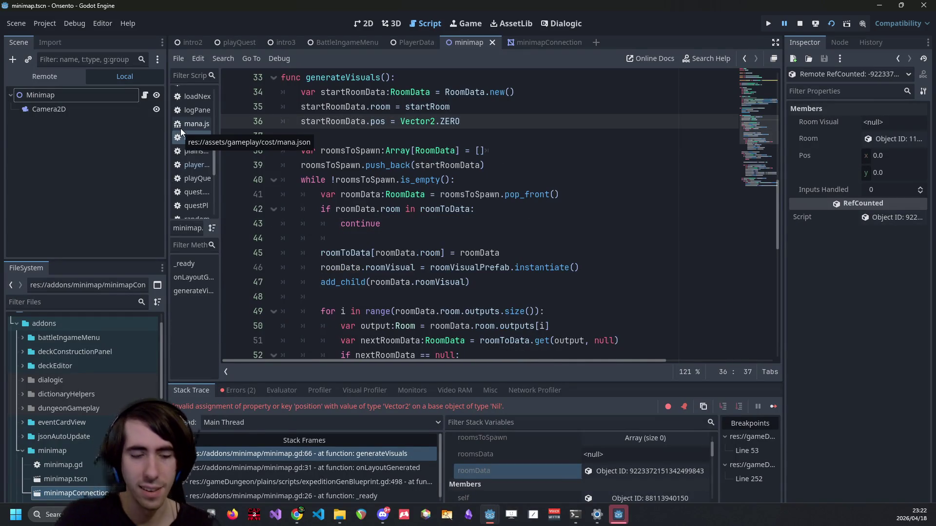
{"action": "key", "text": "ctrl+s"}
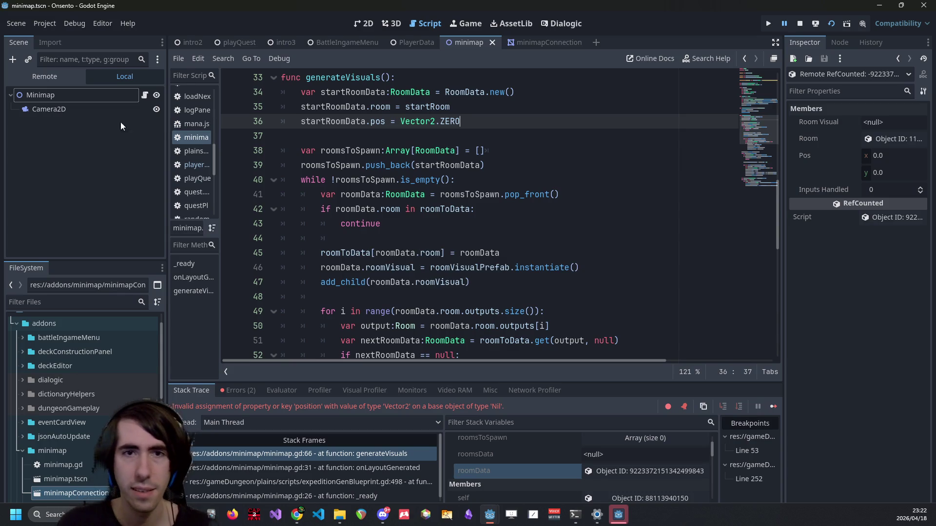
{"action": "left_click", "coordinate": [799, 23]}
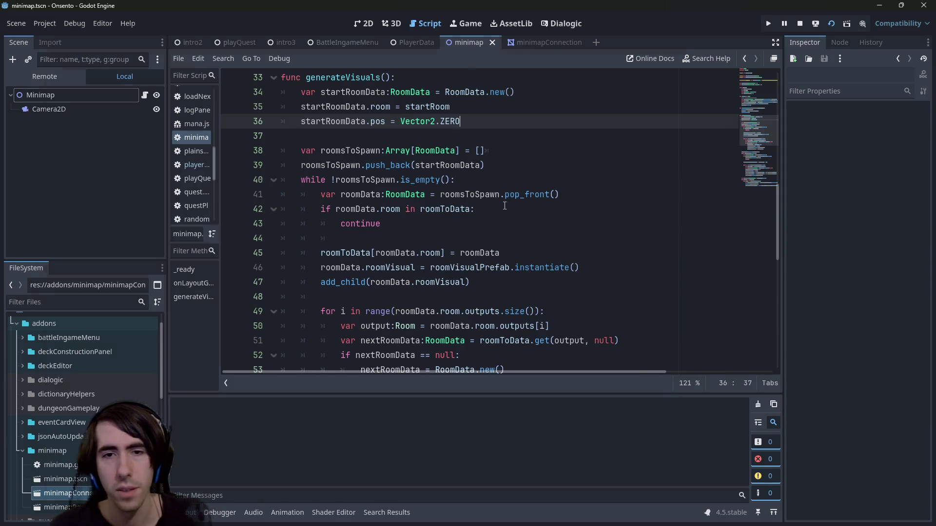
{"action": "key", "text": "F5"}
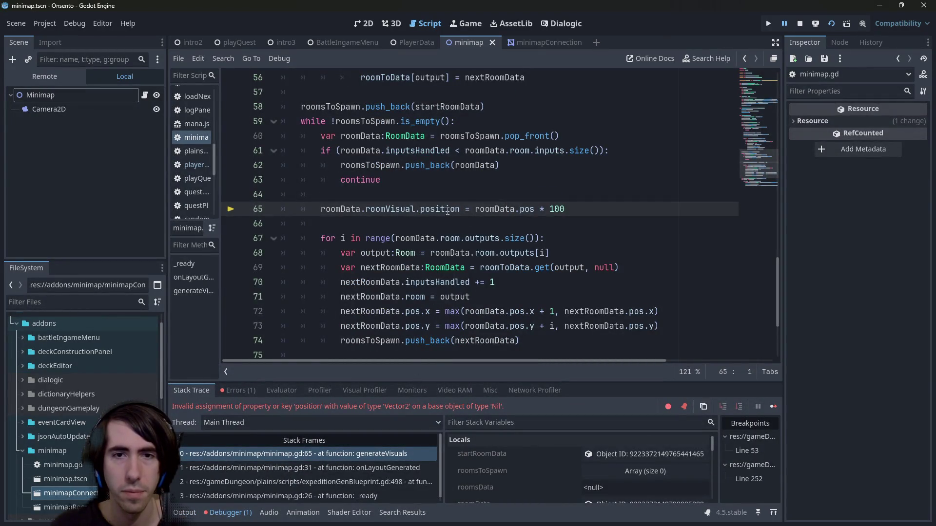
Delete the 'roomToData[output] = nextRoomData' line, stop the crashed session, and relaunch.
{"action": "scroll", "coordinate": [448, 211], "scroll_direction": "up", "scroll_amount": 6}
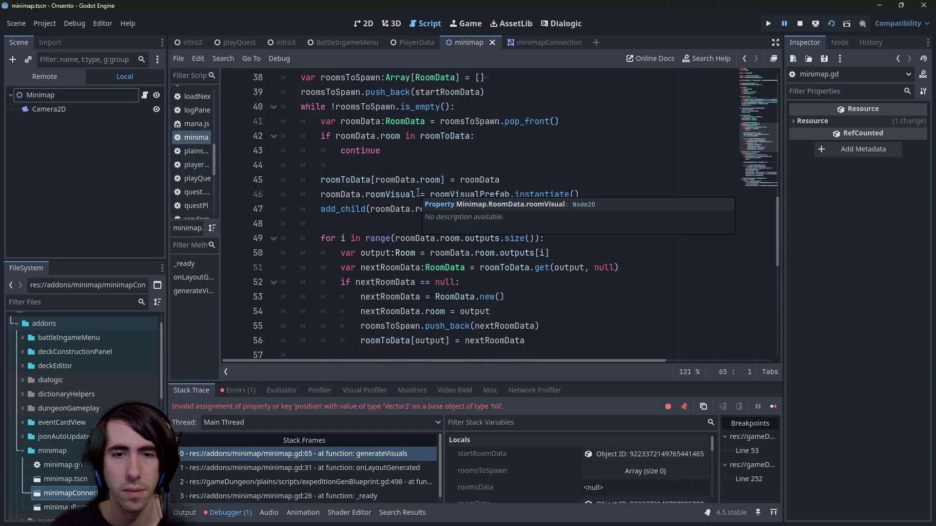
{"action": "left_click_drag", "start_coordinate": [542, 346], "coordinate": [540, 326]}
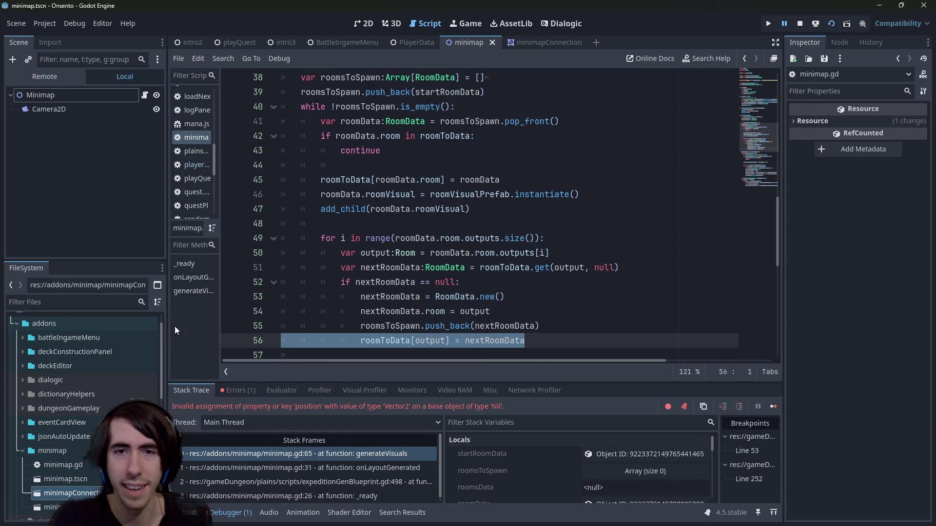
{"action": "key", "text": "BackSpace"}
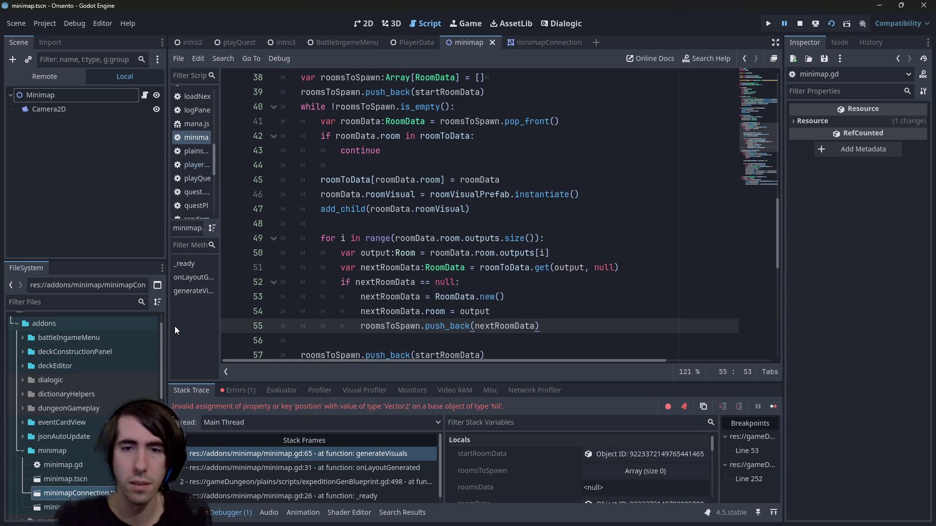
{"action": "left_click", "coordinate": [800, 24]}
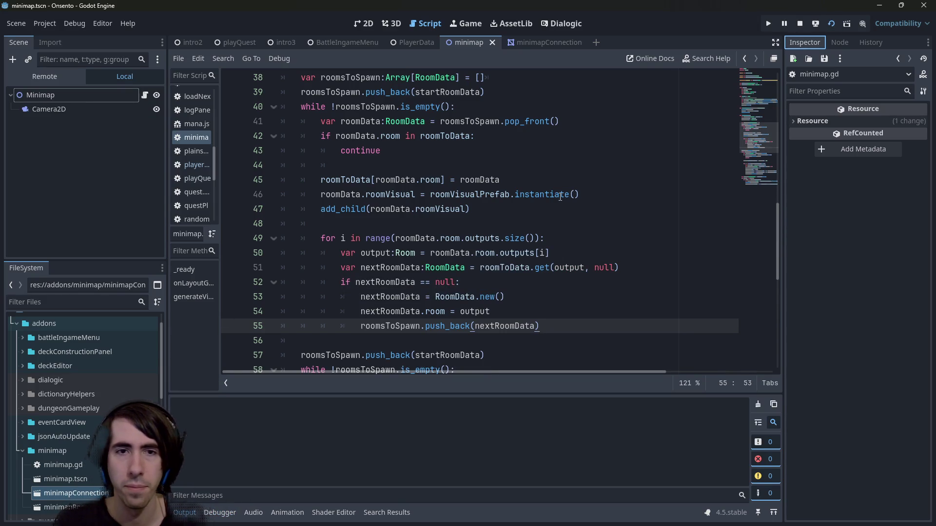
{"action": "key", "text": "F5"}
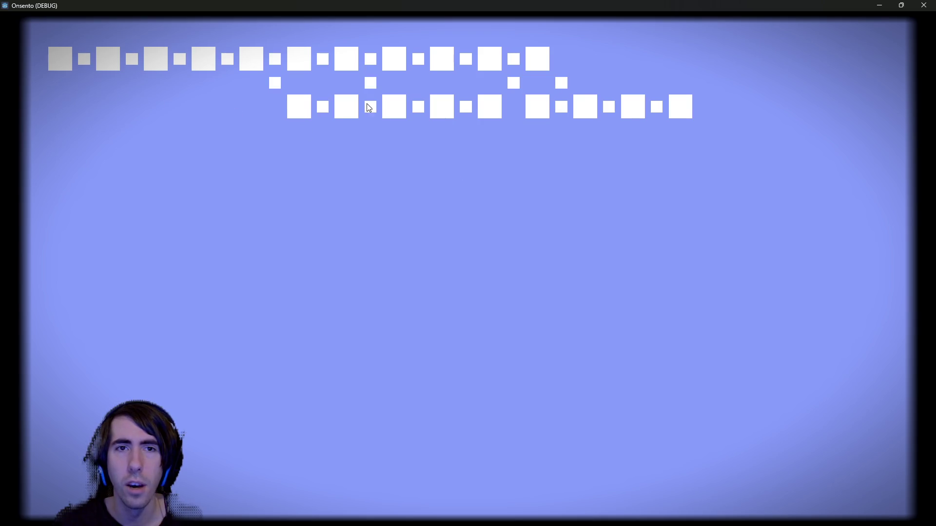
{"action": "left_click", "coordinate": [924, 5]}
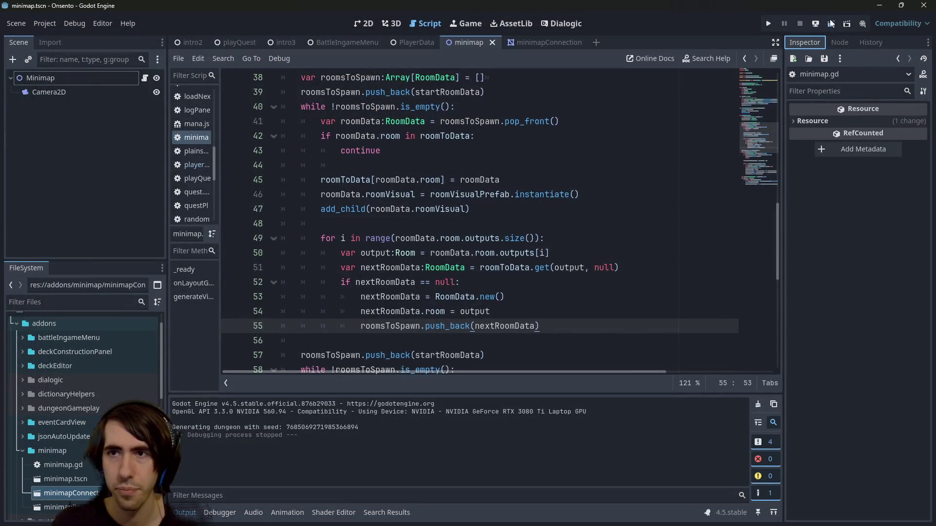
{"action": "left_click", "coordinate": [831, 23]}
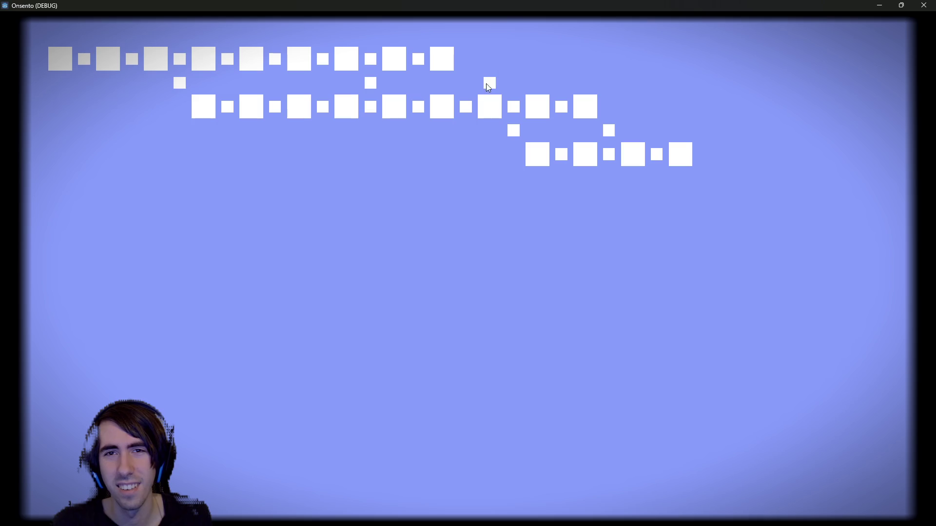
{"action": "left_click", "coordinate": [915, 9]}
{"action": "scroll", "coordinate": [462, 256], "scroll_direction": "down", "scroll_amount": 5}
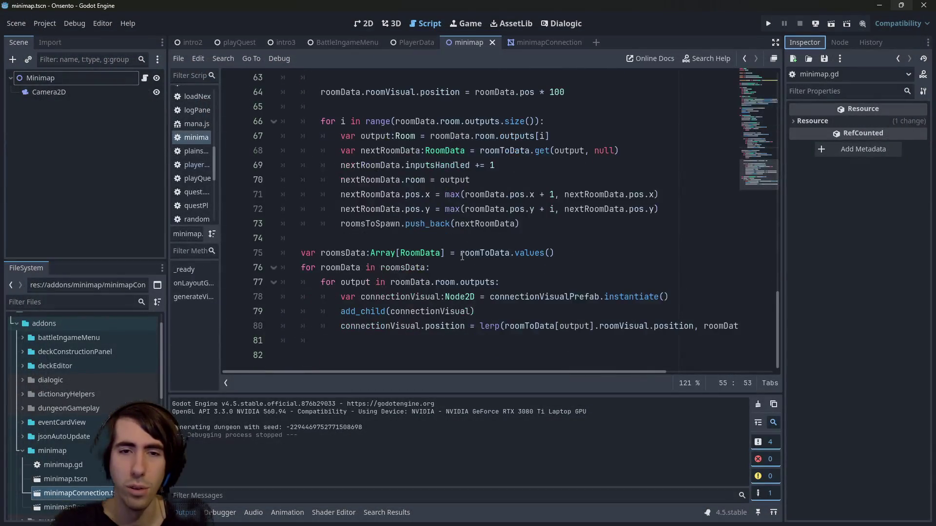
{"action": "left_click_drag", "start_coordinate": [550, 341], "coordinate": [231, 256]}
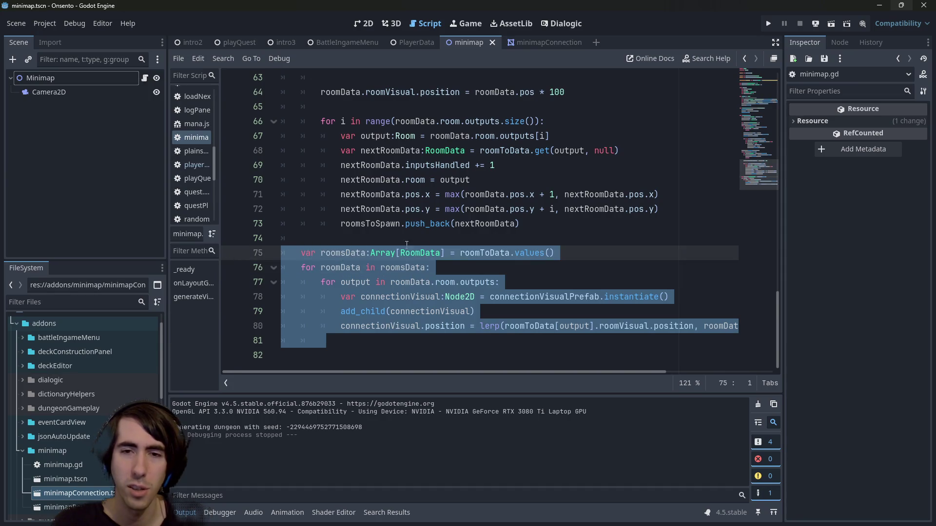
{"action": "scroll", "coordinate": [393, 243], "scroll_direction": "up", "scroll_amount": 2}
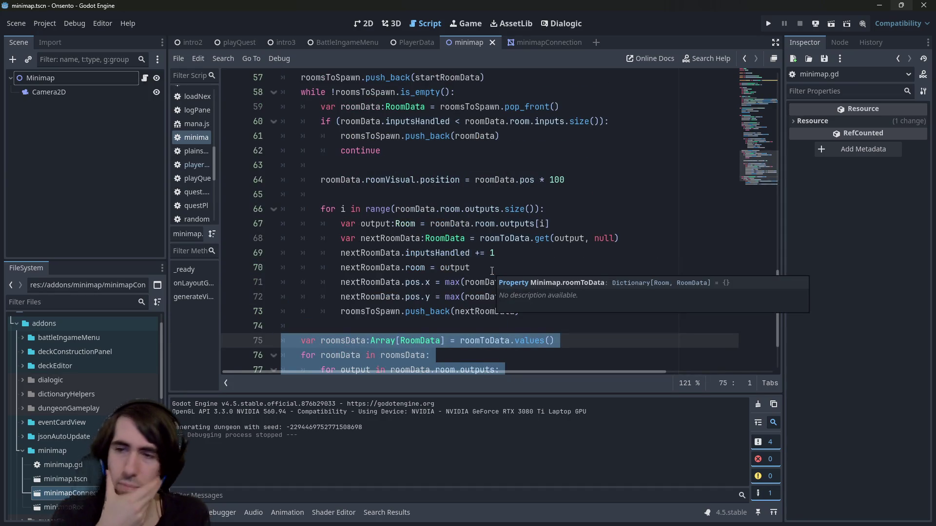
{"action": "scroll", "coordinate": [492, 271], "scroll_direction": "up", "scroll_amount": 4}
{"action": "scroll", "coordinate": [487, 272], "scroll_direction": "down", "scroll_amount": 4}
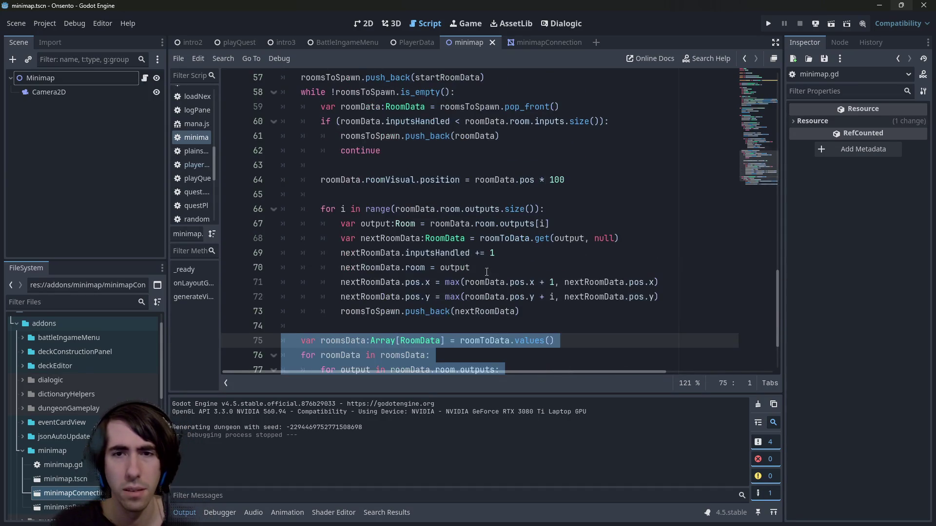
{"action": "double_click", "coordinate": [452, 184]}
{"action": "scroll", "coordinate": [473, 201], "scroll_direction": "up", "scroll_amount": 1}
{"action": "scroll", "coordinate": [468, 204], "scroll_direction": "up", "scroll_amount": 2}
{"action": "scroll", "coordinate": [468, 204], "scroll_direction": "down", "scroll_amount": 2}
{"action": "scroll", "coordinate": [468, 205], "scroll_direction": "up", "scroll_amount": 6}
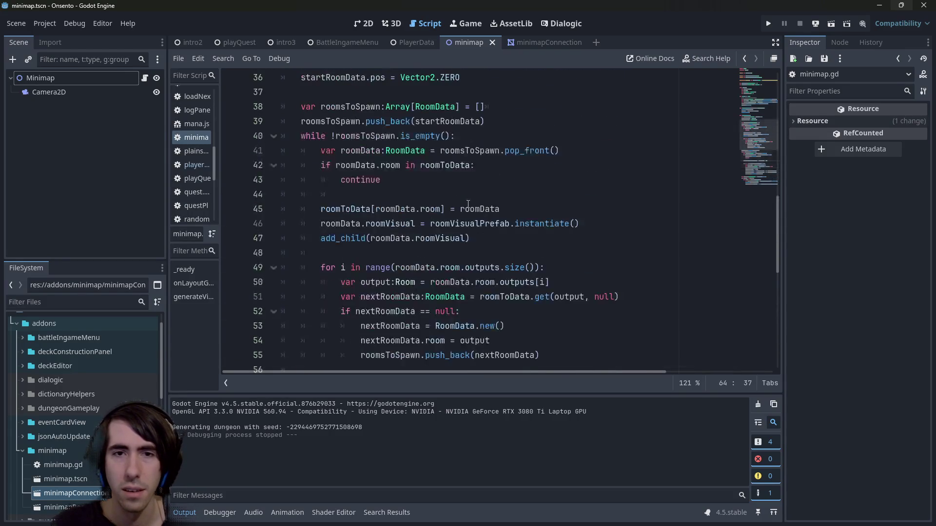
{"action": "scroll", "coordinate": [468, 204], "scroll_direction": "down", "scroll_amount": 6}
{"action": "scroll", "coordinate": [468, 204], "scroll_direction": "down", "scroll_amount": 1}
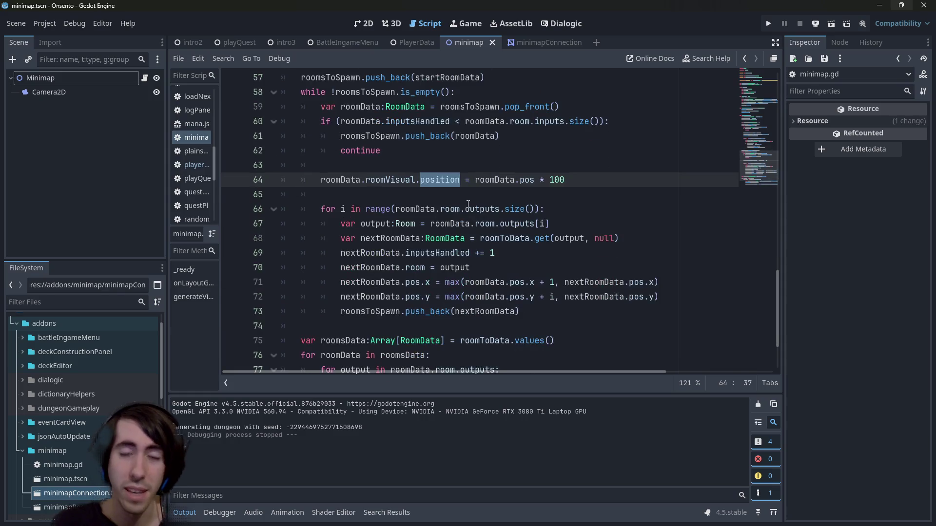
{"action": "scroll", "coordinate": [538, 286], "scroll_direction": "up", "scroll_amount": 4}
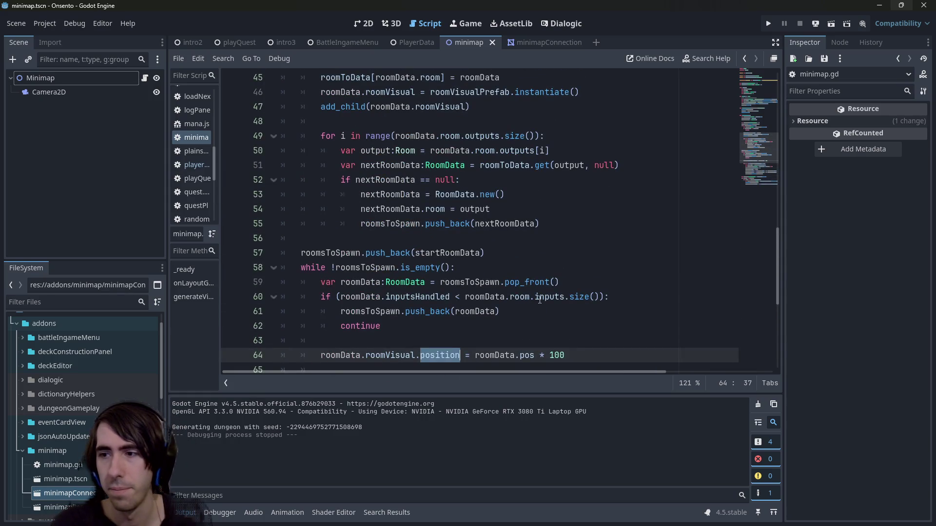
{"action": "mouse_move", "coordinate": [539, 299]}
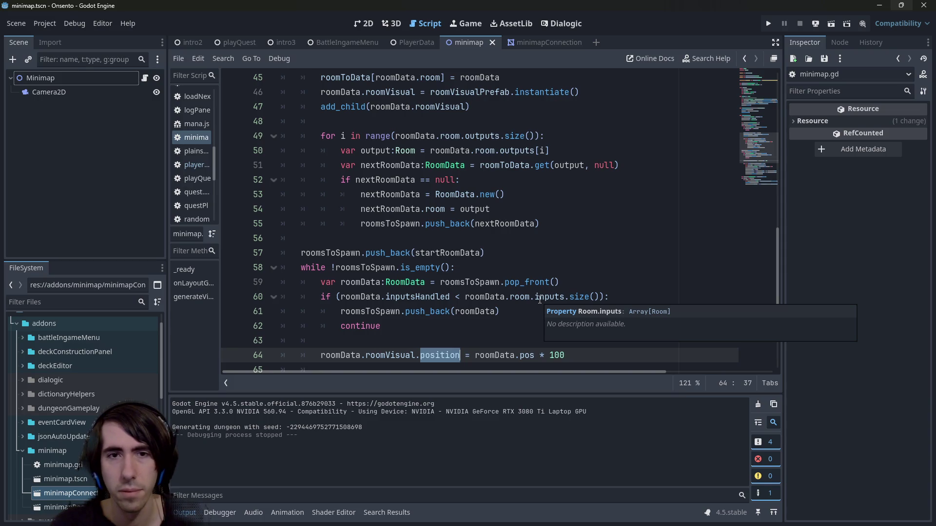
{"action": "scroll", "coordinate": [540, 300], "scroll_direction": "down", "scroll_amount": 3}
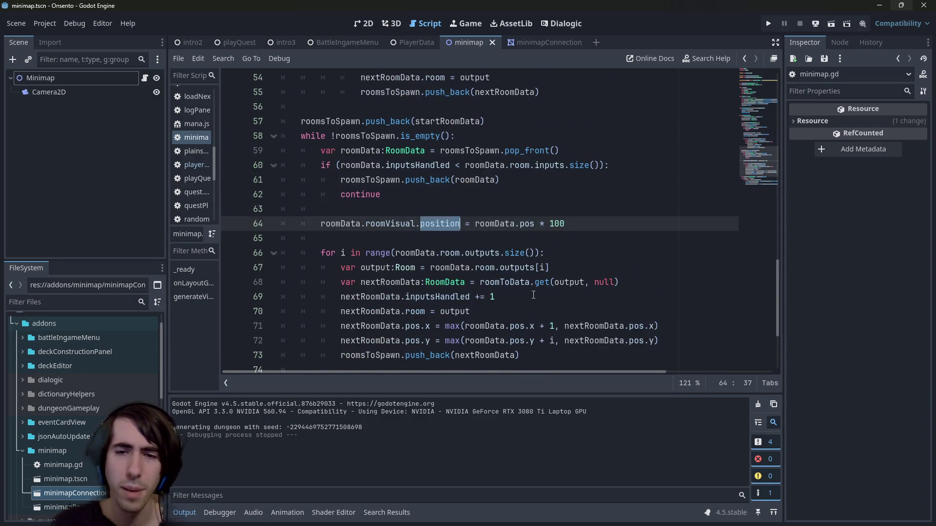
{"action": "scroll", "coordinate": [533, 295], "scroll_direction": "down", "scroll_amount": 1}
{"action": "left_click_drag", "start_coordinate": [462, 282], "coordinate": [575, 297]}
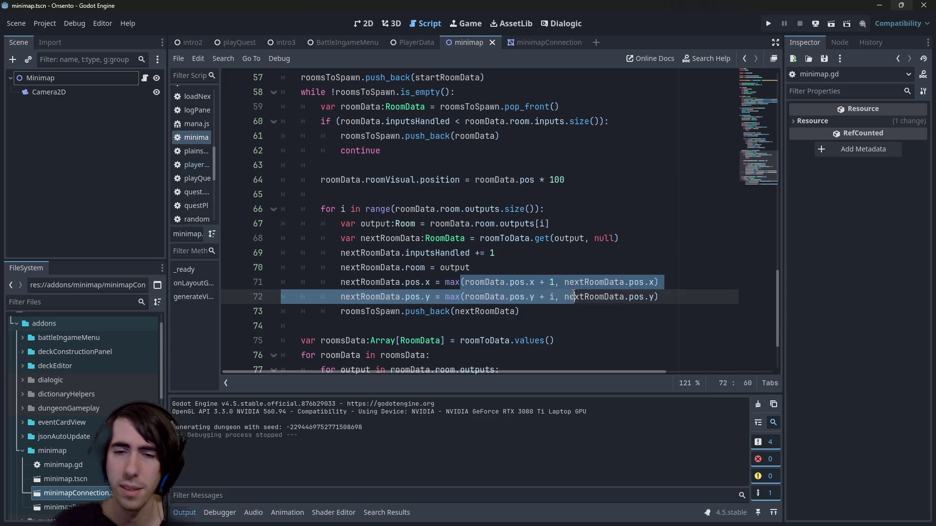
{"action": "left_click", "coordinate": [574, 297]}
{"action": "scroll", "coordinate": [573, 295], "scroll_direction": "up", "scroll_amount": 1}
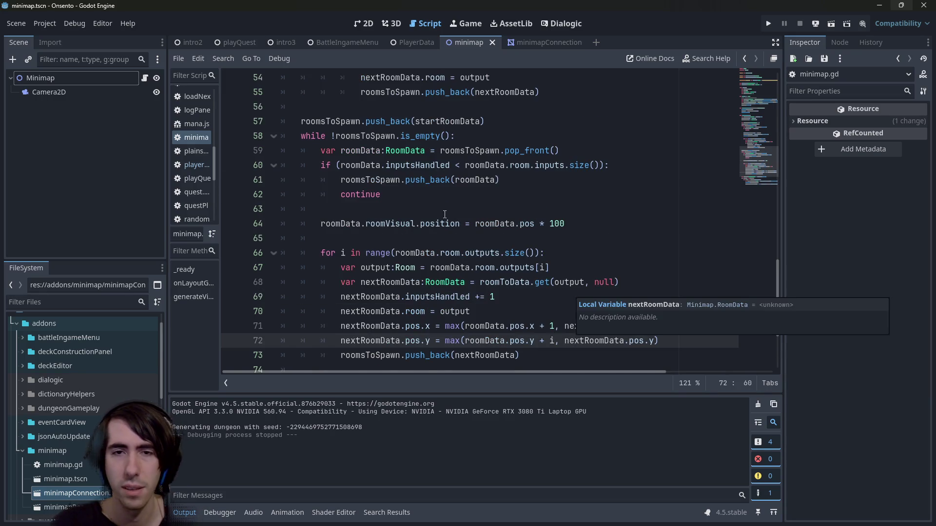
{"action": "scroll", "coordinate": [445, 215], "scroll_direction": "up", "scroll_amount": 4}
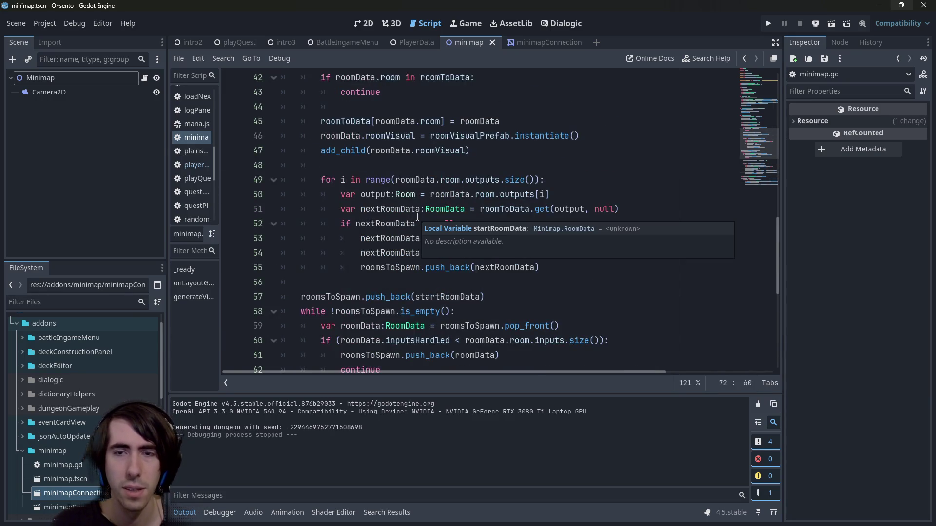
{"action": "scroll", "coordinate": [417, 217], "scroll_direction": "up", "scroll_amount": 2}
{"action": "scroll", "coordinate": [414, 205], "scroll_direction": "down", "scroll_amount": 5}
{"action": "scroll", "coordinate": [414, 204], "scroll_direction": "up", "scroll_amount": 5}
{"action": "scroll", "coordinate": [415, 195], "scroll_direction": "down", "scroll_amount": 5}
{"action": "scroll", "coordinate": [417, 185], "scroll_direction": "up", "scroll_amount": 4}
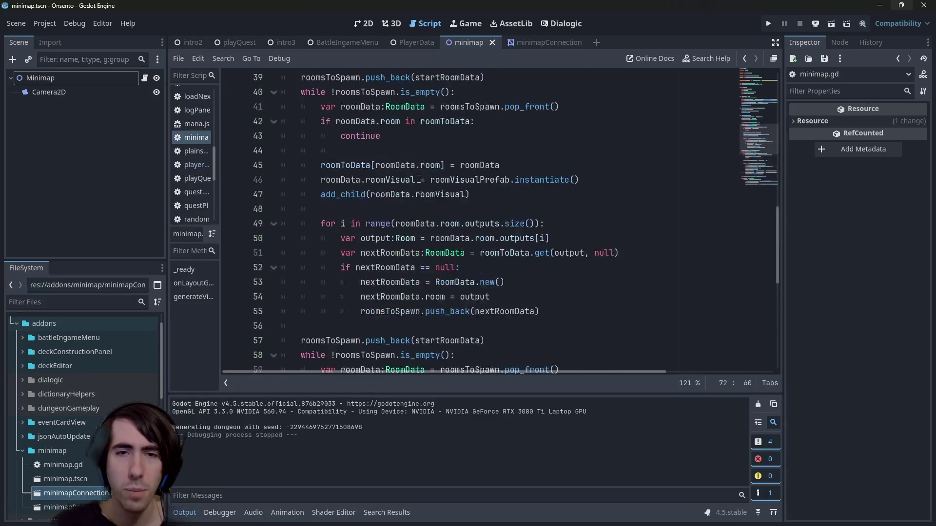
{"action": "scroll", "coordinate": [418, 178], "scroll_direction": "down", "scroll_amount": 4}
{"action": "scroll", "coordinate": [418, 178], "scroll_direction": "down", "scroll_amount": 2}
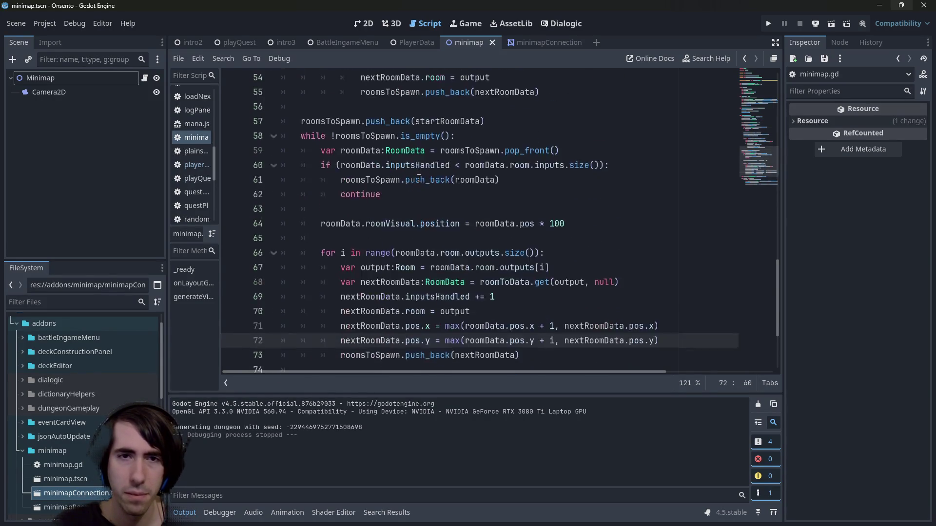
{"action": "mouse_move", "coordinate": [521, 312]}
{"action": "left_mouse_down"}
{"action": "mouse_move", "coordinate": [283, 210]}
{"action": "mouse_move", "coordinate": [252, 171]}
{"action": "left_mouse_up"}
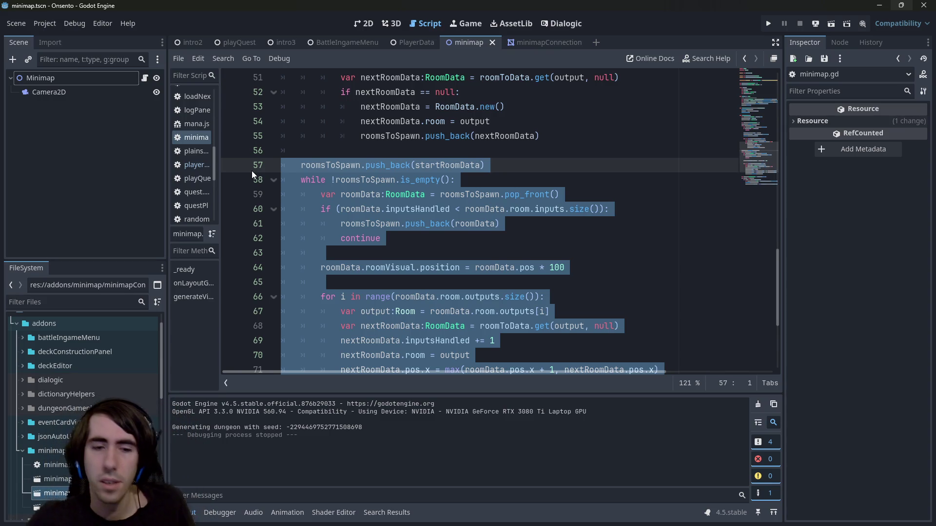
{"action": "scroll", "coordinate": [438, 219], "scroll_direction": "down", "scroll_amount": 2}
Delete the inputsHandled if…continue check on lines 60–62.
{"action": "left_click", "coordinate": [504, 224]}
{"action": "double_click", "coordinate": [429, 122]}
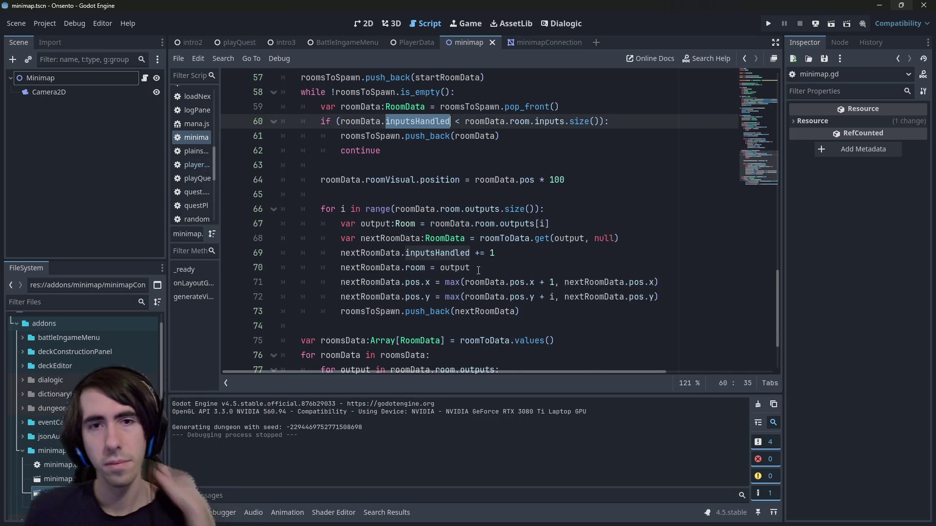
{"action": "left_click", "coordinate": [542, 310]}
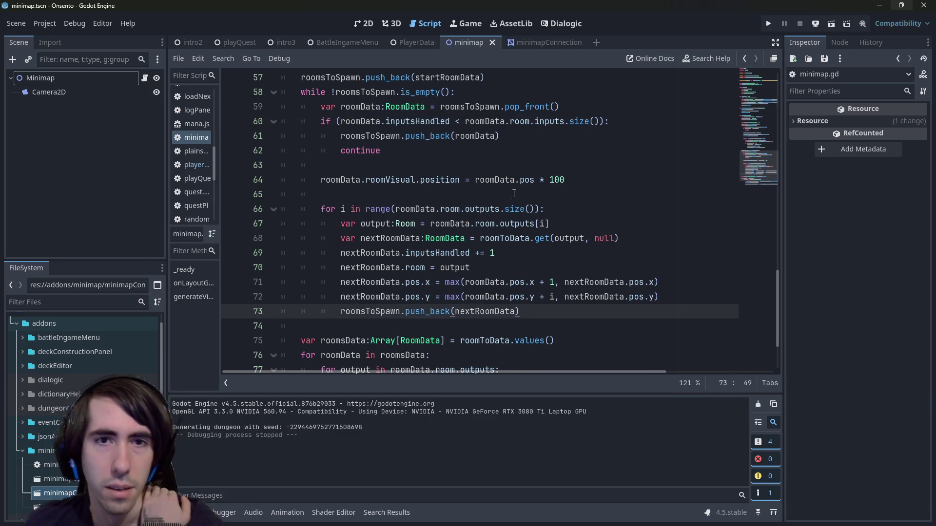
{"action": "mouse_move", "coordinate": [473, 155]}
{"action": "left_mouse_down"}
{"action": "mouse_move", "coordinate": [288, 107]}
{"action": "mouse_move", "coordinate": [282, 122]}
{"action": "left_mouse_up"}
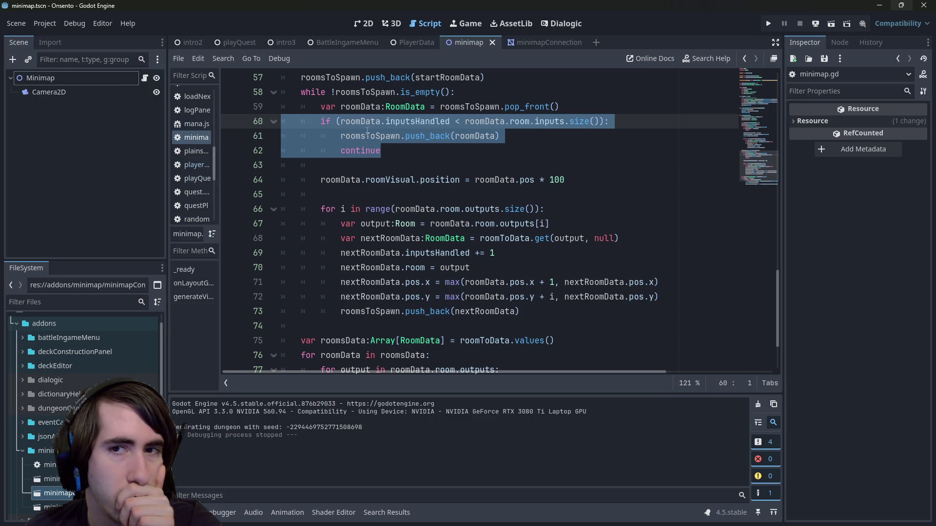
{"action": "left_click", "coordinate": [432, 121]}
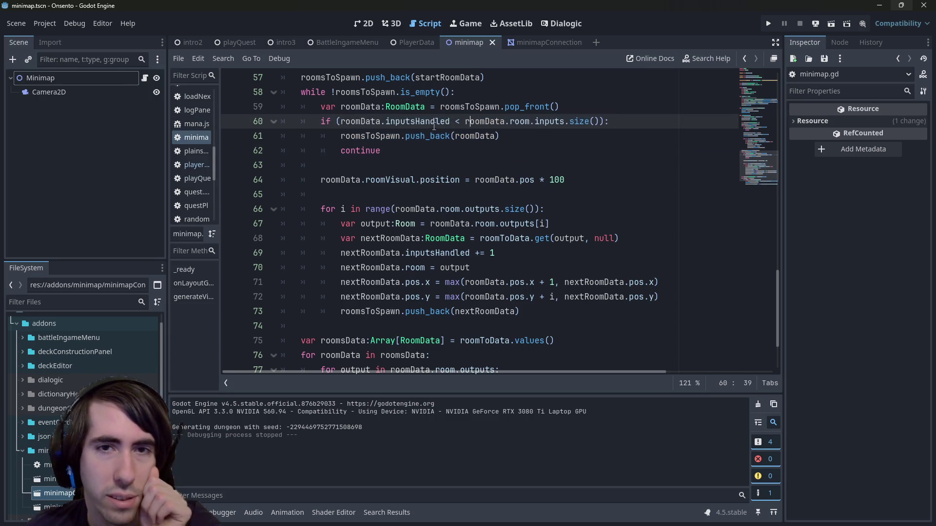
{"action": "left_click_drag", "start_coordinate": [385, 152], "coordinate": [273, 125]}
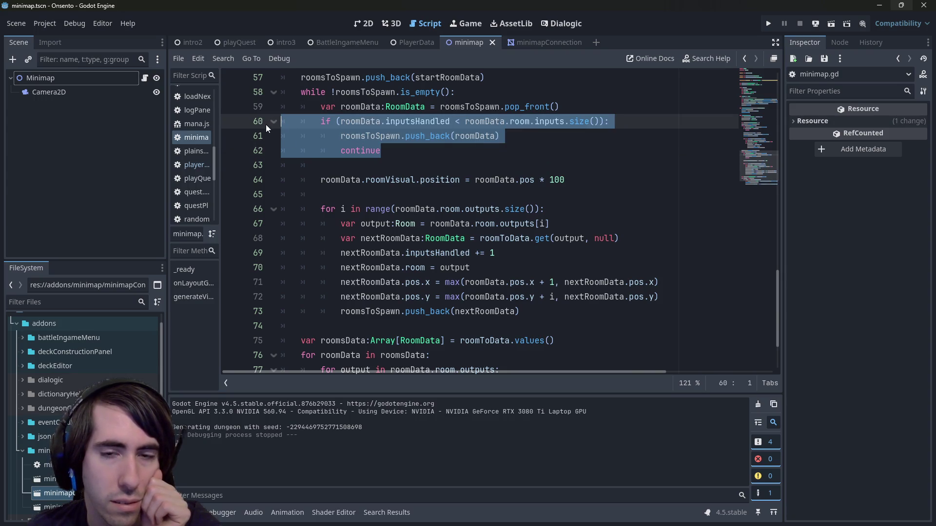
{"action": "key", "text": "BackSpace"}
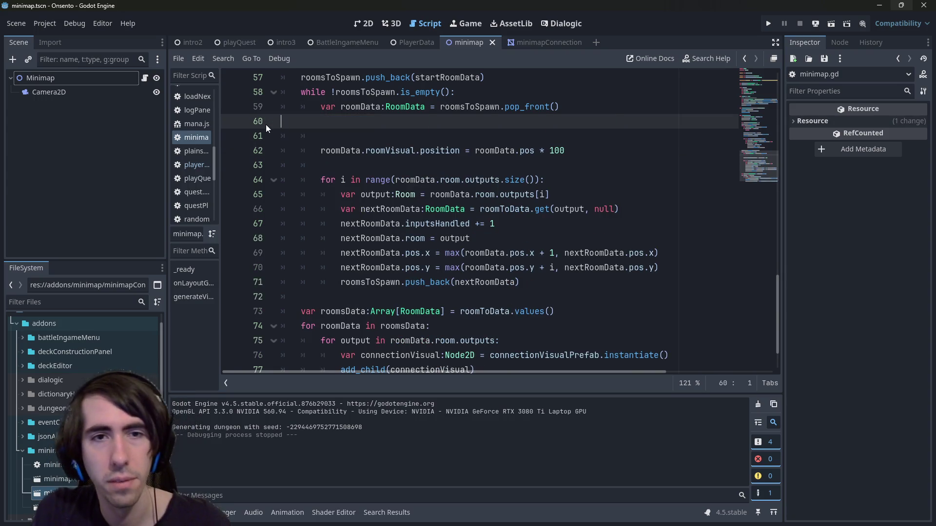
{"action": "key", "text": "ctrl+z"}
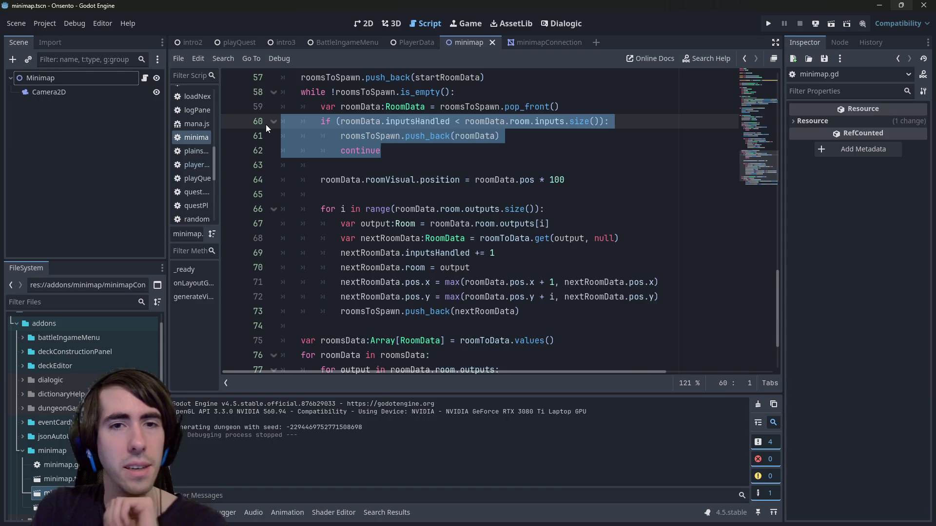
{"action": "key", "text": "BackSpace"}
{"action": "key", "text": "BackSpace"}
Delete the inputsHandled increment line and the 'var inputsHandled:int = 0' declaration.
{"action": "left_click_drag", "start_coordinate": [544, 213], "coordinate": [240, 211]}
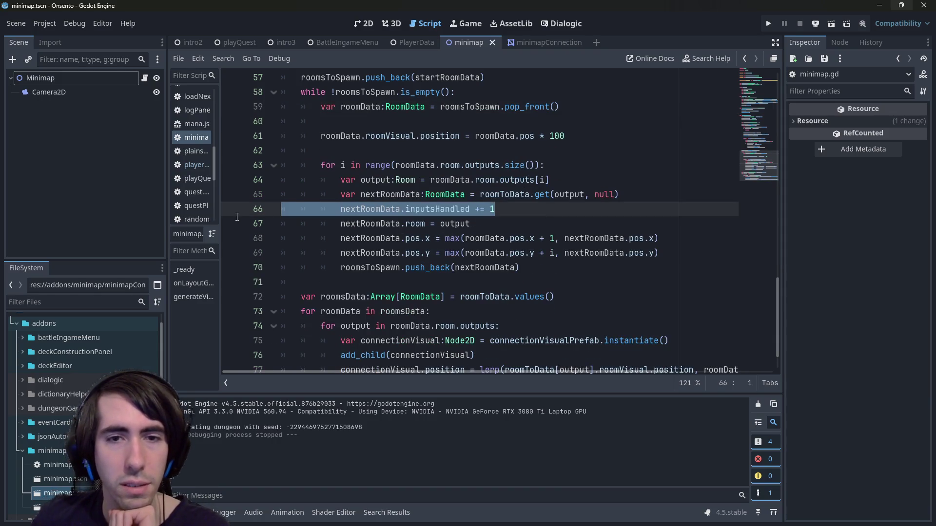
{"action": "key", "text": "BackSpace"}
{"action": "key", "text": "BackSpace"}
{"action": "scroll", "coordinate": [613, 166], "scroll_direction": "up", "scroll_amount": 15}
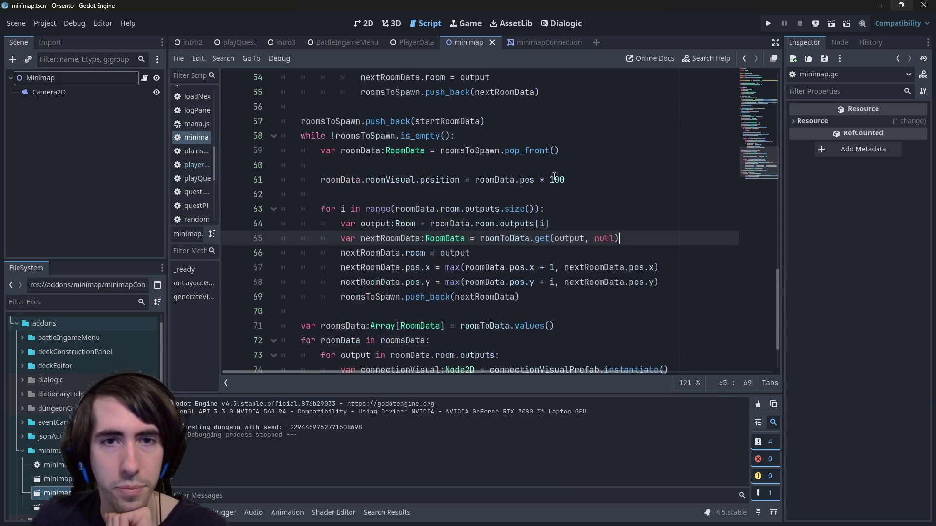
{"action": "left_click_drag", "start_coordinate": [426, 194], "coordinate": [234, 194]}
{"action": "key", "text": "BackSpace"}
{"action": "key", "text": "BackSpace"}
{"action": "scroll", "coordinate": [454, 219], "scroll_direction": "down", "scroll_amount": 14}
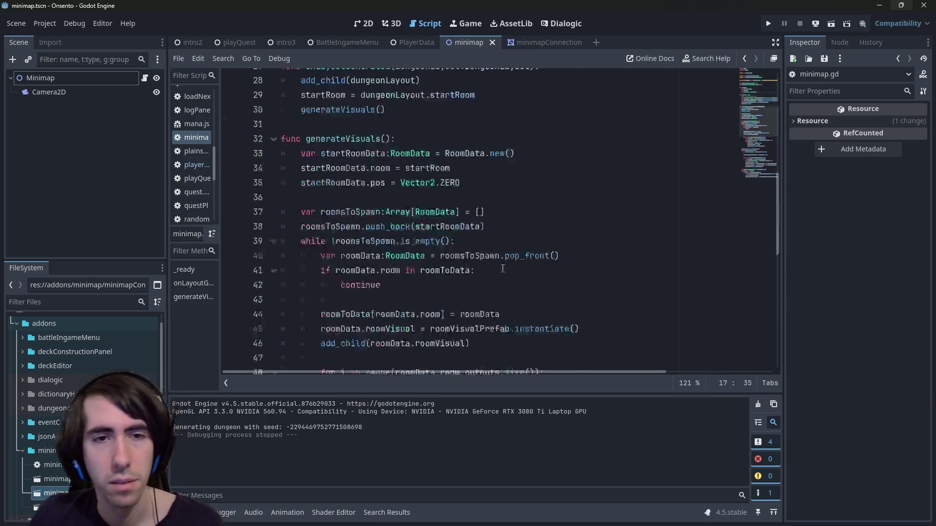
Add a '# Create Data' comment above the room-spawning code.
{"action": "scroll", "coordinate": [388, 221], "scroll_direction": "up", "scroll_amount": 7}
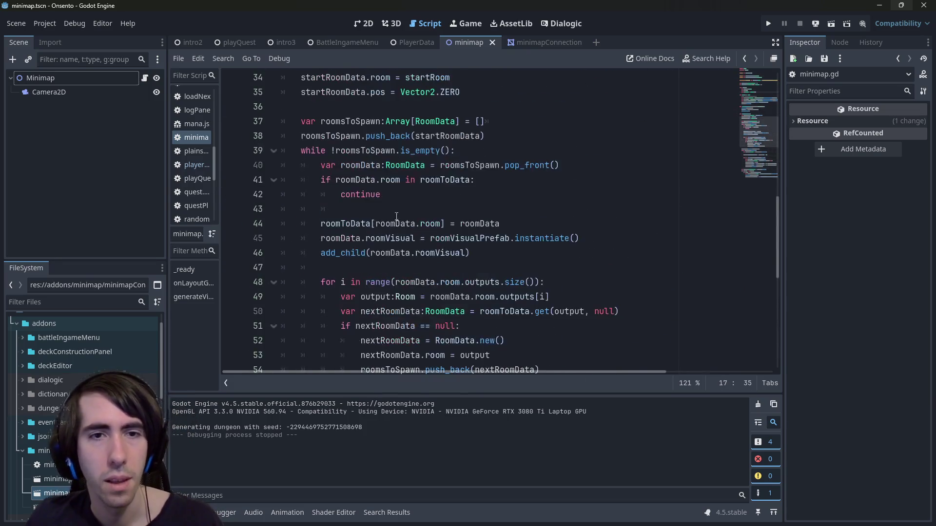
{"action": "left_click", "coordinate": [360, 108]}
{"action": "key", "text": "Return"}
{"action": "type", "text": "# C"}
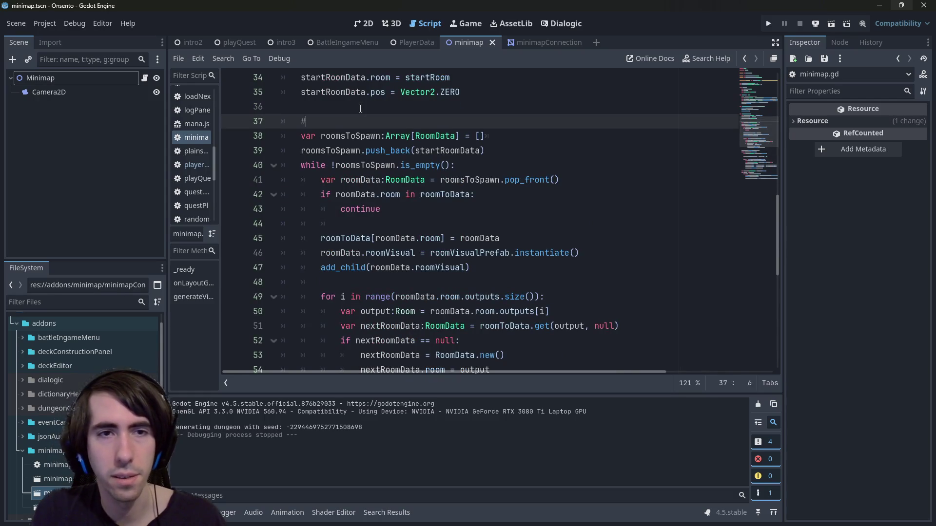
{"action": "type", "text": "reate Data"}
{"action": "left_click", "coordinate": [360, 108]}
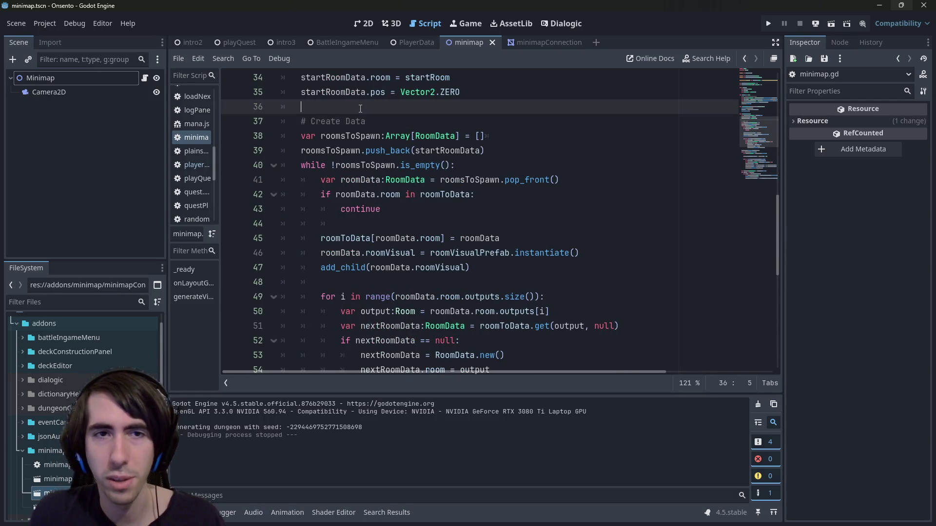
Open a blank comment line above the positions loop.
{"action": "scroll", "coordinate": [370, 159], "scroll_direction": "down", "scroll_amount": 4}
{"action": "left_click", "coordinate": [365, 223]}
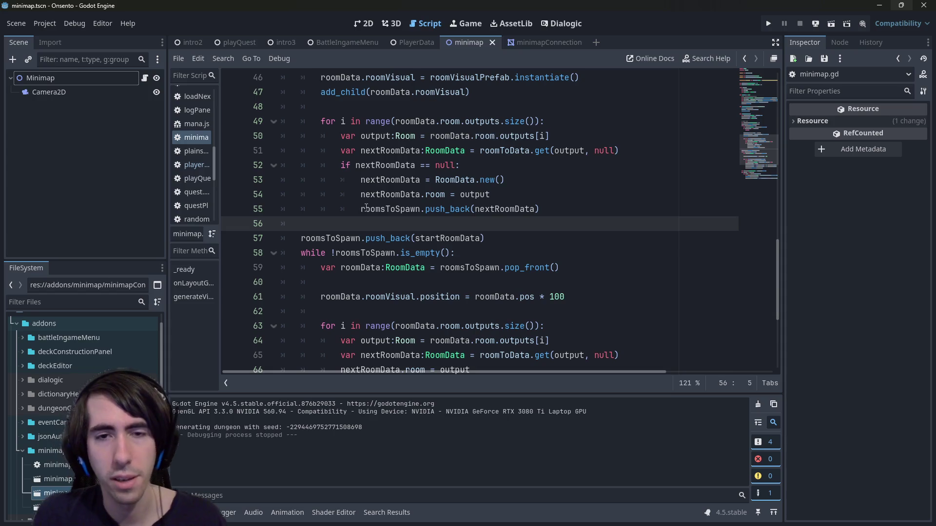
{"action": "scroll", "coordinate": [365, 207], "scroll_direction": "down", "scroll_amount": 2}
{"action": "key", "text": "Return"}
{"action": "type", "text": "#"}
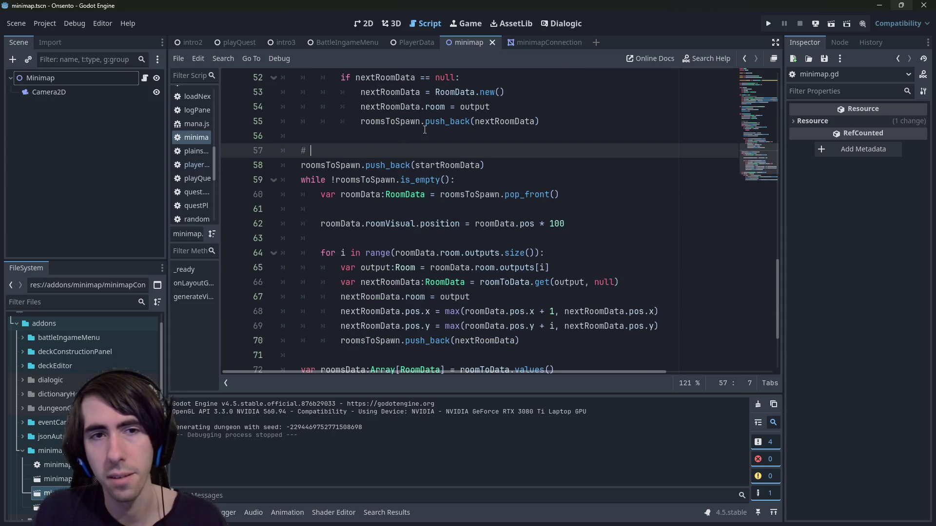
{"action": "key", "text": "BackSpace"}
{"action": "key", "text": "BackSpace"}
{"action": "key", "text": "BackSpace"}
Extend the first comment to '# Create Data and instantiate visual'.
{"action": "scroll", "coordinate": [434, 132], "scroll_direction": "up", "scroll_amount": 6}
{"action": "left_click", "coordinate": [376, 122]}
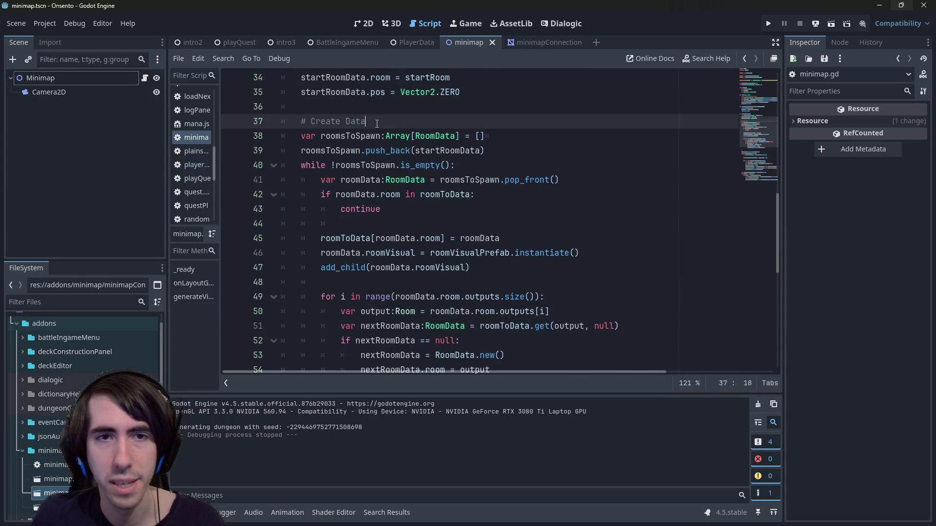
{"action": "type", "text": "and inst"}
{"action": "type", "text": "antiate v"}
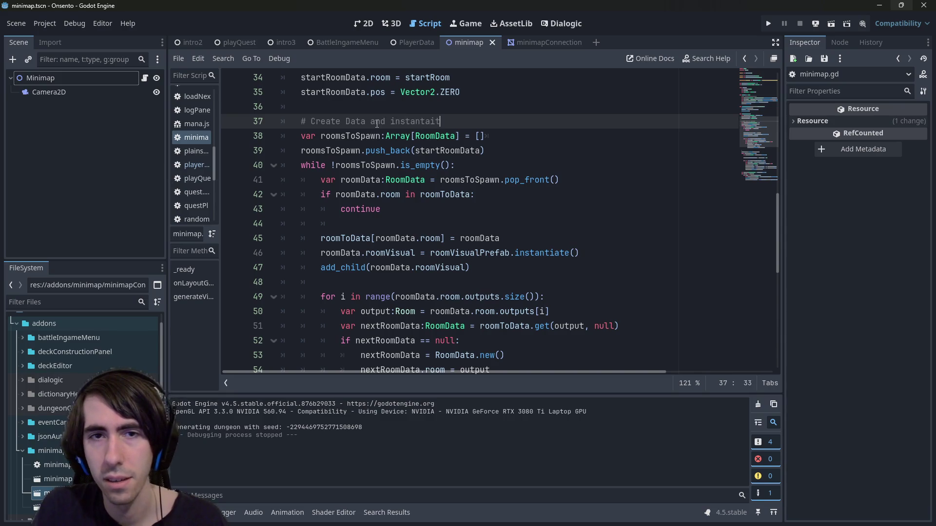
{"action": "type", "text": "isuals"}
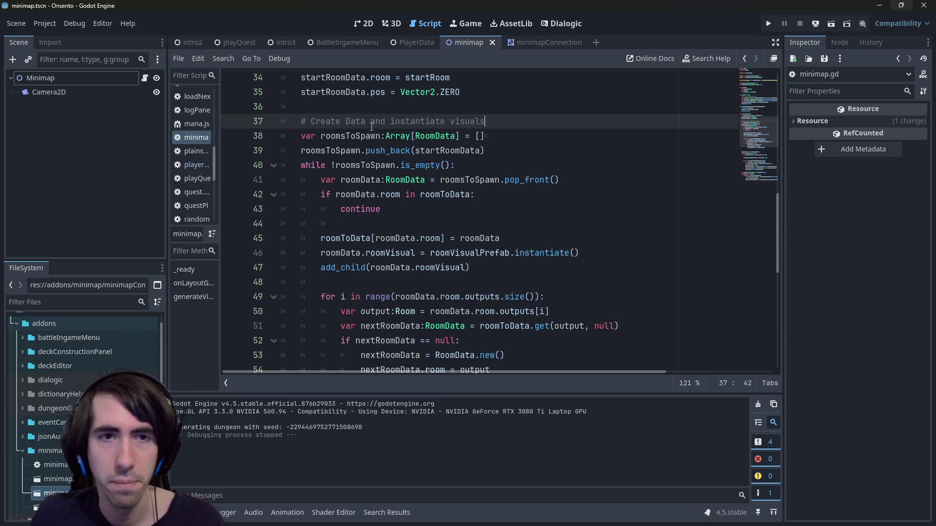
Write '# Update Positions' above the second while loop.
{"action": "scroll", "coordinate": [361, 141], "scroll_direction": "down", "scroll_amount": 6}
{"action": "left_click", "coordinate": [341, 152]}
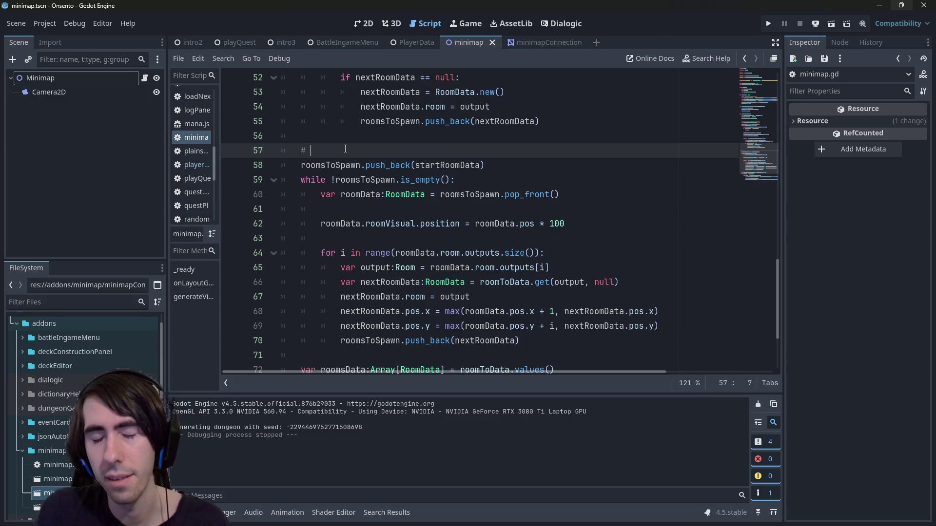
{"action": "type", "text": "Update Positions"}
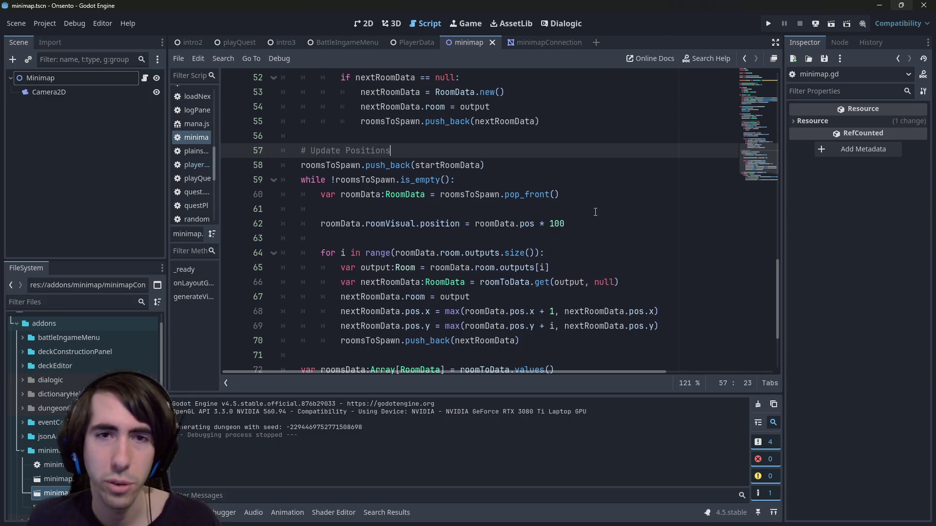
{"action": "scroll", "coordinate": [595, 212], "scroll_direction": "up", "scroll_amount": 5}
{"action": "scroll", "coordinate": [507, 200], "scroll_direction": "down", "scroll_amount": 3}
{"action": "scroll", "coordinate": [506, 181], "scroll_direction": "down", "scroll_amount": 3}
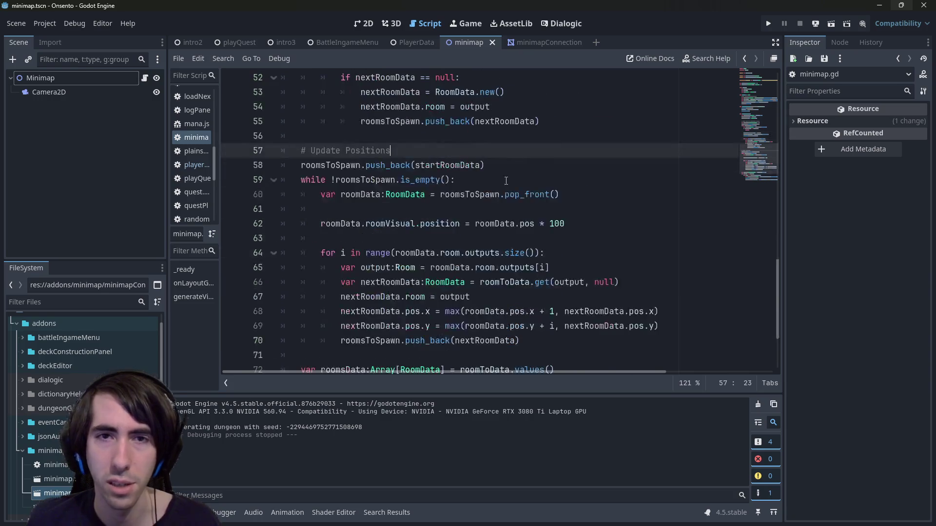
{"action": "scroll", "coordinate": [493, 159], "scroll_direction": "up", "scroll_amount": 4}
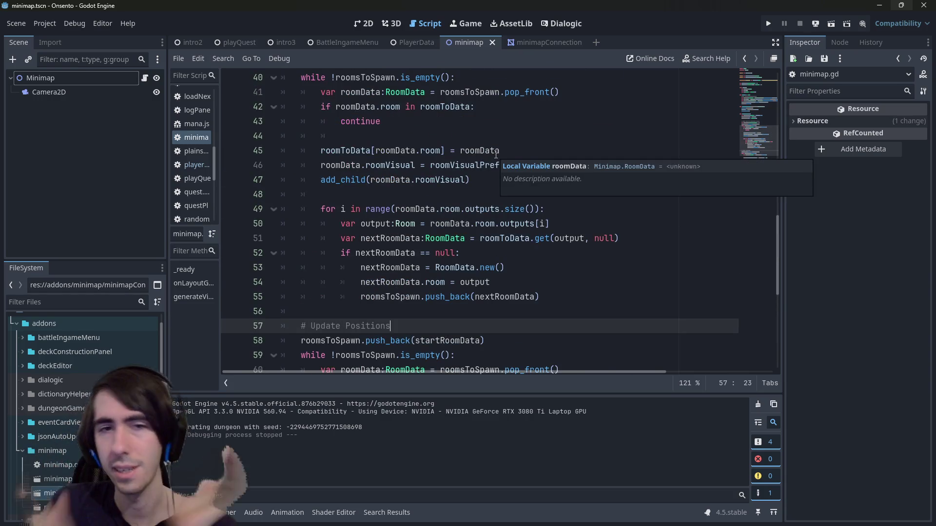
{"action": "scroll", "coordinate": [496, 155], "scroll_direction": "down", "scroll_amount": 5}
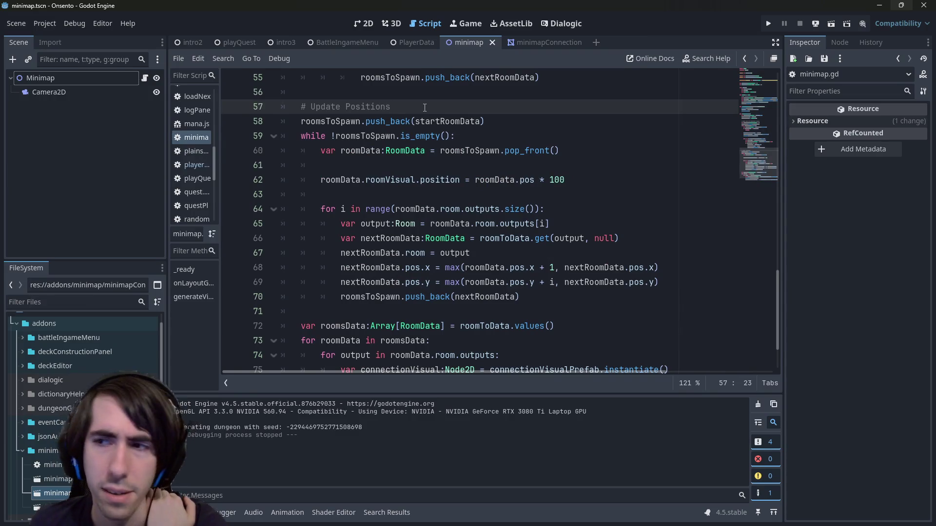
Delete ' and instantiate visuals' so the first comment reads '# Create Data'.
{"action": "double_click", "coordinate": [320, 113]}
{"action": "left_click", "coordinate": [466, 121]}
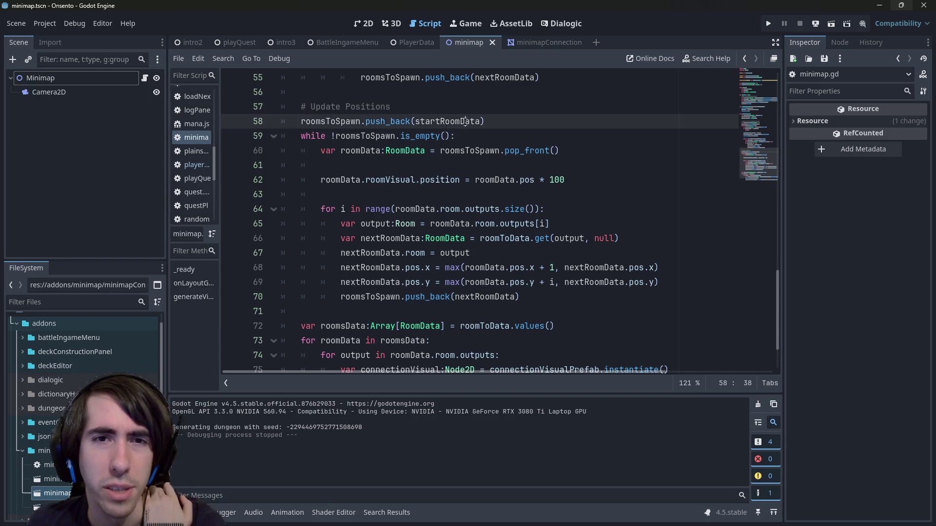
{"action": "left_click", "coordinate": [592, 178]}
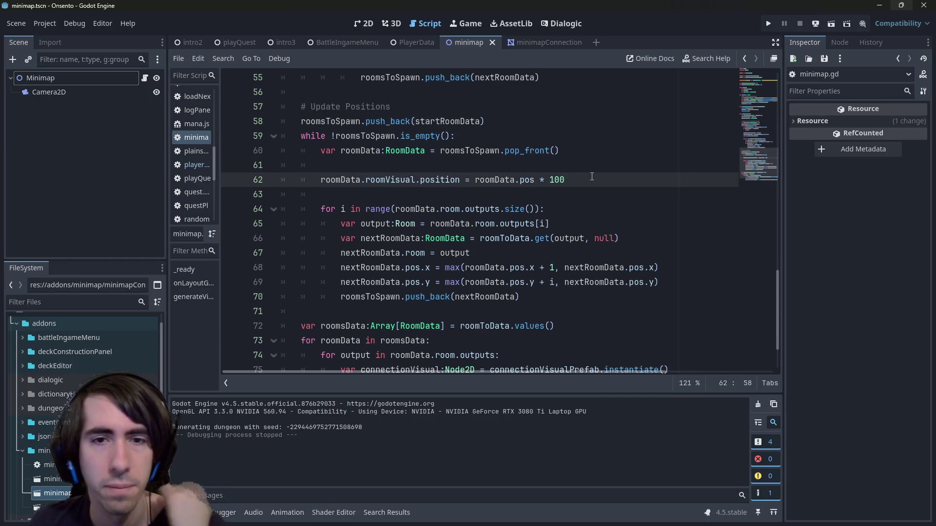
{"action": "double_click", "coordinate": [429, 186]}
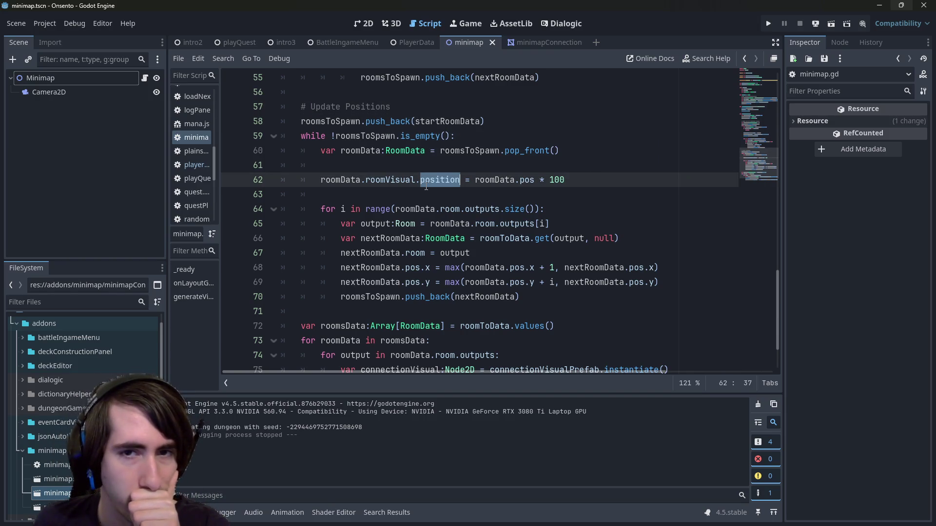
{"action": "triple_click", "coordinate": [430, 186]}
{"action": "scroll", "coordinate": [456, 227], "scroll_direction": "up", "scroll_amount": 2}
{"action": "scroll", "coordinate": [456, 226], "scroll_direction": "up", "scroll_amount": 5}
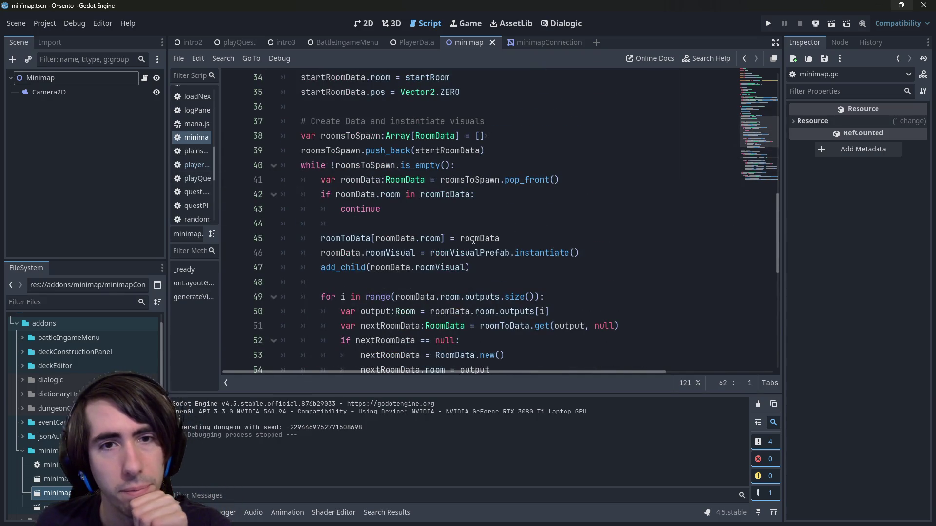
{"action": "left_click_drag", "start_coordinate": [486, 121], "coordinate": [365, 122]}
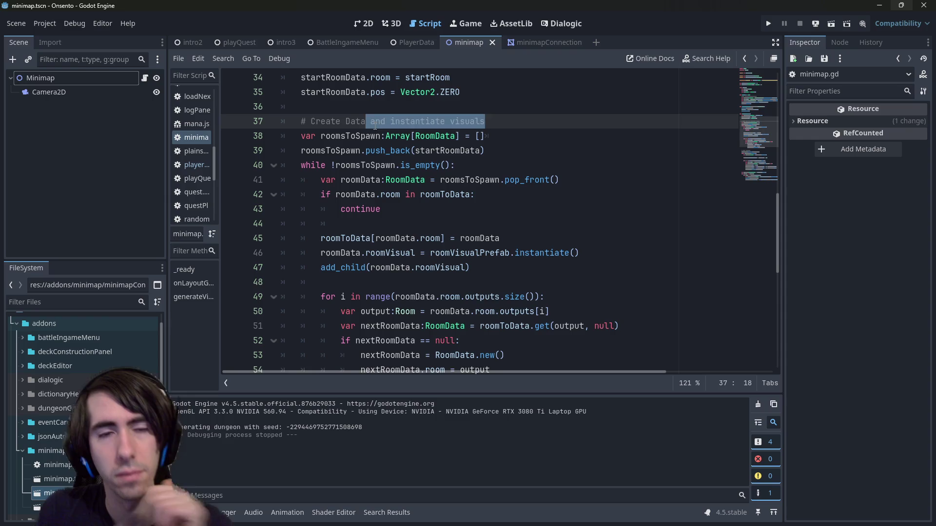
{"action": "key", "text": "BackSpace"}
{"action": "mouse_move", "coordinate": [463, 195]}
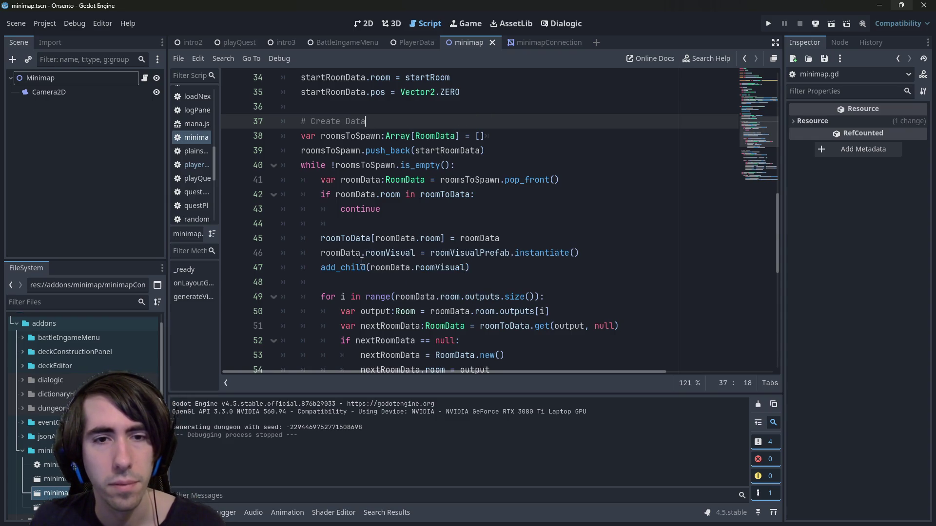
{"action": "scroll", "coordinate": [371, 262], "scroll_direction": "down", "scroll_amount": 2}
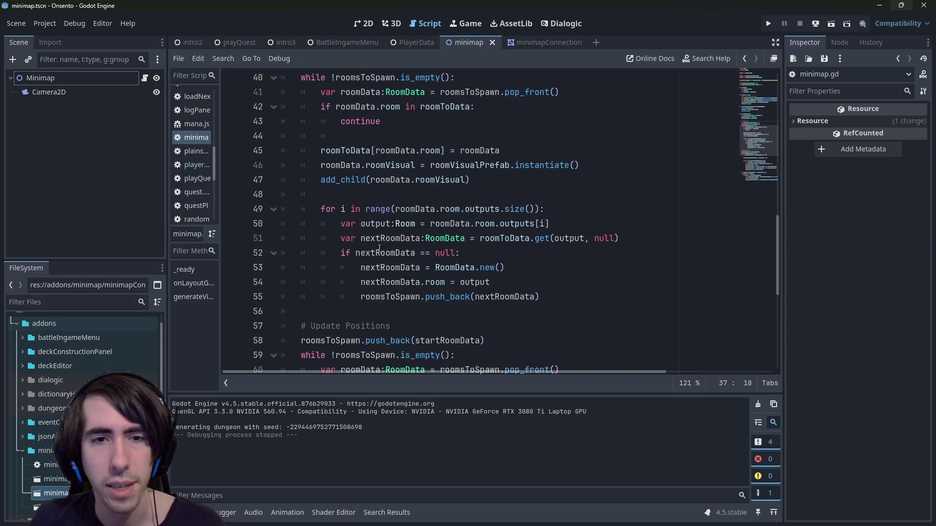
{"action": "double_click", "coordinate": [333, 156]}
Type a roomToData.values() line after the connection loop.
{"action": "scroll", "coordinate": [341, 219], "scroll_direction": "down", "scroll_amount": 7}
{"action": "left_click", "coordinate": [381, 340]}
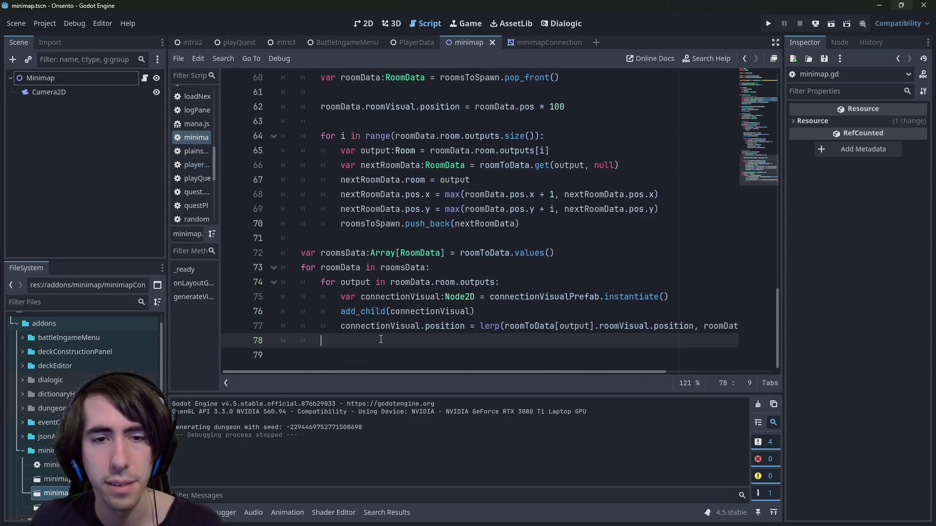
{"action": "key", "text": "Return"}
{"action": "key", "text": "BackSpace"}
{"action": "type", "text": "roomToData.value"}
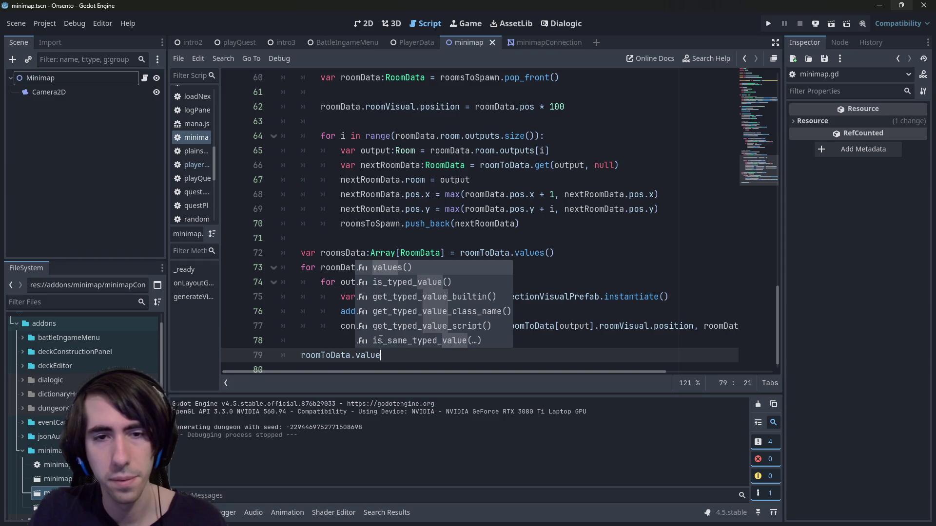
{"action": "key", "text": "Return"}
{"action": "key", "text": "Home"}
{"action": "type", "text": "for"}
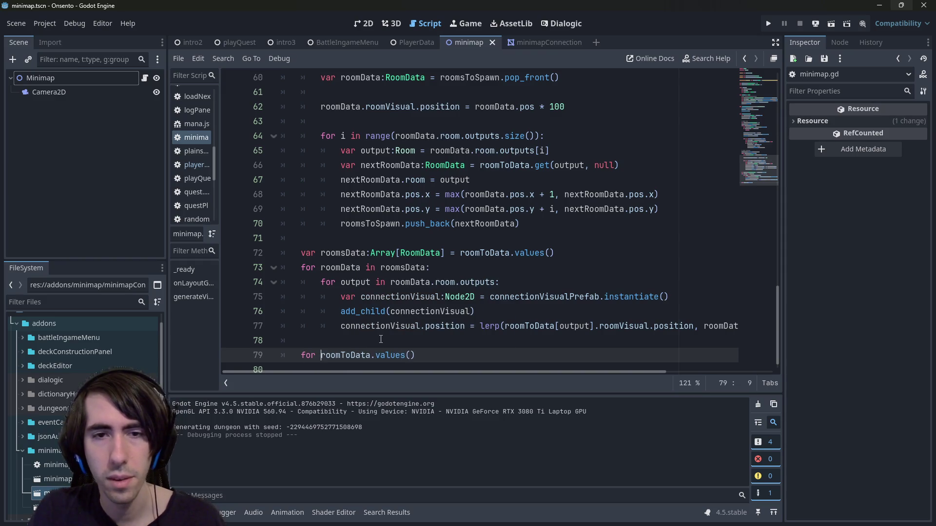
{"action": "key", "text": "BackSpace"}
{"action": "key", "text": "BackSpace"}
{"action": "key", "text": "BackSpace"}
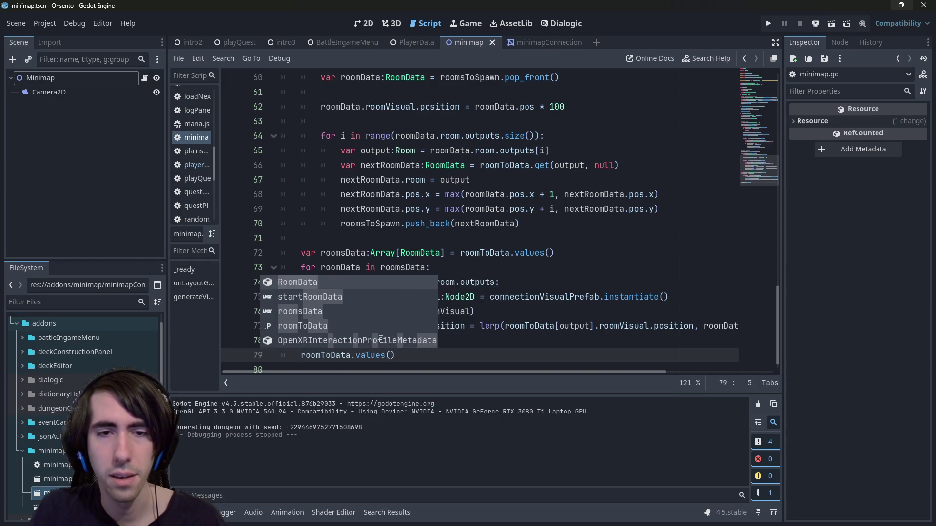
{"action": "key", "text": "Escape"}
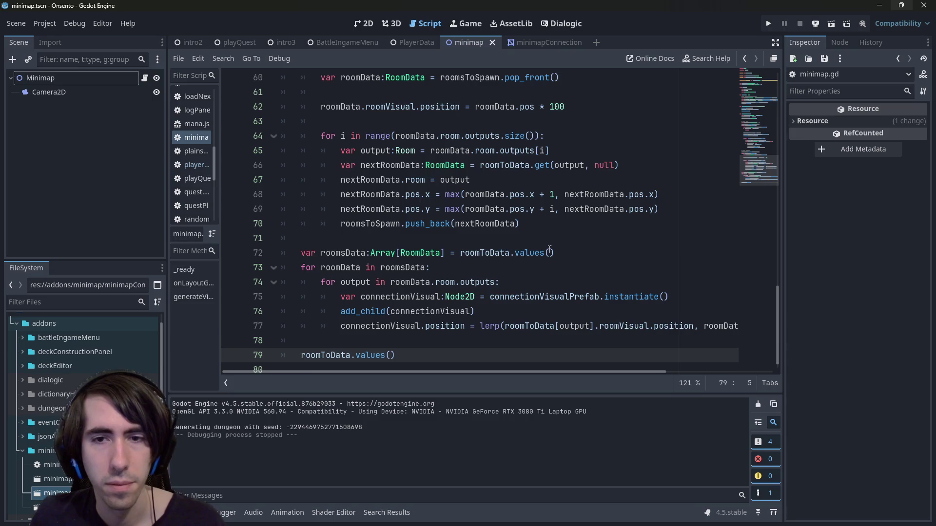
Remove the stray roomToData.values() line and add '# Create Connection Visuals' above the loop.
{"action": "left_click_drag", "start_coordinate": [548, 251], "coordinate": [285, 254]}
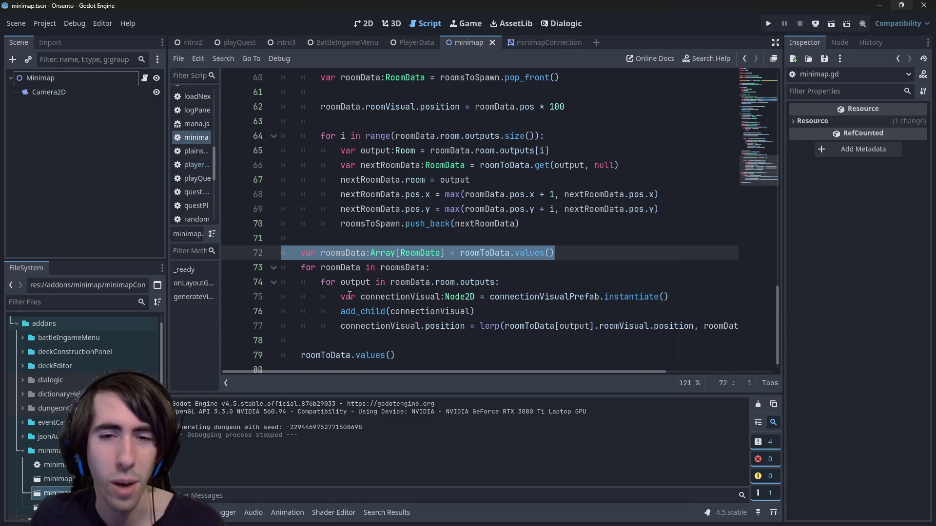
{"action": "left_click_drag", "start_coordinate": [396, 355], "coordinate": [182, 343]}
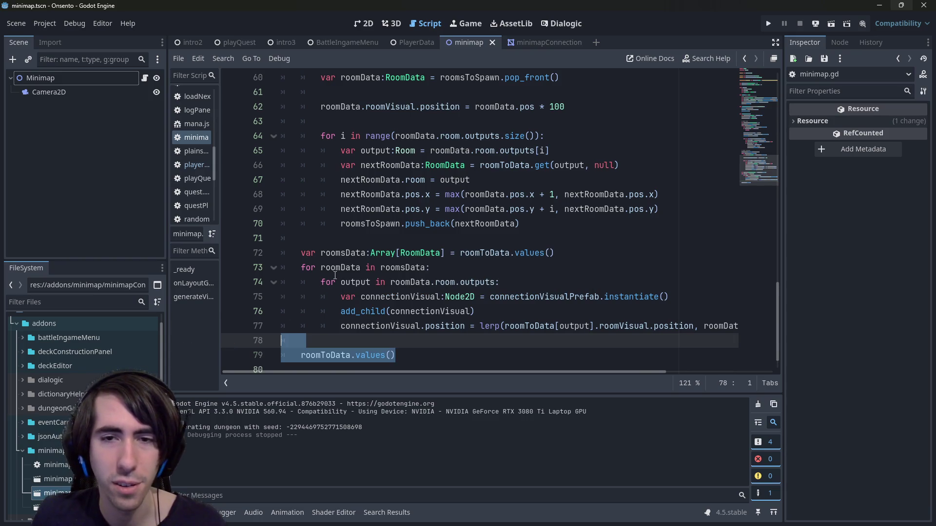
{"action": "key", "text": "BackSpace"}
{"action": "left_click", "coordinate": [580, 254]}
{"action": "key", "text": "Return"}
{"action": "key", "text": "Return"}
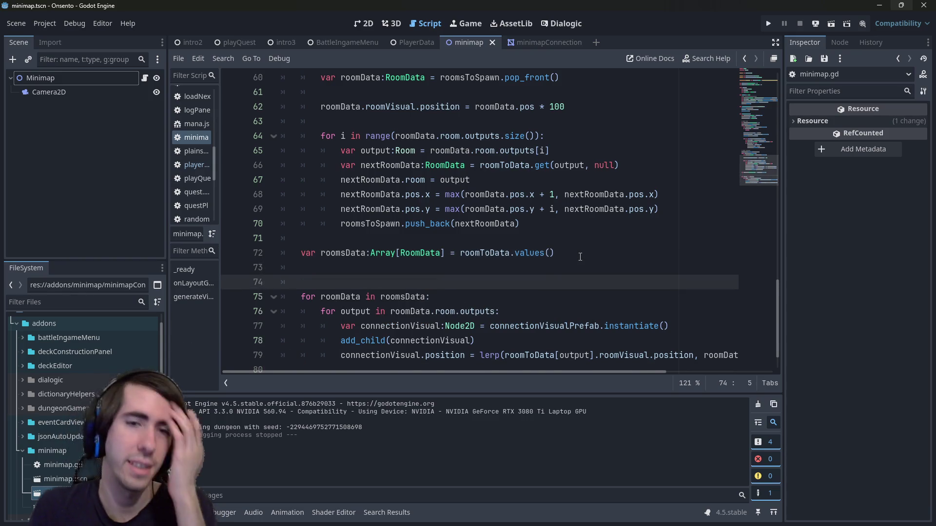
{"action": "key", "text": "Return"}
{"action": "type", "text": "# Create Connection Visuals"}
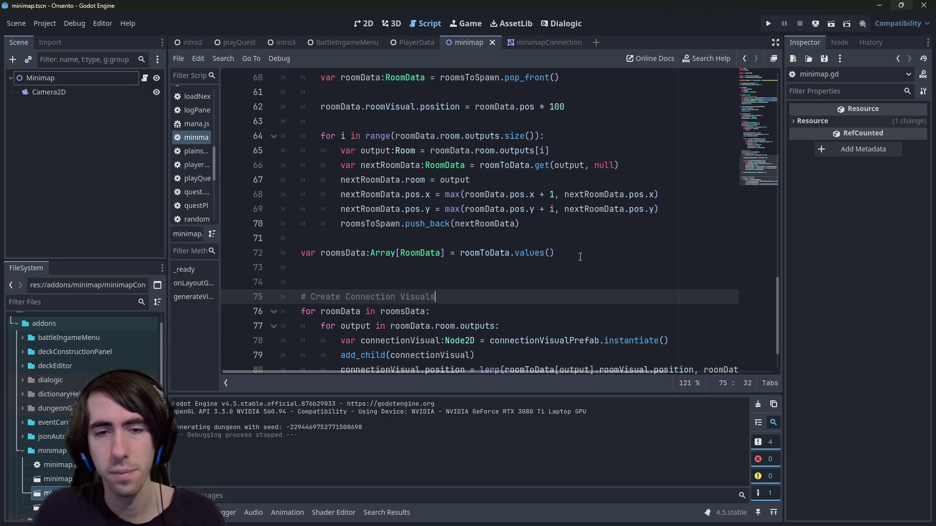
Inspect the roomData loop variable and the roomVisual property in the lerp line.
{"action": "scroll", "coordinate": [581, 257], "scroll_direction": "down", "scroll_amount": 1}
{"action": "mouse_move", "coordinate": [371, 355]}
{"action": "left_mouse_down"}
{"action": "mouse_move", "coordinate": [283, 311]}
{"action": "mouse_move", "coordinate": [231, 265]}
{"action": "left_mouse_up"}
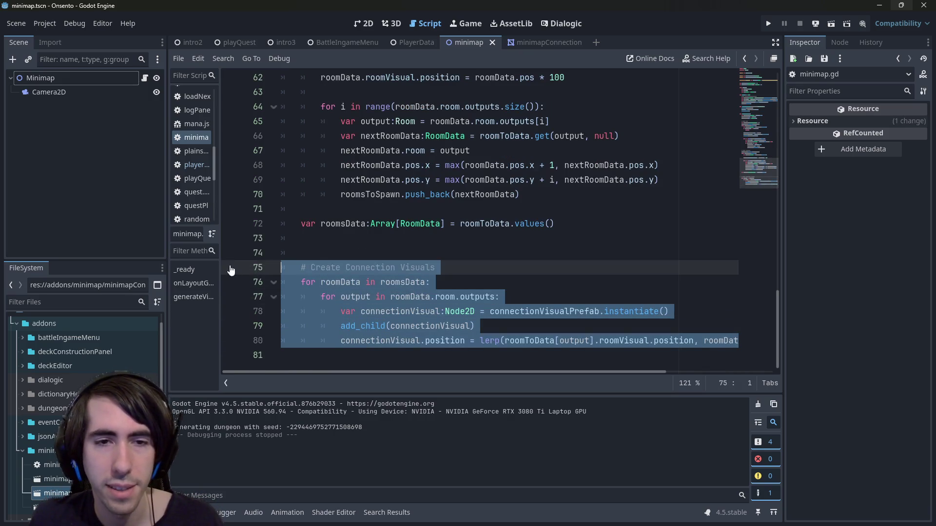
{"action": "left_click", "coordinate": [303, 238]}
{"action": "double_click", "coordinate": [340, 283]}
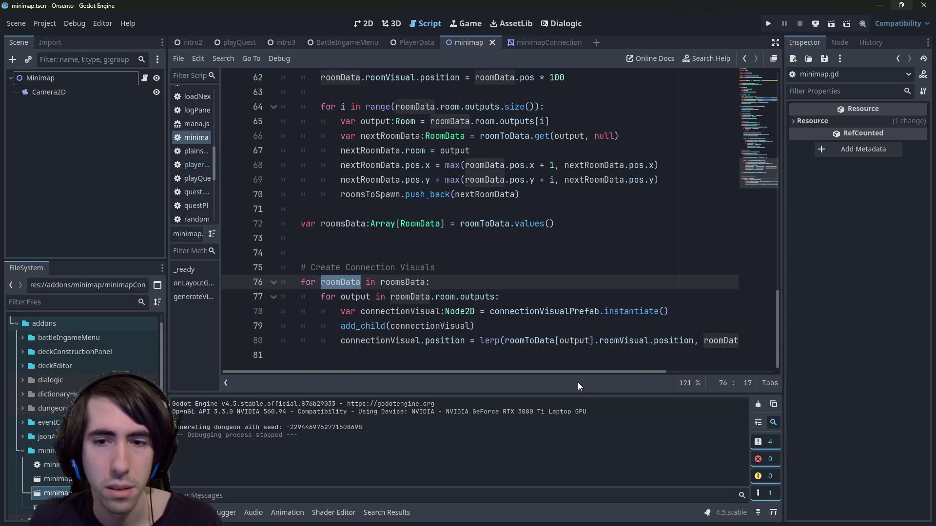
{"action": "left_click", "coordinate": [580, 360]}
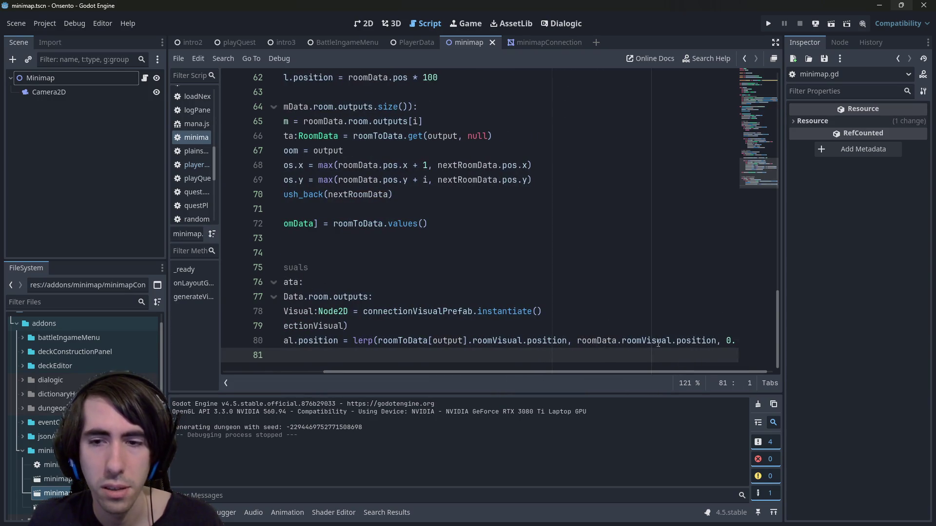
{"action": "double_click", "coordinate": [646, 341]}
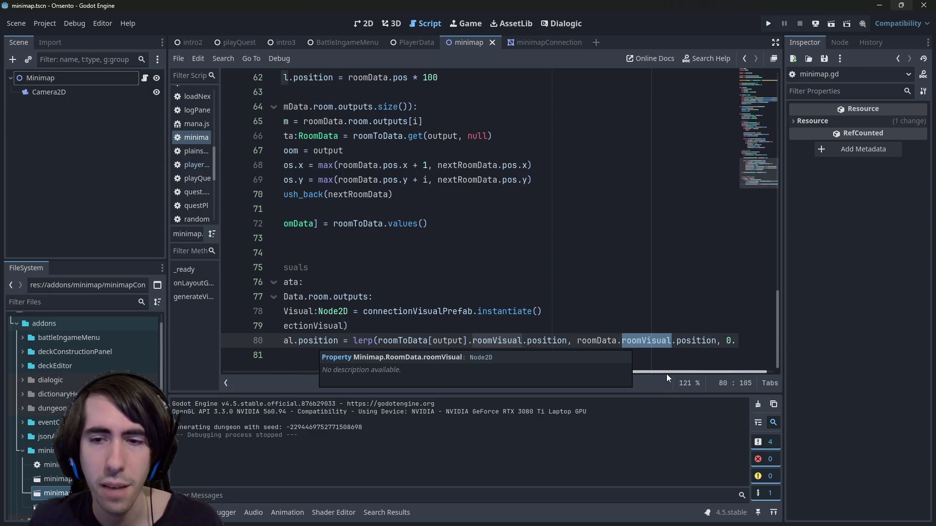
{"action": "scroll", "coordinate": [666, 373], "scroll_direction": "left", "scroll_amount": 5}
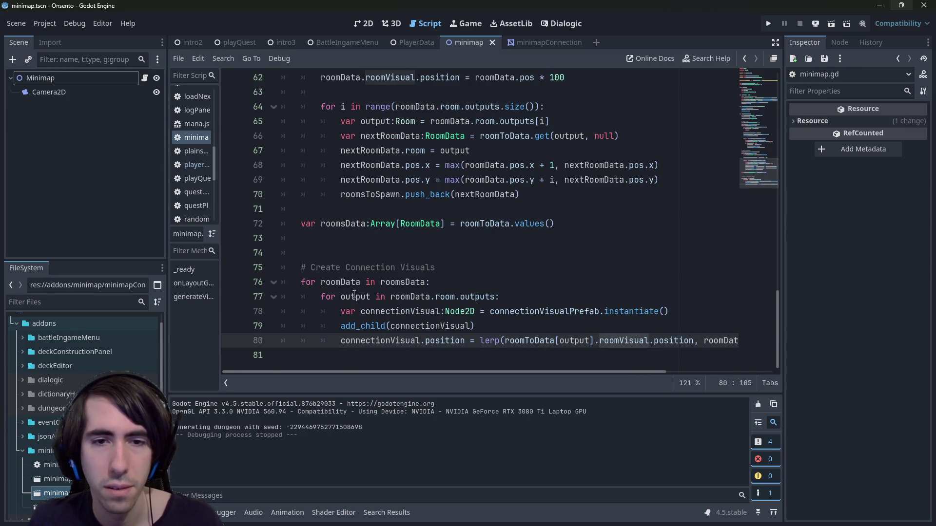
Make the connection loop iterate over inputs, renaming output to input.
{"action": "double_click", "coordinate": [487, 298]}
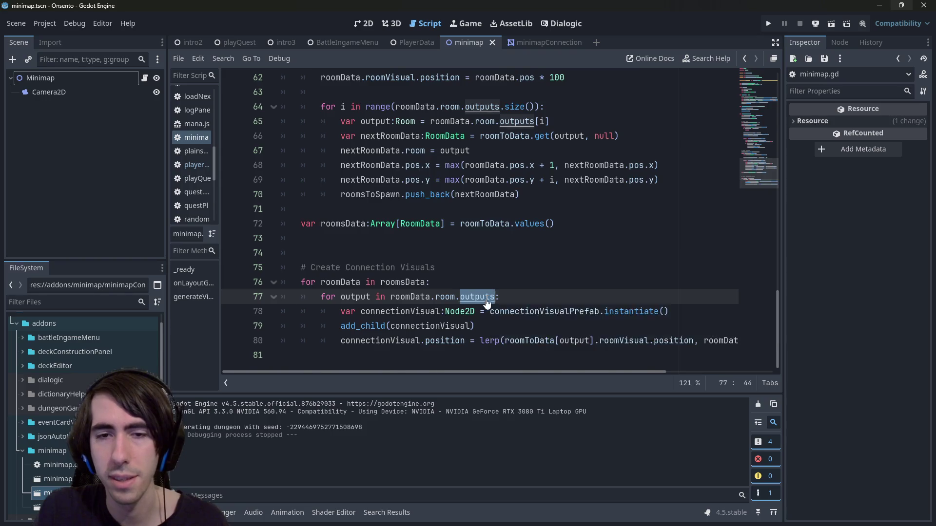
{"action": "scroll", "coordinate": [497, 297], "scroll_direction": "up", "scroll_amount": 4}
{"action": "scroll", "coordinate": [510, 298], "scroll_direction": "down", "scroll_amount": 4}
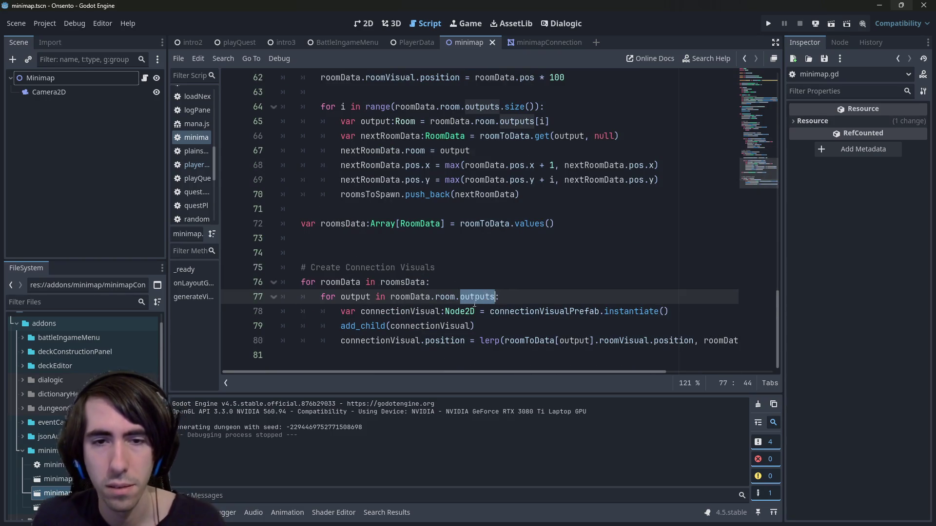
{"action": "type", "text": "inputs"}
{"action": "double_click", "coordinate": [353, 298]}
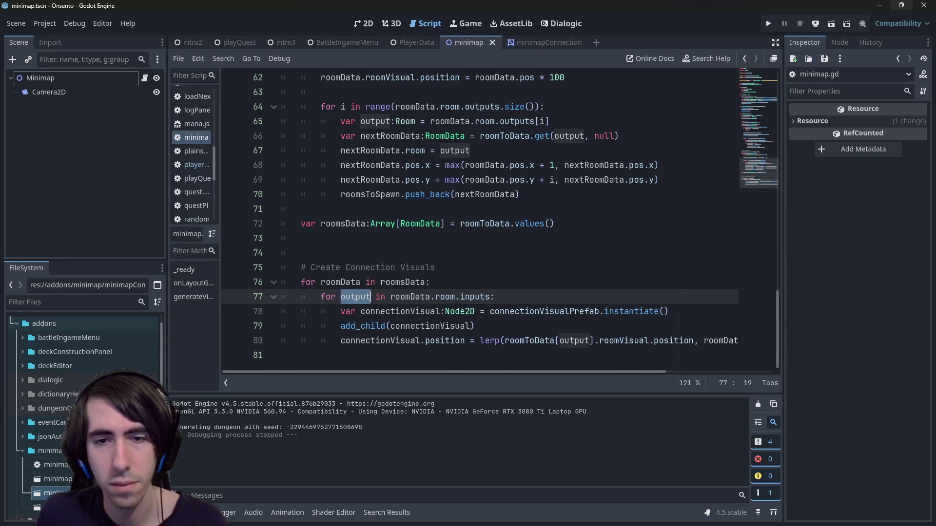
{"action": "key", "text": "ctrl+d"}
{"action": "type", "text": "input"}
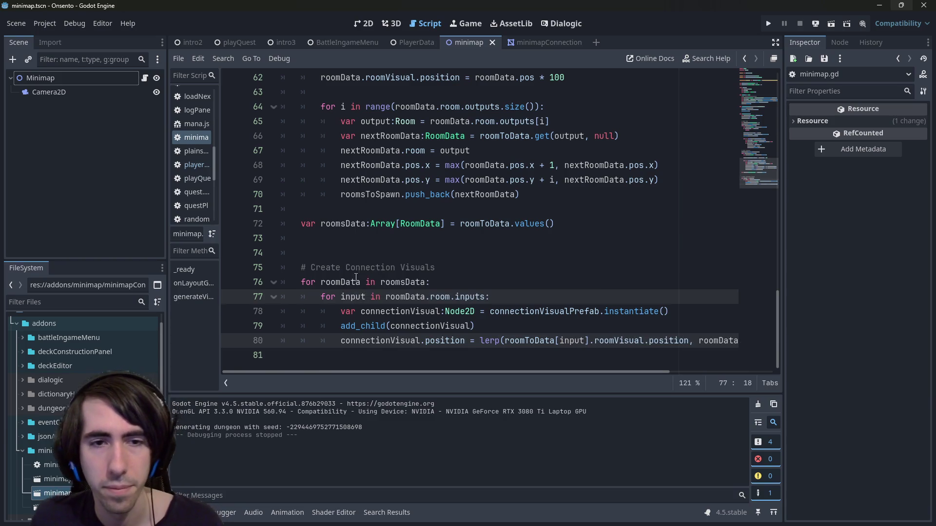
{"action": "left_click", "coordinate": [357, 276]}
{"action": "left_click_drag", "start_coordinate": [437, 267], "coordinate": [250, 267]}
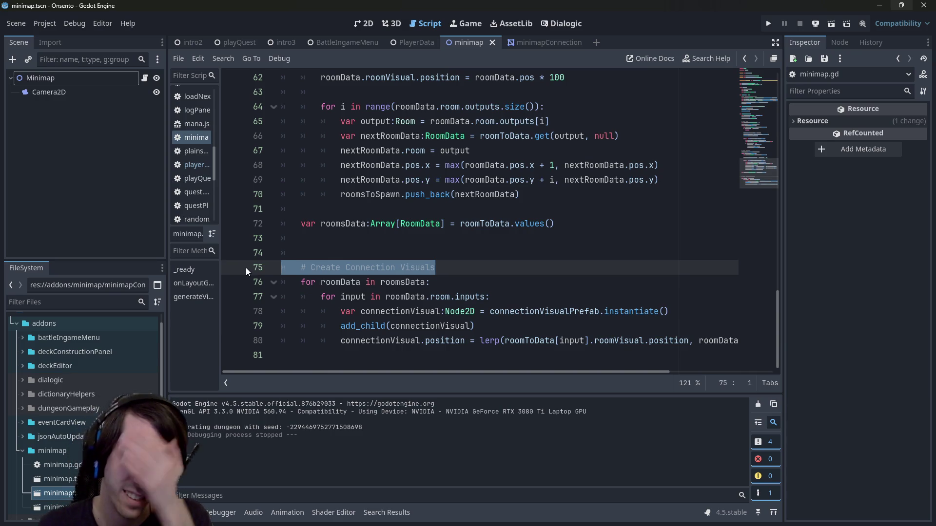
{"action": "left_click", "coordinate": [382, 238]}
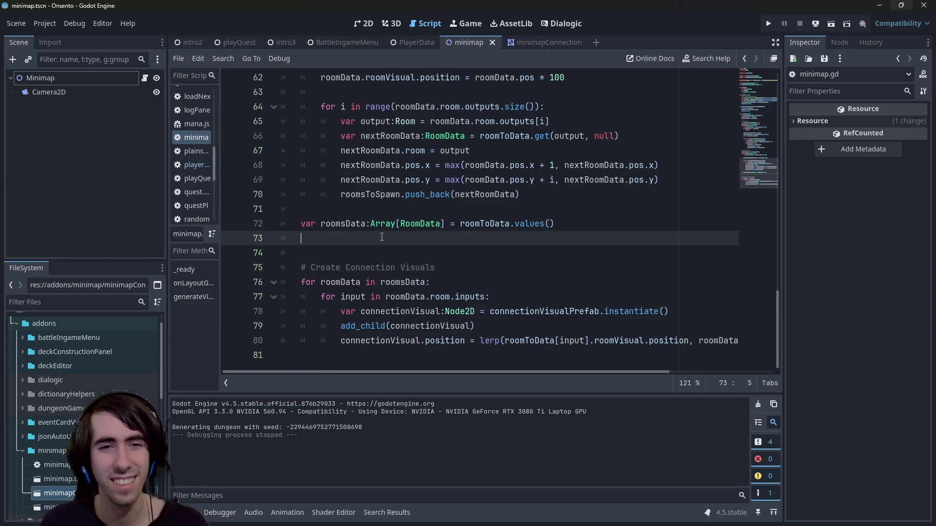
Clear the blank lines at 73–74 to make space for a new loop.
{"action": "key", "text": "Return"}
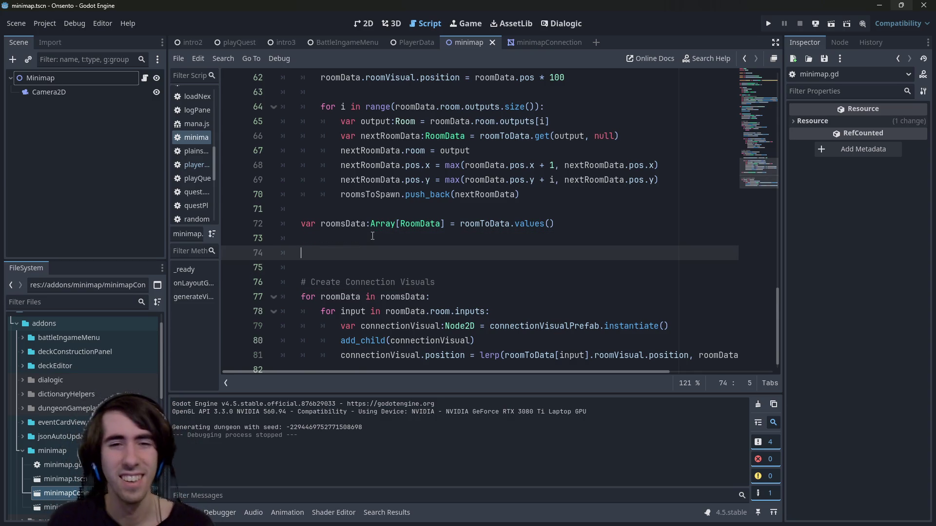
{"action": "key", "text": "ctrl+z"}
{"action": "mouse_move", "coordinate": [302, 238]}
{"action": "left_mouse_down"}
{"action": "mouse_move", "coordinate": [293, 223]}
{"action": "mouse_move", "coordinate": [265, 239]}
{"action": "left_mouse_up"}
{"action": "key", "text": "BackSpace"}
{"action": "key", "text": "Return"}
{"action": "key", "text": "Return"}
{"action": "key", "text": "Return"}
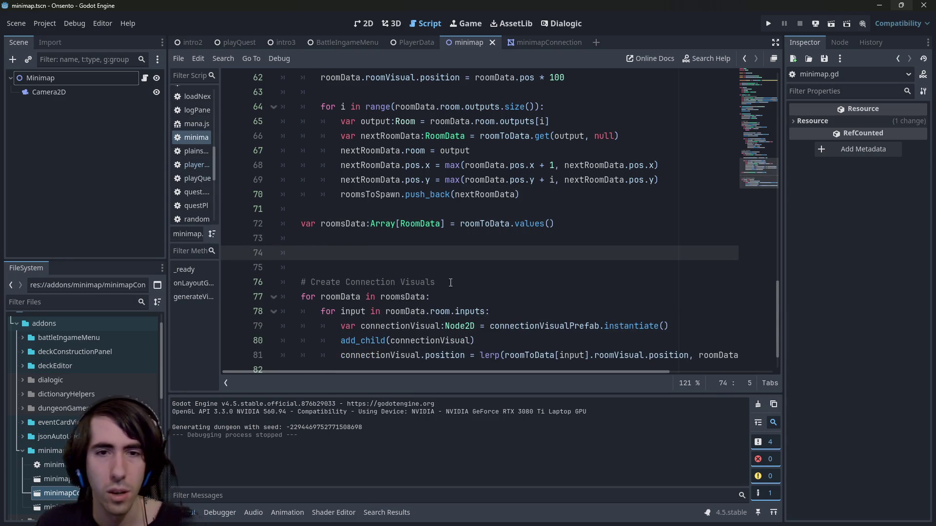
Copy the roomsData loop header to line 74 with a :RoomData type hint.
{"action": "left_click_drag", "start_coordinate": [431, 297], "coordinate": [281, 297]}
{"action": "key", "text": "ctrl+c"}
{"action": "left_click", "coordinate": [315, 259]}
{"action": "key", "text": "ctrl+v"}
{"action": "key", "text": "shift+Tab"}
{"action": "left_click", "coordinate": [361, 253]}
{"action": "type", "text": ":RoomData"}
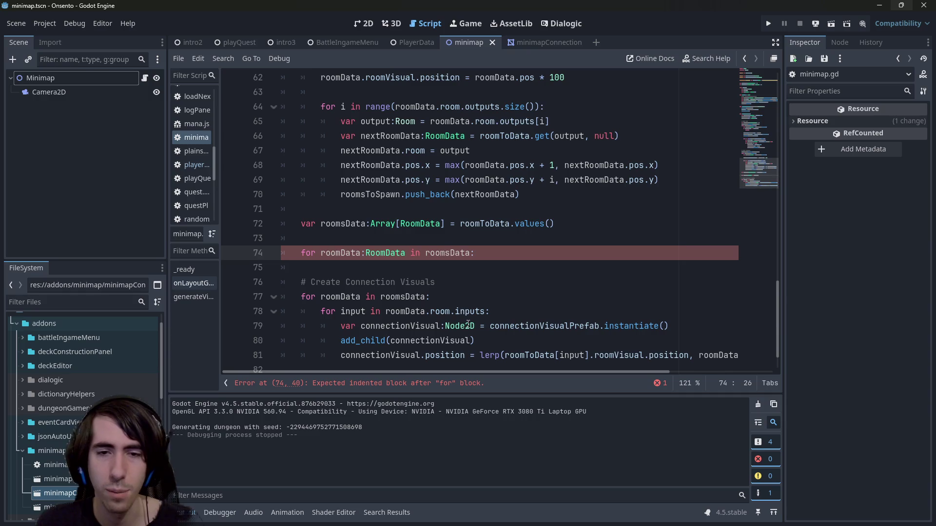
Add a body line to the new loop and a :RoomData hint on the connection loop.
{"action": "left_click", "coordinate": [455, 299]}
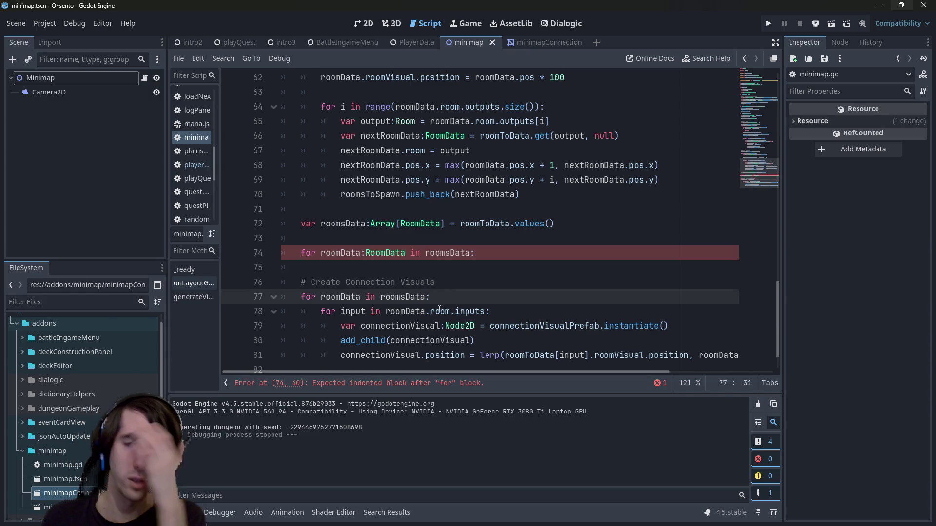
{"action": "left_click", "coordinate": [439, 311]}
{"action": "left_click", "coordinate": [463, 253]}
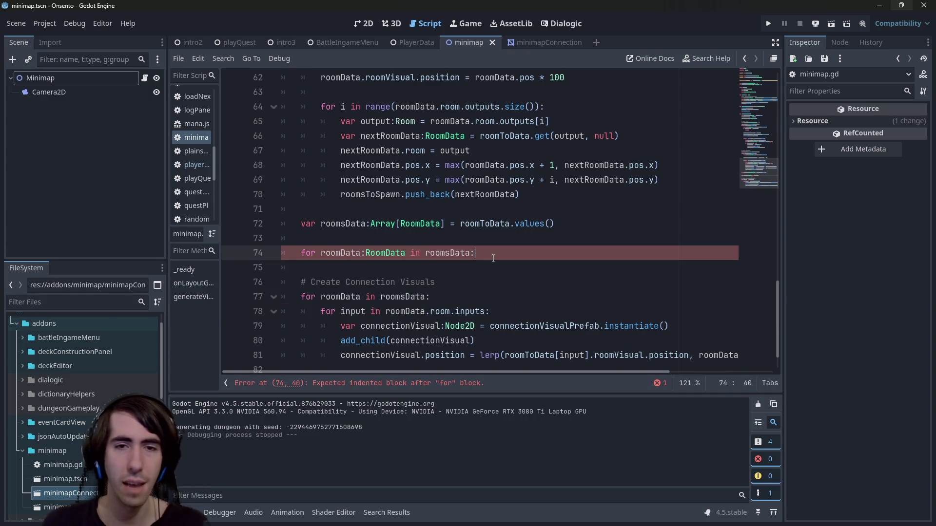
{"action": "key", "text": "Return"}
{"action": "double_click", "coordinate": [385, 252]}
{"action": "left_click", "coordinate": [367, 311]}
{"action": "type", "text": ":RoomData"}
{"action": "key", "text": "ctrl+s"}
Type the inputs loop variable as input:Room and save.
{"action": "left_click", "coordinate": [355, 284]}
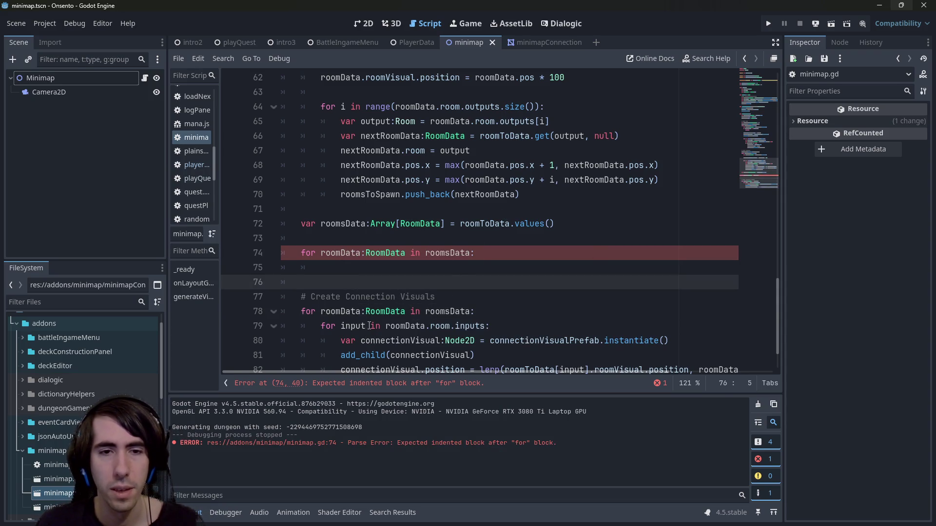
{"action": "left_click", "coordinate": [369, 326]}
{"action": "type", "text": ":Room"}
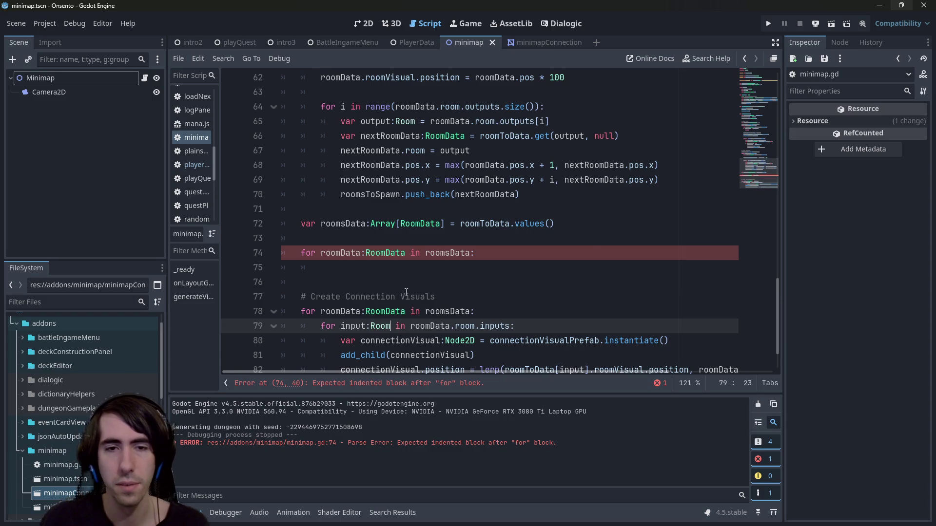
{"action": "key", "text": "ctrl+s"}
Paste roomToData[input] from the lerp call into the new loop's body.
{"action": "left_click", "coordinate": [348, 268]}
{"action": "scroll", "coordinate": [480, 286], "scroll_direction": "down", "scroll_amount": 2}
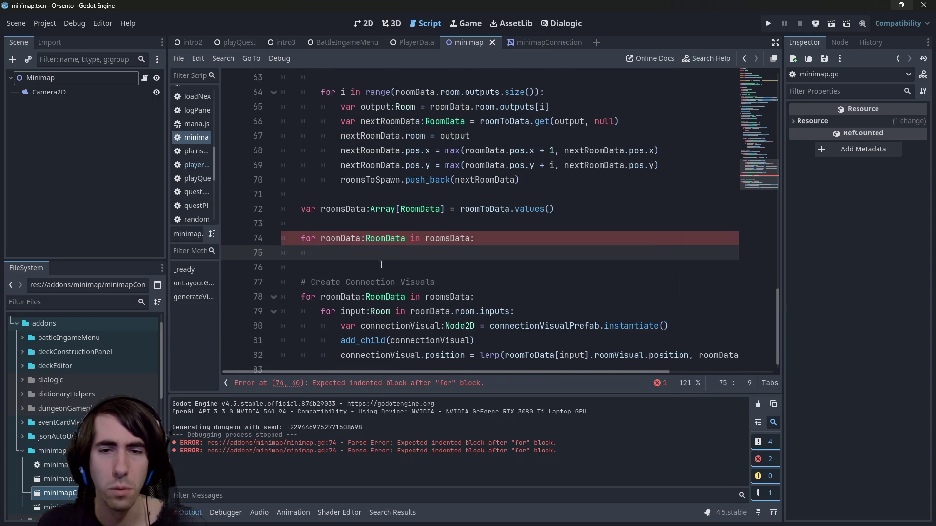
{"action": "left_click_drag", "start_coordinate": [606, 341], "coordinate": [594, 341]}
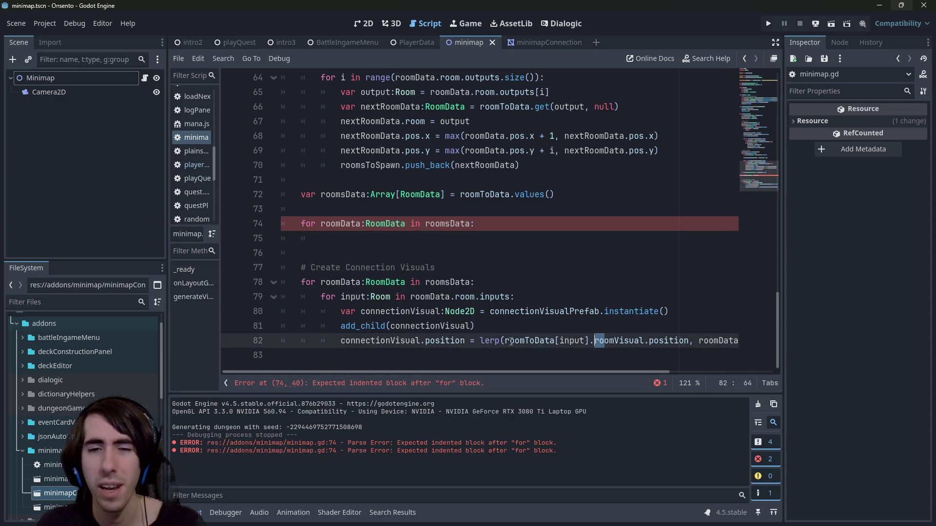
{"action": "left_click_drag", "start_coordinate": [505, 340], "coordinate": [588, 340]}
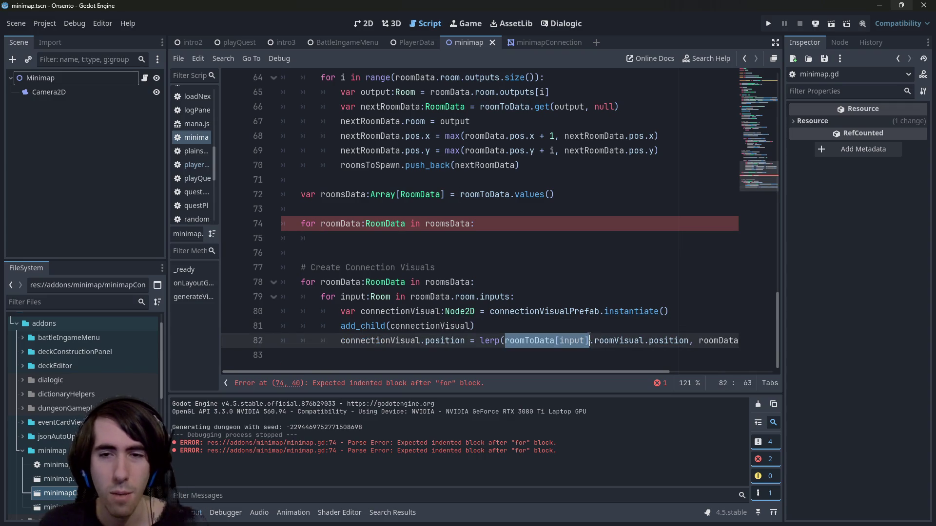
{"action": "key", "text": "ctrl+c"}
{"action": "left_click", "coordinate": [438, 237]}
{"action": "key", "text": "ctrl+v"}
Change the pasted lookup to roomToData[roomData].pos.
{"action": "double_click", "coordinate": [340, 223]}
{"action": "key", "text": "ctrl+c"}
{"action": "double_click", "coordinate": [389, 238]}
{"action": "key", "text": "ctrl+v"}
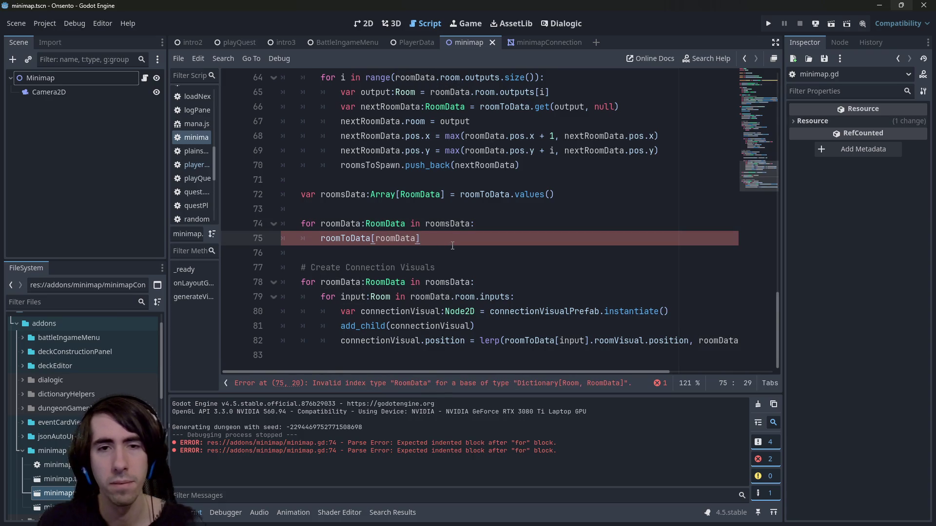
{"action": "type", "text": ".pos"}
{"action": "key", "text": "Escape"}
{"action": "scroll", "coordinate": [463, 229], "scroll_direction": "up", "scroll_amount": 7}
{"action": "scroll", "coordinate": [472, 213], "scroll_direction": "up", "scroll_amount": 2}
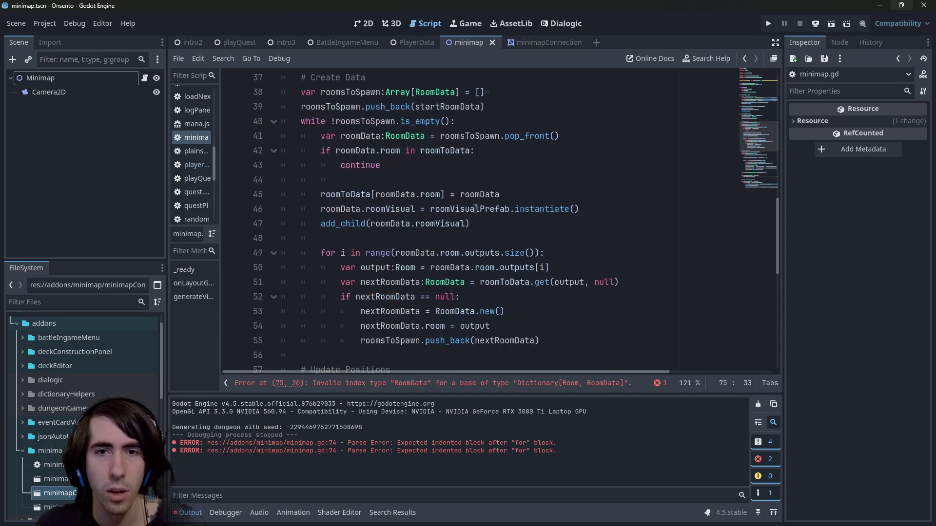
Paste the roomVisual instantiate line into the new roomsData loop.
{"action": "triple_click", "coordinate": [621, 210]}
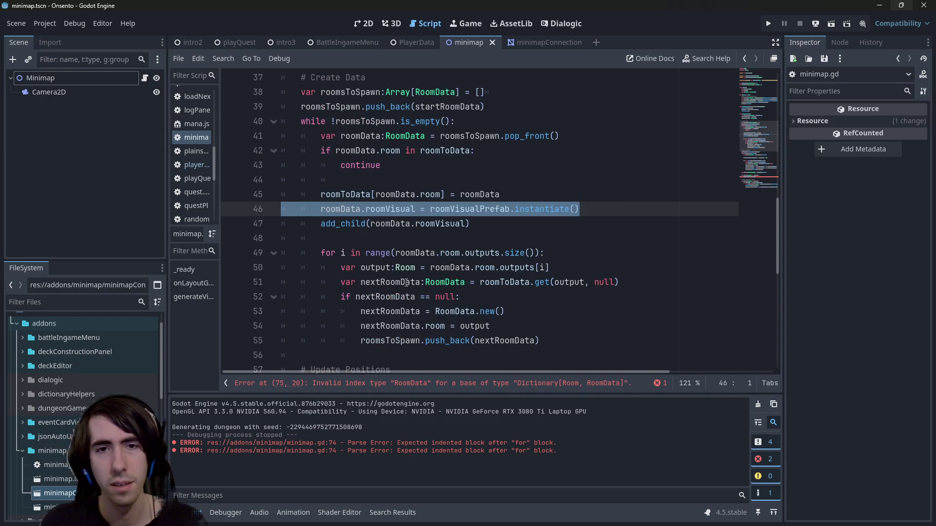
{"action": "scroll", "coordinate": [455, 230], "scroll_direction": "down", "scroll_amount": 9}
{"action": "left_click", "coordinate": [455, 229]}
{"action": "key", "text": "Return"}
{"action": "key", "text": "ctrl+v"}
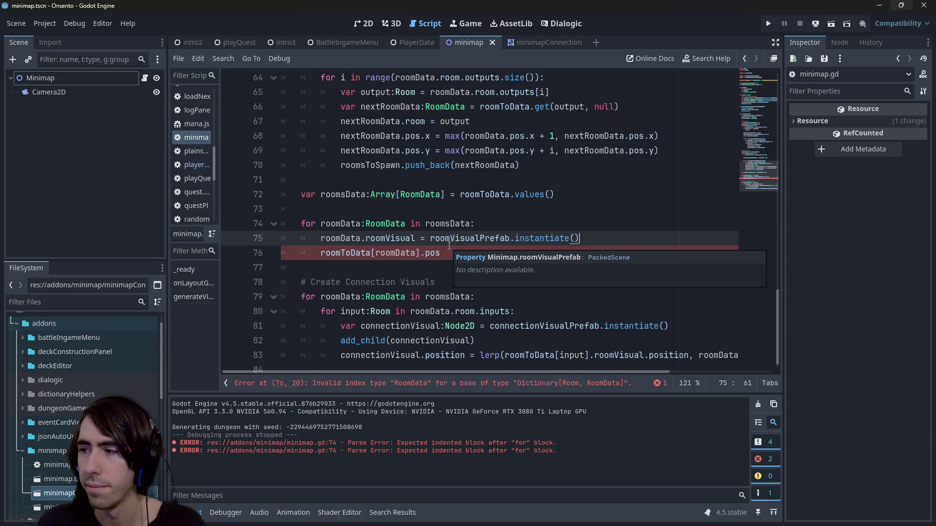
{"action": "double_click", "coordinate": [398, 237]}
Delete the 'var roomVisual:Node2D' declaration from class RoomData.
{"action": "scroll", "coordinate": [397, 233], "scroll_direction": "up", "scroll_amount": 1}
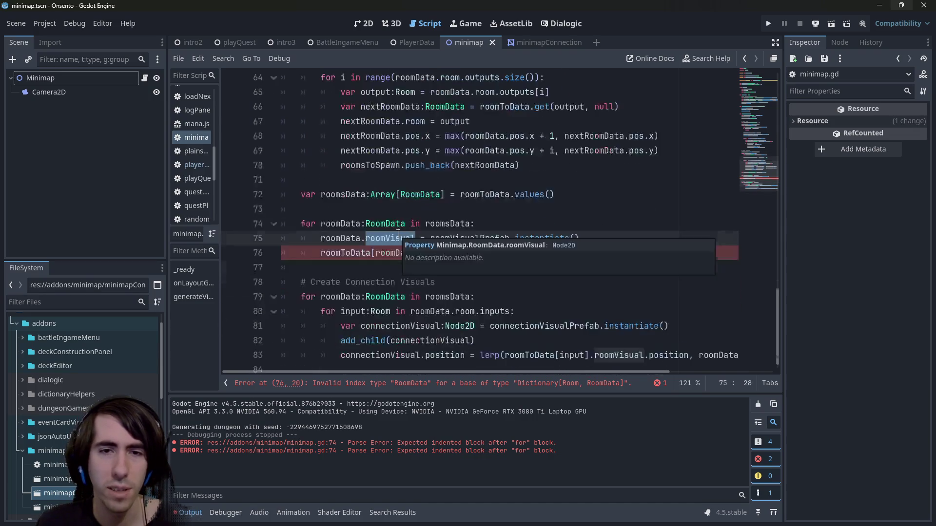
{"action": "scroll", "coordinate": [398, 233], "scroll_direction": "up", "scroll_amount": 2}
{"action": "left_click", "coordinate": [398, 326], "text": "ctrl"}
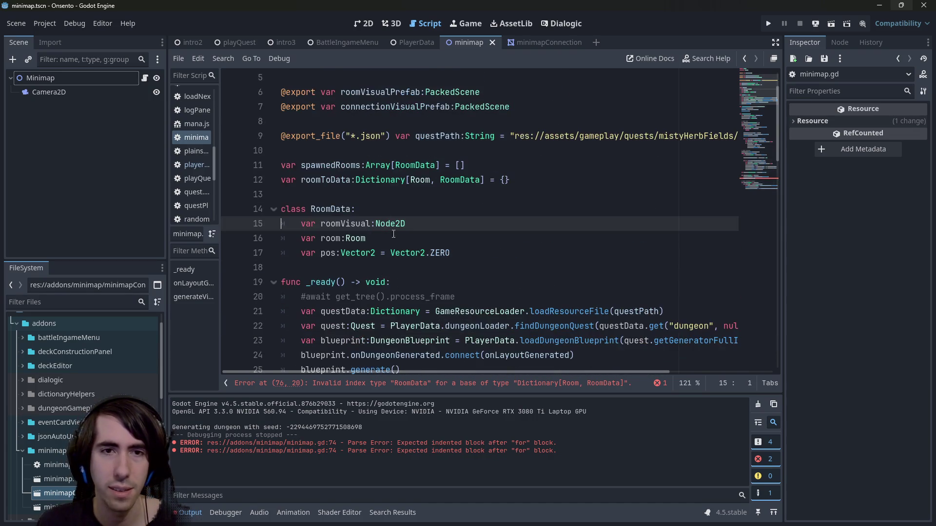
{"action": "double_click", "coordinate": [395, 223]}
{"action": "left_click_drag", "start_coordinate": [396, 223], "coordinate": [296, 226]}
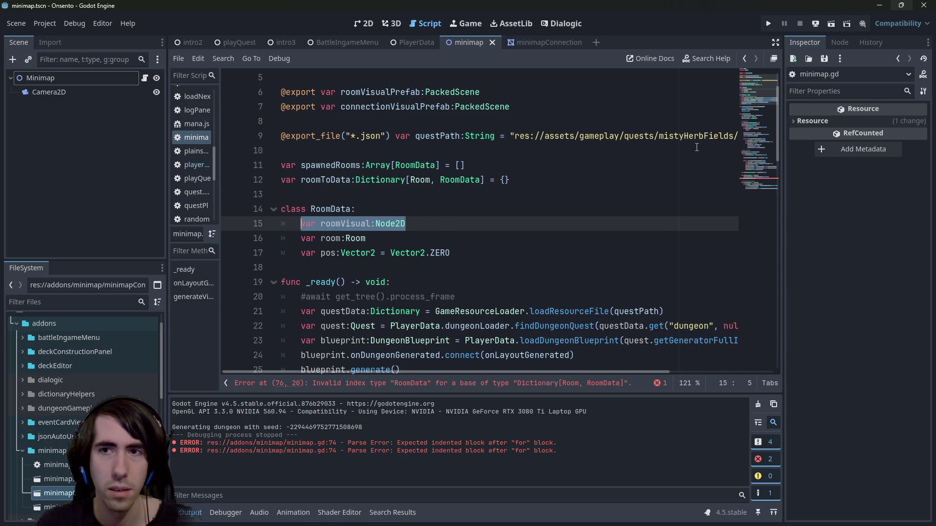
{"action": "key", "text": "BackSpace"}
{"action": "key", "text": "BackSpace"}
{"action": "key", "text": "BackSpace"}
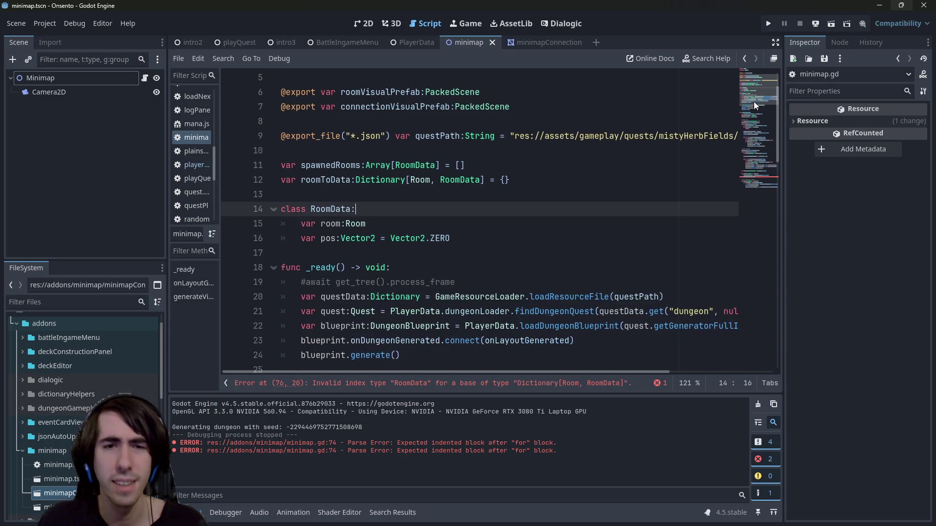
{"action": "left_click_drag", "start_coordinate": [748, 107], "coordinate": [771, 191]}
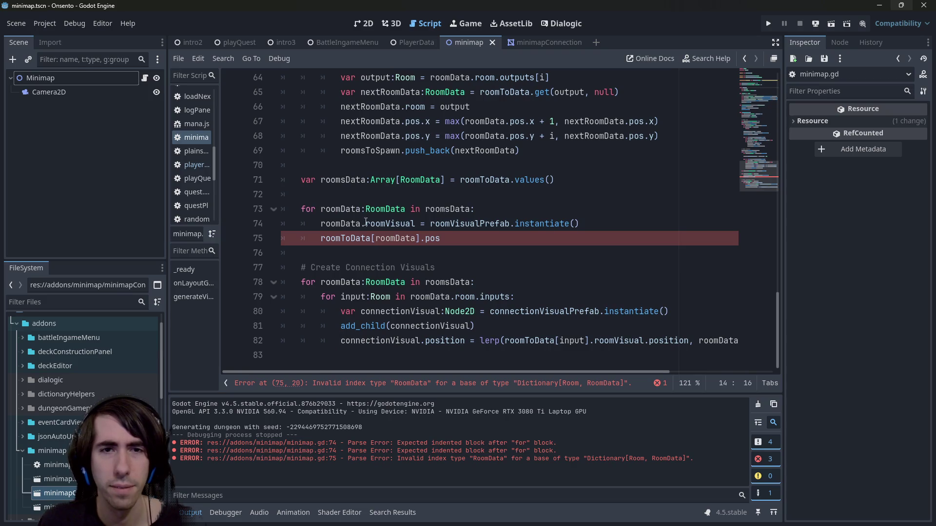
Turn line 74 into a local 'var roomVisual:Node2D' holding the instantiated room visual.
{"action": "left_click", "coordinate": [321, 224]}
{"action": "key", "text": "ctrl+v"}
{"action": "key", "text": "ctrl+Delete"}
{"action": "key", "text": "ctrl+Delete"}
{"action": "key", "text": "ctrl+Delete"}
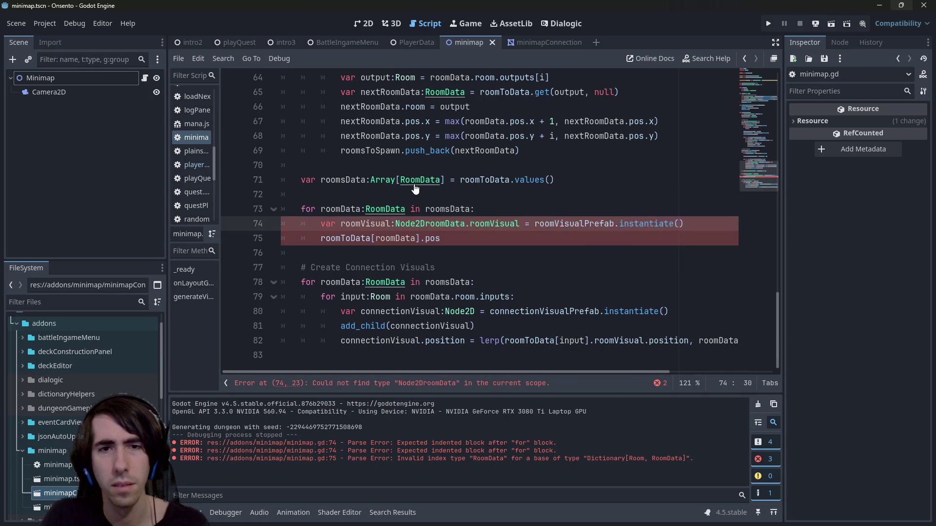
{"action": "double_click", "coordinate": [366, 223]}
{"action": "left_click", "coordinate": [441, 238]}
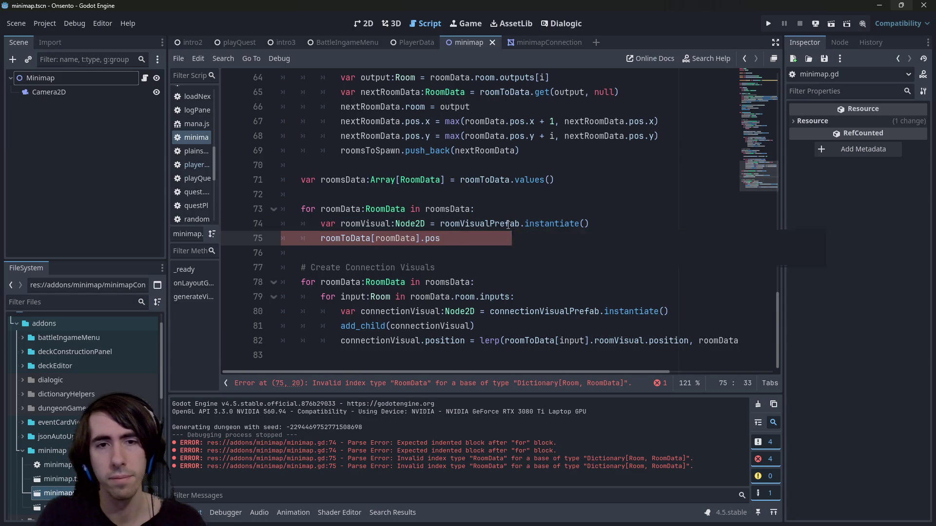
{"action": "type", "text": "roomVisual."}
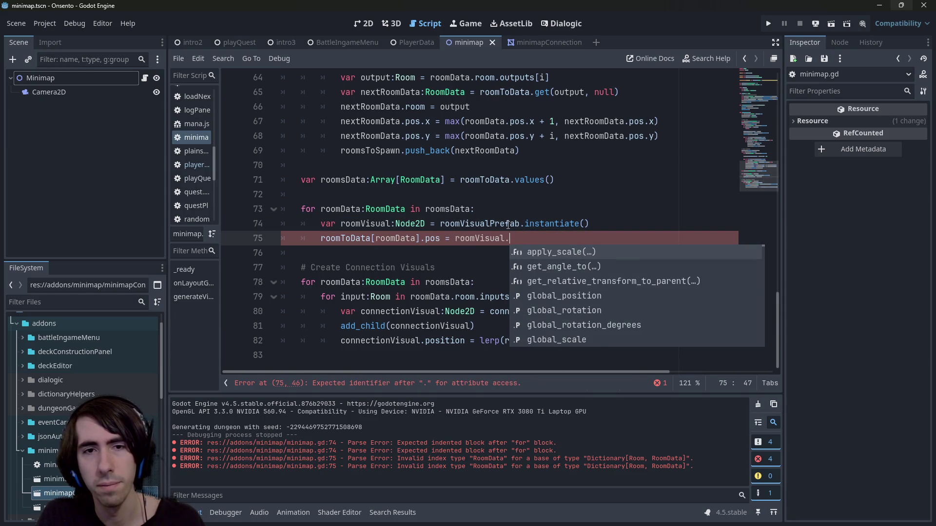
{"action": "key", "text": "BackSpace"}
{"action": "key", "text": "BackSpace"}
{"action": "key", "text": "BackSpace"}
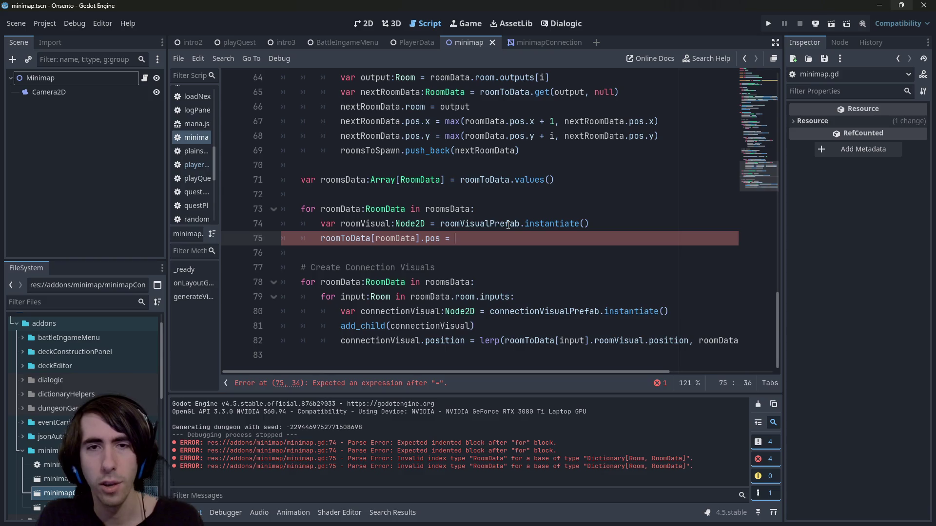
Add 'add_child(roomData.roomVisual)' on a new line after the instantiate line.
{"action": "scroll", "coordinate": [486, 228], "scroll_direction": "up", "scroll_amount": 2}
{"action": "scroll", "coordinate": [486, 228], "scroll_direction": "up", "scroll_amount": 5}
{"action": "scroll", "coordinate": [477, 214], "scroll_direction": "down", "scroll_amount": 5}
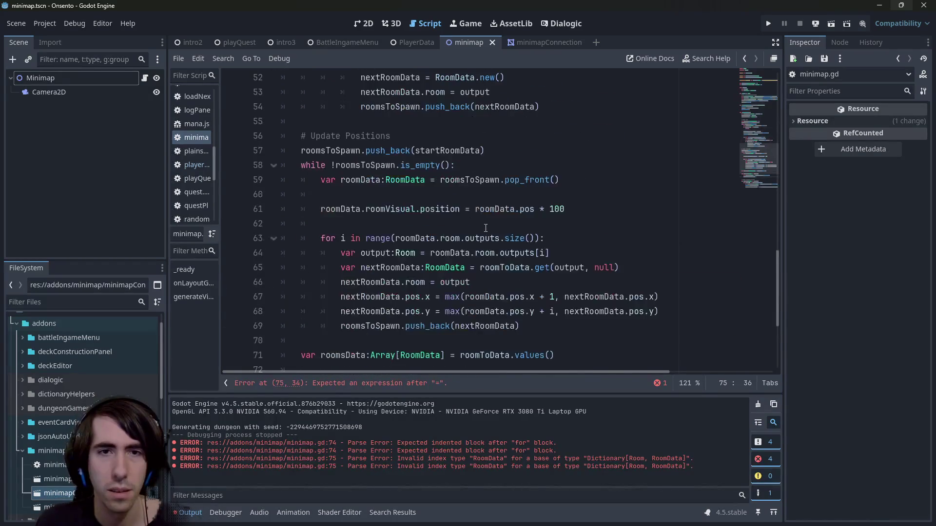
{"action": "scroll", "coordinate": [471, 199], "scroll_direction": "up", "scroll_amount": 4}
{"action": "left_click_drag", "start_coordinate": [469, 166], "coordinate": [282, 165]}
{"action": "scroll", "coordinate": [488, 244], "scroll_direction": "down", "scroll_amount": 8}
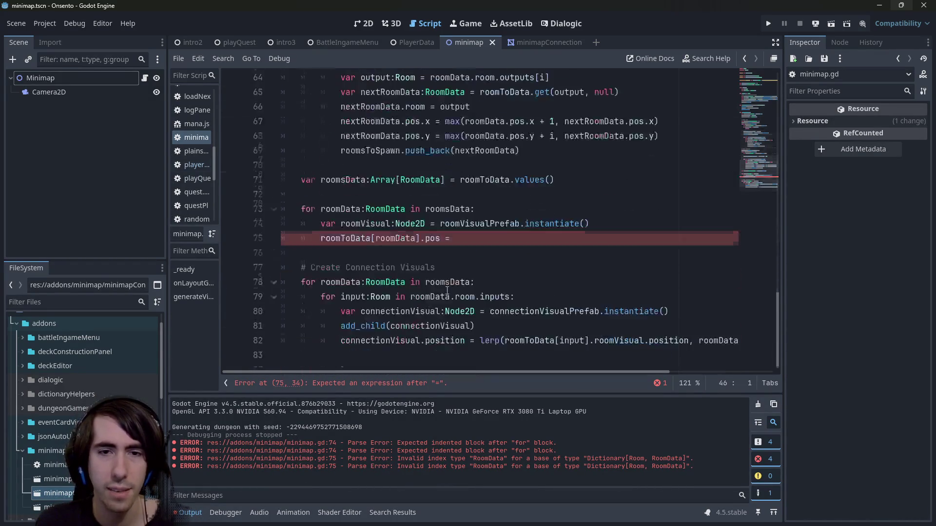
{"action": "left_click", "coordinate": [592, 223]}
{"action": "key", "text": "Return"}
{"action": "type", "text": "add_child(roomData.roomVisual)"}
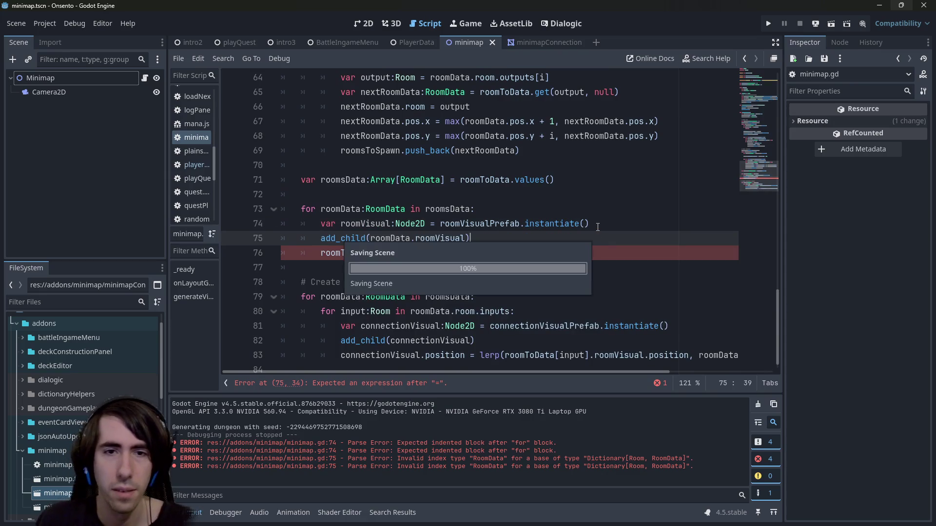
Start line 76 as 'roomVisual.position =' with a '* 100' multiplier at the end.
{"action": "key", "text": "Down"}
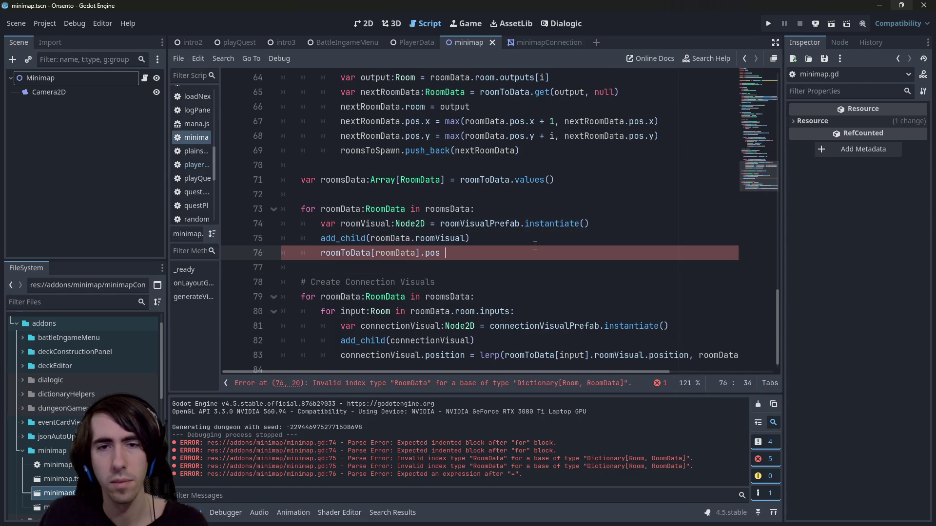
{"action": "left_click", "coordinate": [365, 223]}
{"action": "double_click", "coordinate": [365, 223]}
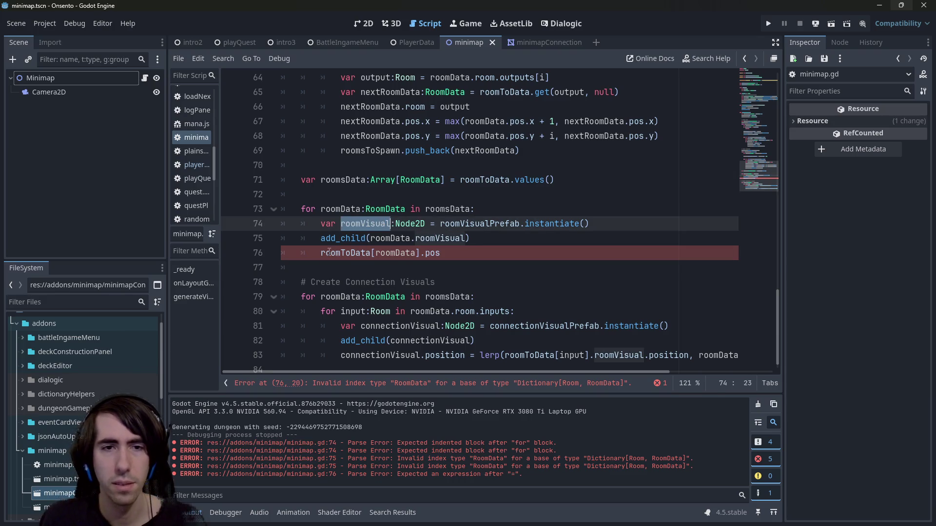
{"action": "left_click", "coordinate": [320, 252]}
{"action": "type", "text": "roomVisual.posi"}
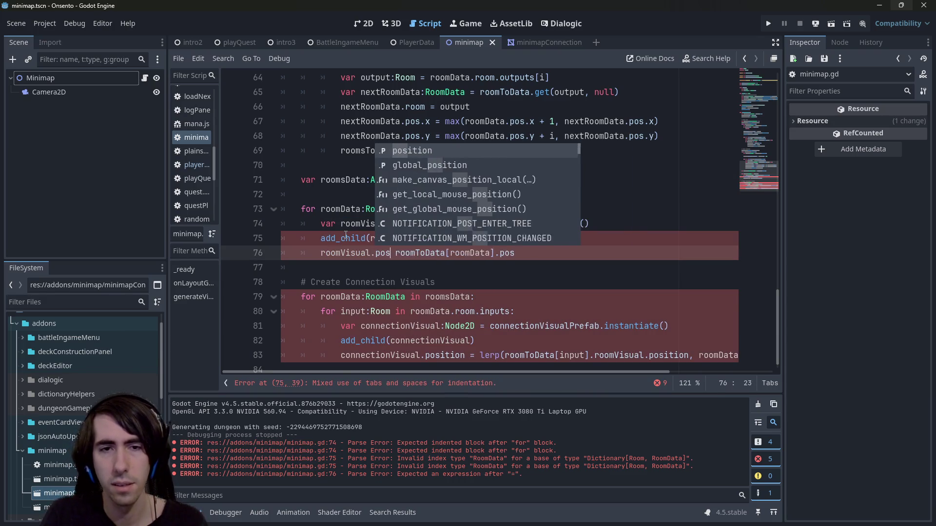
{"action": "key", "text": "Return"}
{"action": "type", "text": "="}
{"action": "key", "text": "End"}
{"action": "type", "text": "8 10"}
{"action": "key", "text": "BackSpace"}
{"action": "key", "text": "BackSpace"}
{"action": "key", "text": "BackSpace"}
{"action": "type", "text": "*"}
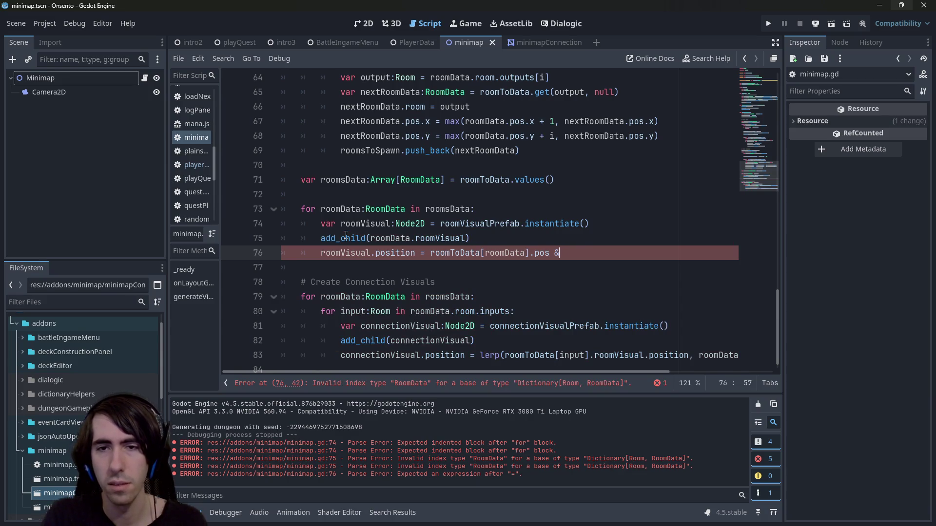
{"action": "type", "text": " 100"}
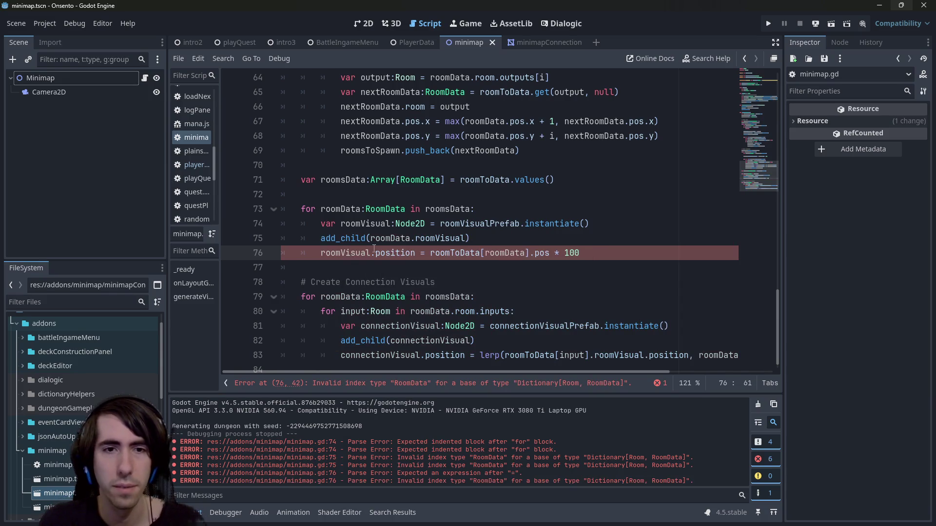
Replace the roomToData lookup with roomData so the position becomes roomData.pos * 100.
{"action": "left_click", "coordinate": [548, 258]}
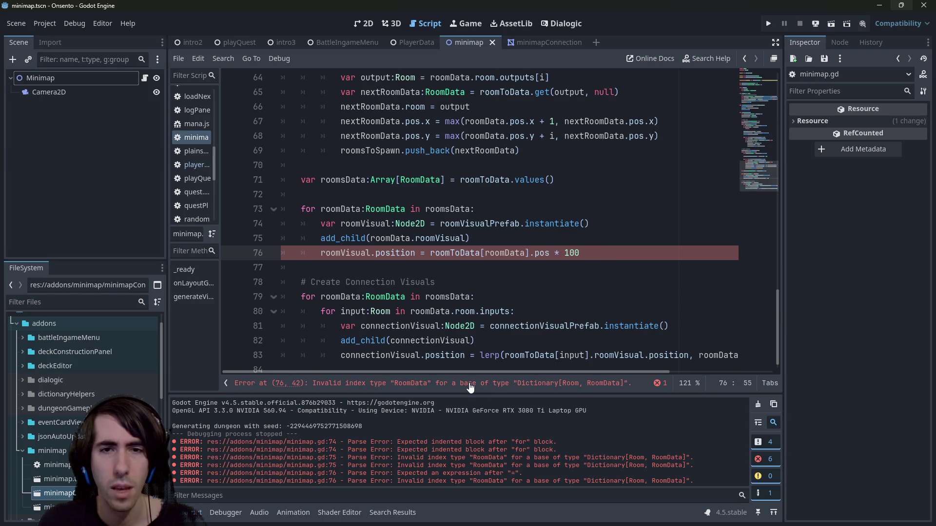
{"action": "scroll", "coordinate": [487, 303], "scroll_direction": "down", "scroll_amount": 1}
{"action": "double_click", "coordinate": [502, 239]}
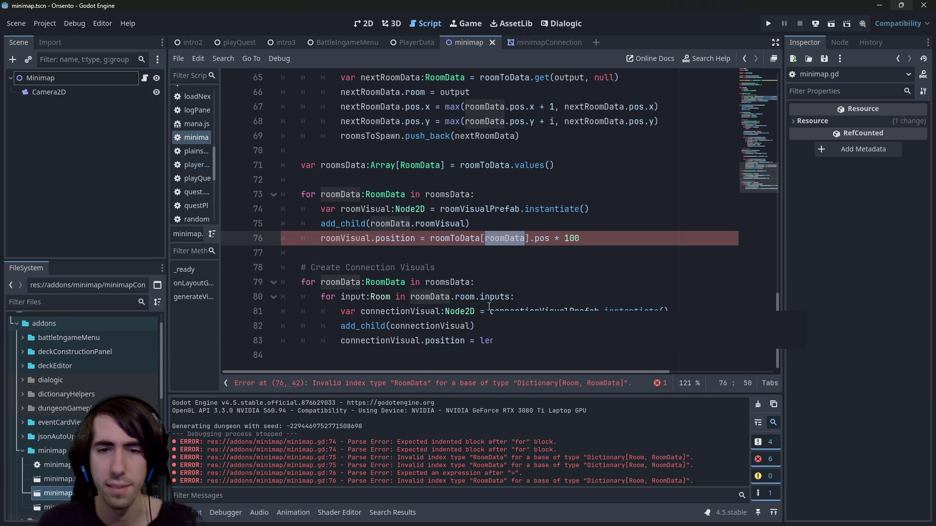
{"action": "mouse_move", "coordinate": [489, 307]}
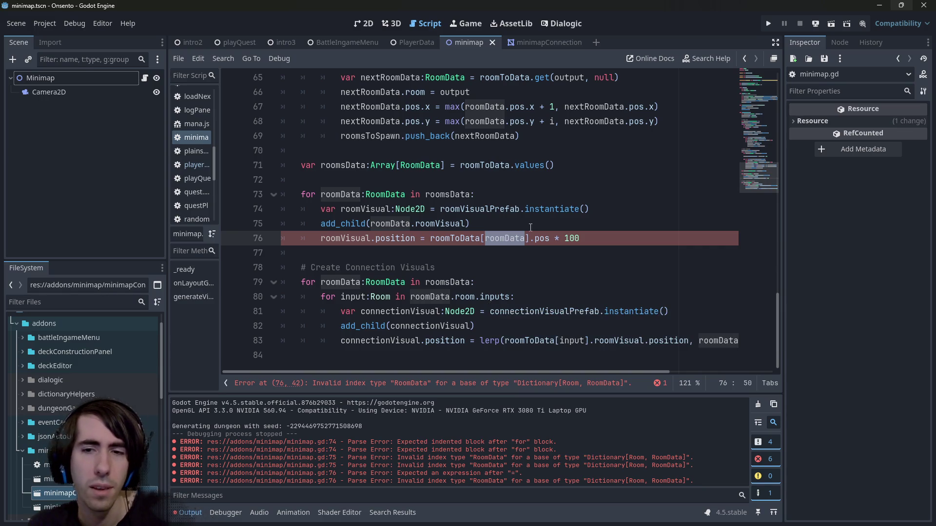
{"action": "key", "text": "Right"}
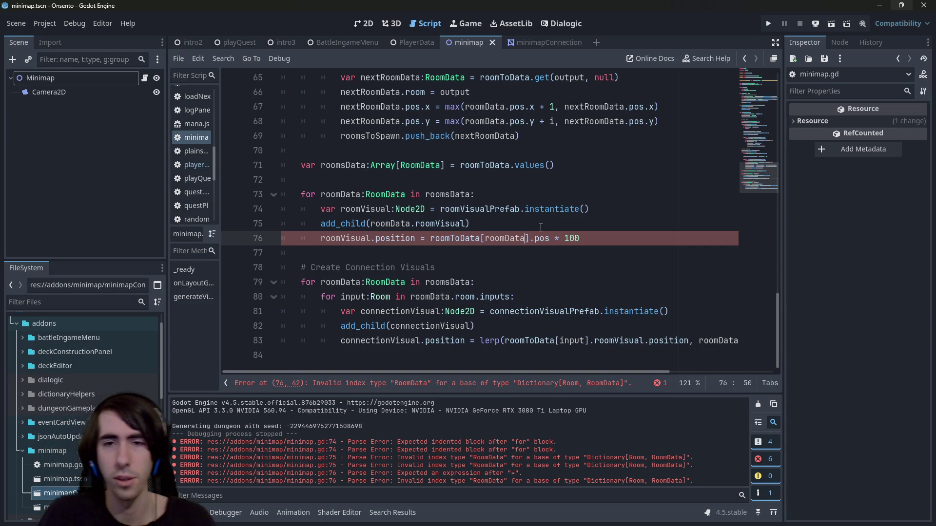
{"action": "type", "text": ".room"}
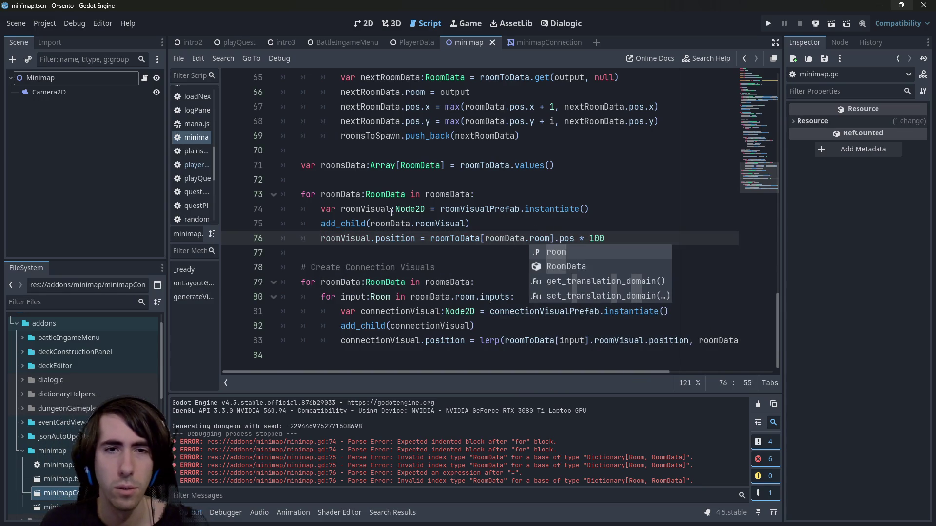
{"action": "double_click", "coordinate": [345, 196]}
{"action": "left_click_drag", "start_coordinate": [430, 238], "coordinate": [554, 238]}
{"action": "type", "text": "roomData"}
{"action": "key", "text": "Escape"}
{"action": "scroll", "coordinate": [487, 255], "scroll_direction": "up", "scroll_amount": 2}
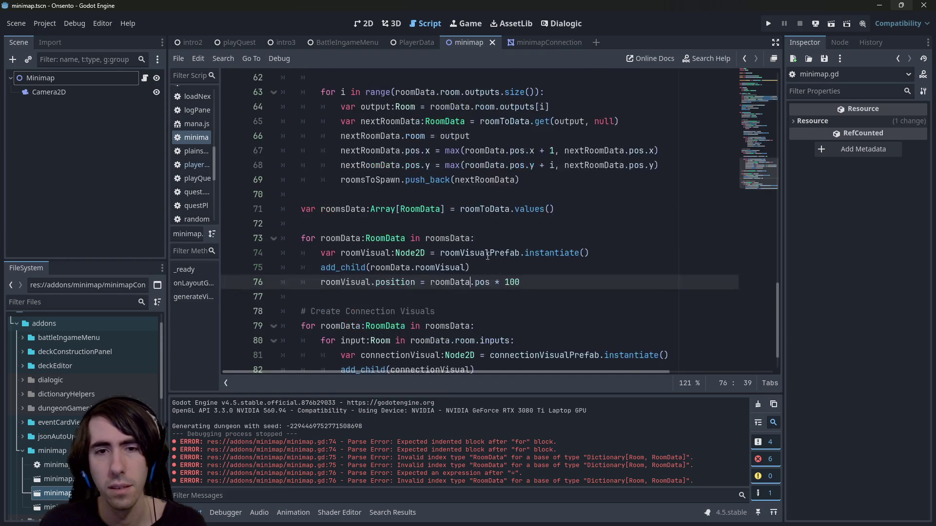
{"action": "scroll", "coordinate": [488, 255], "scroll_direction": "up", "scroll_amount": 3}
{"action": "left_click_drag", "start_coordinate": [565, 237], "coordinate": [274, 232]}
Delete the old positioning, instantiate and add_child lines from the update loop, and save.
{"action": "key", "text": "ctrl+x"}
{"action": "key", "text": "BackSpace"}
{"action": "key", "text": "BackSpace"}
{"action": "key", "text": "BackSpace"}
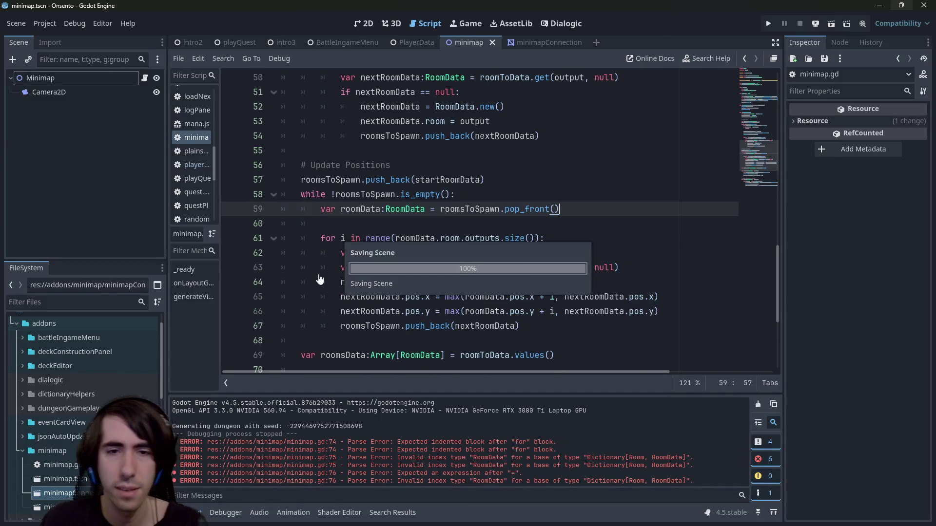
{"action": "scroll", "coordinate": [533, 273], "scroll_direction": "up", "scroll_amount": 2}
{"action": "scroll", "coordinate": [533, 273], "scroll_direction": "up", "scroll_amount": 4}
{"action": "mouse_move", "coordinate": [531, 279]}
{"action": "left_mouse_down"}
{"action": "mouse_move", "coordinate": [283, 252]}
{"action": "mouse_move", "coordinate": [283, 280]}
{"action": "left_mouse_up"}
{"action": "scroll", "coordinate": [379, 280], "scroll_direction": "down", "scroll_amount": 10}
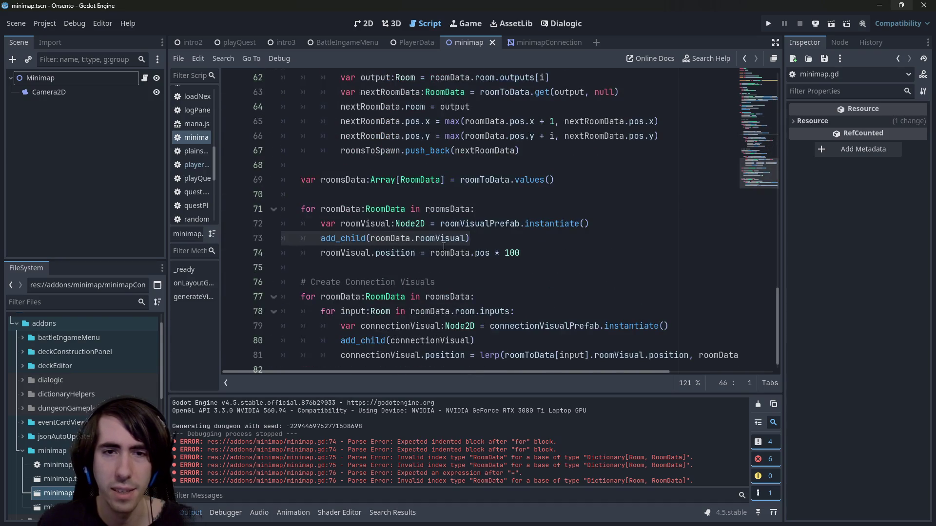
{"action": "scroll", "coordinate": [442, 247], "scroll_direction": "up", "scroll_amount": 10}
{"action": "left_click_drag", "start_coordinate": [504, 284], "coordinate": [197, 266]}
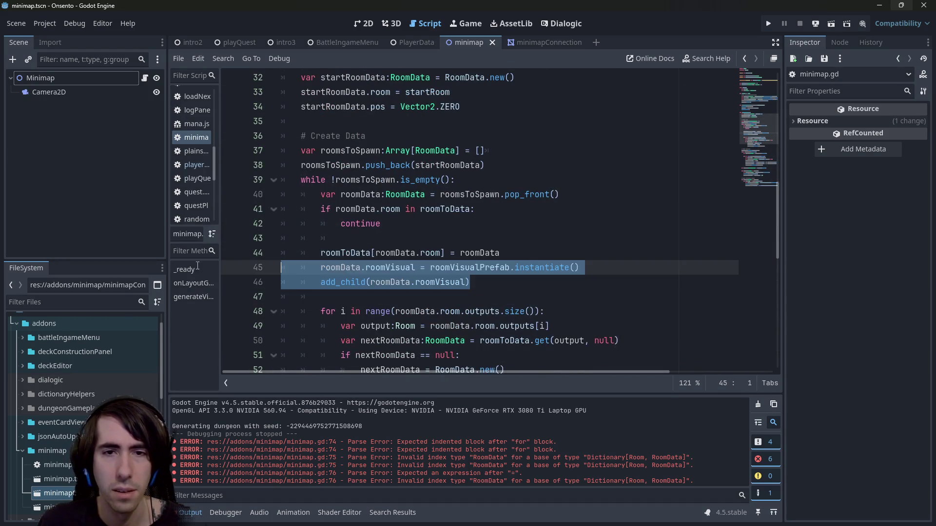
{"action": "key", "text": "ctrl+x"}
{"action": "key", "text": "BackSpace"}
{"action": "key", "text": "ctrl+s"}
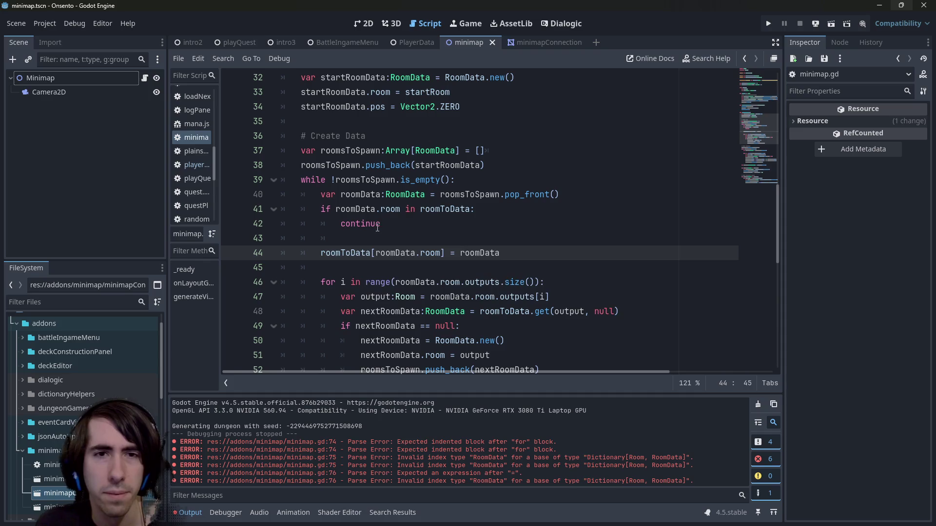
Widen the script editor panel and review the rest of generateVisuals.
{"action": "scroll", "coordinate": [451, 231], "scroll_direction": "down", "scroll_amount": 2}
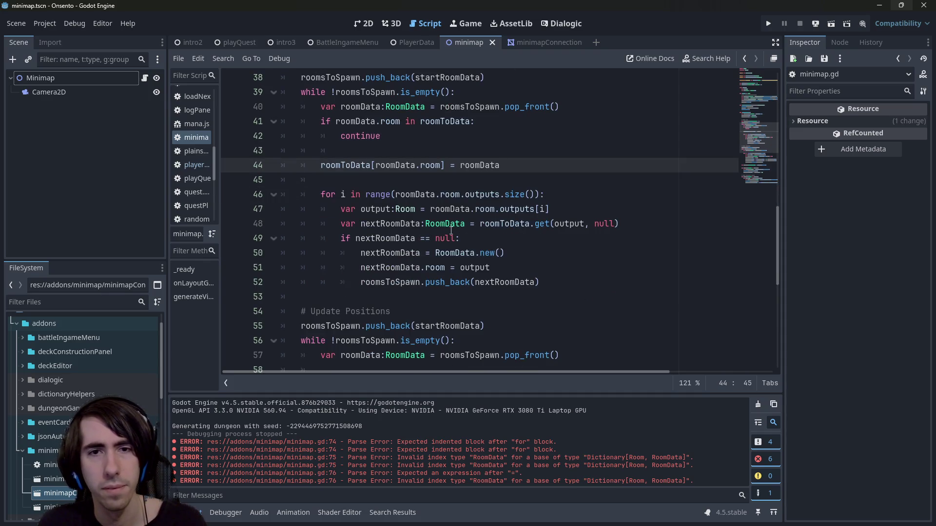
{"action": "scroll", "coordinate": [451, 231], "scroll_direction": "up", "scroll_amount": 3}
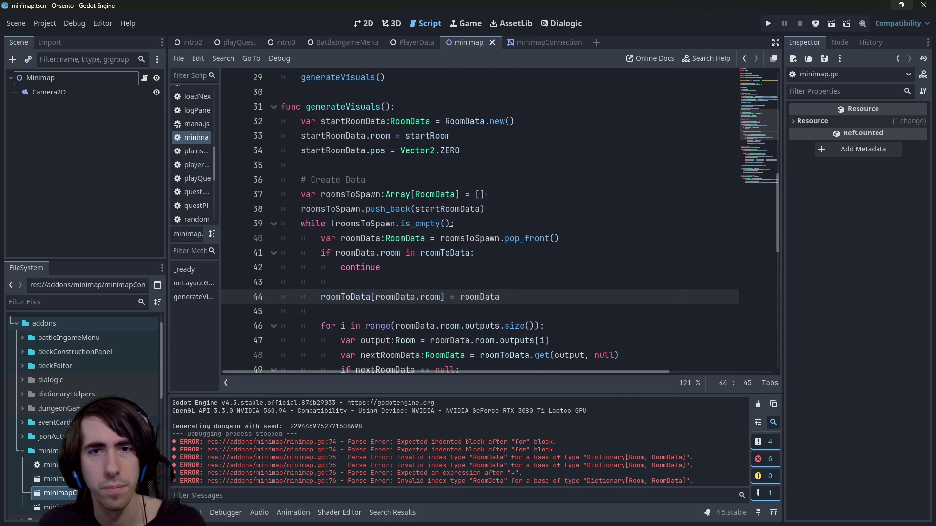
{"action": "scroll", "coordinate": [451, 231], "scroll_direction": "up", "scroll_amount": 1}
{"action": "scroll", "coordinate": [450, 231], "scroll_direction": "up", "scroll_amount": 8}
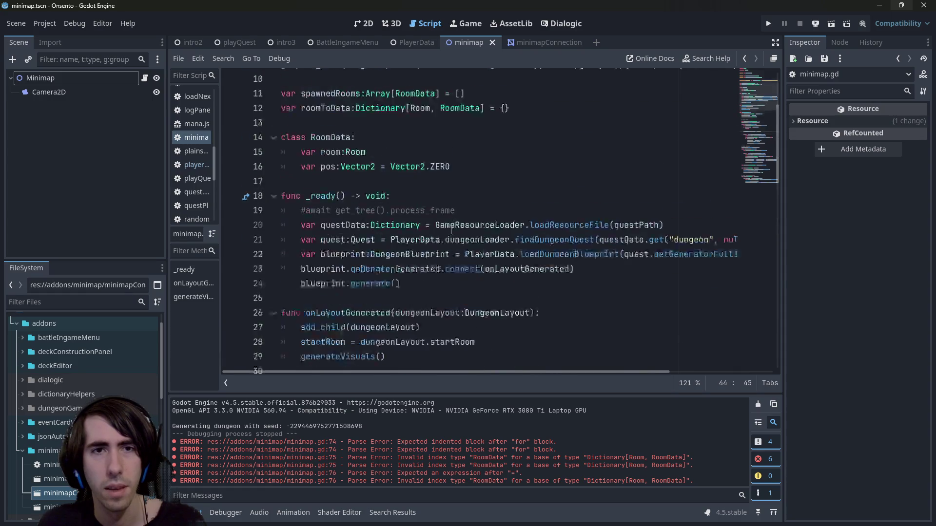
{"action": "scroll", "coordinate": [441, 250], "scroll_direction": "down", "scroll_amount": 9}
{"action": "scroll", "coordinate": [441, 250], "scroll_direction": "down", "scroll_amount": 3}
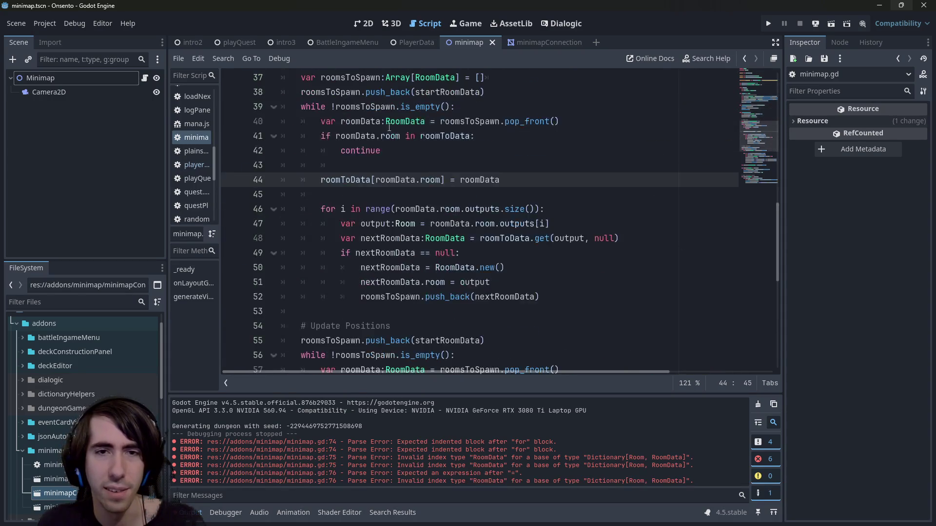
{"action": "left_click_drag", "start_coordinate": [288, 121], "coordinate": [412, 282]}
{"action": "left_click", "coordinate": [412, 282]}
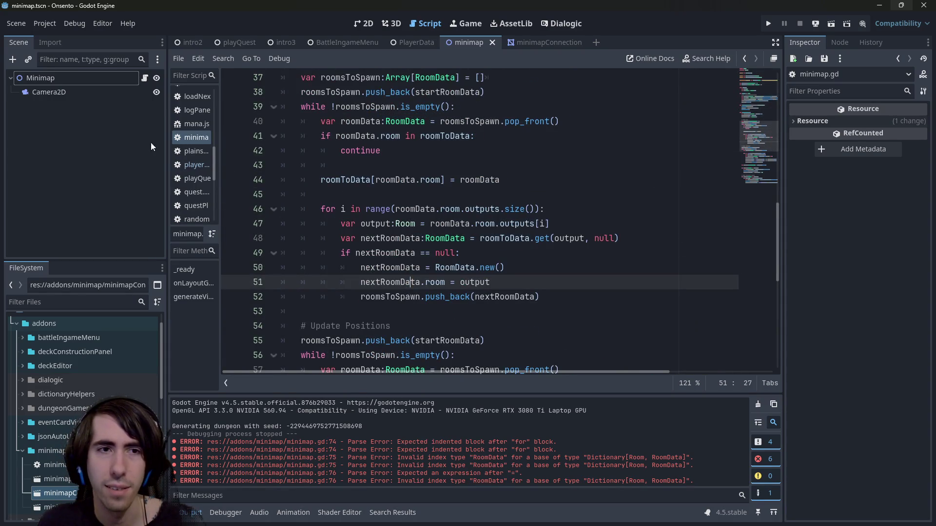
{"action": "mouse_move", "coordinate": [167, 148]}
{"action": "left_mouse_down"}
{"action": "mouse_move", "coordinate": [109, 148]}
{"action": "mouse_move", "coordinate": [180, 153]}
{"action": "left_mouse_up"}
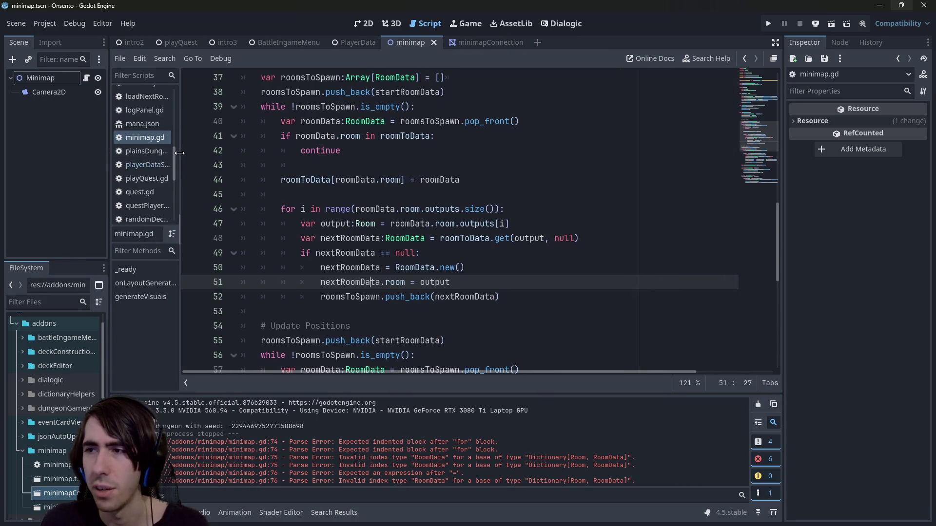
{"action": "scroll", "coordinate": [272, 134], "scroll_direction": "up", "scroll_amount": 2}
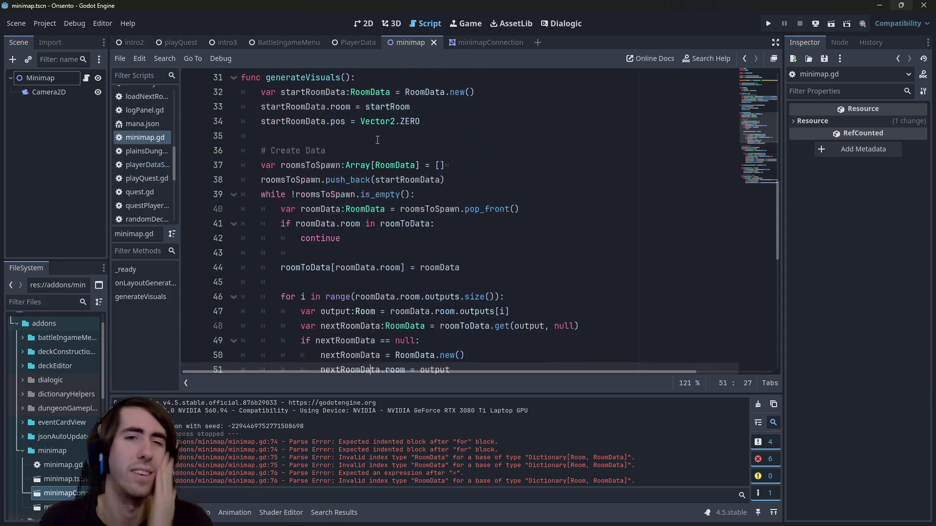
Add a '# Create Room Visuals' comment above the room-visuals loop, save, and run the scene.
{"action": "double_click", "coordinate": [311, 152]}
{"action": "double_click", "coordinate": [287, 151]}
{"action": "scroll", "coordinate": [345, 207], "scroll_direction": "down", "scroll_amount": 6}
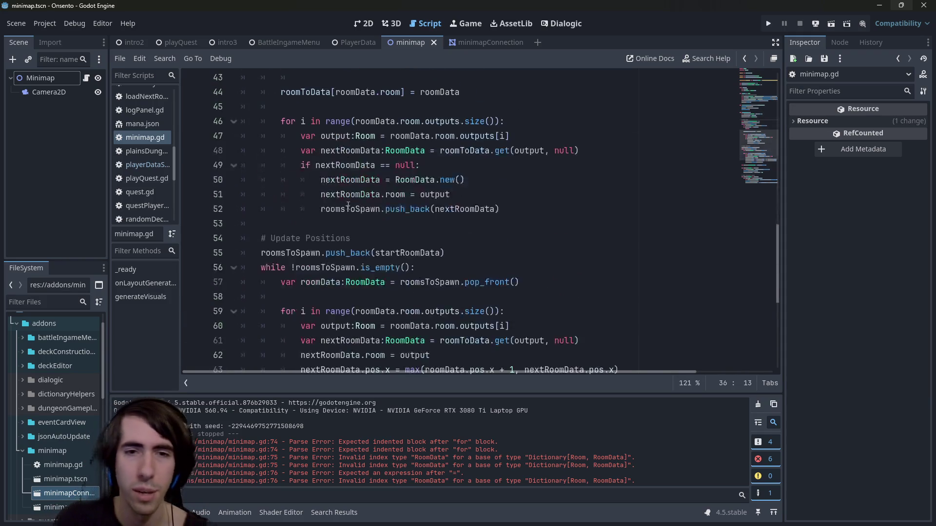
{"action": "scroll", "coordinate": [339, 207], "scroll_direction": "down", "scroll_amount": 4}
{"action": "left_click", "coordinate": [439, 165]}
{"action": "key", "text": "Return"}
{"action": "type", "text": "# Create "}
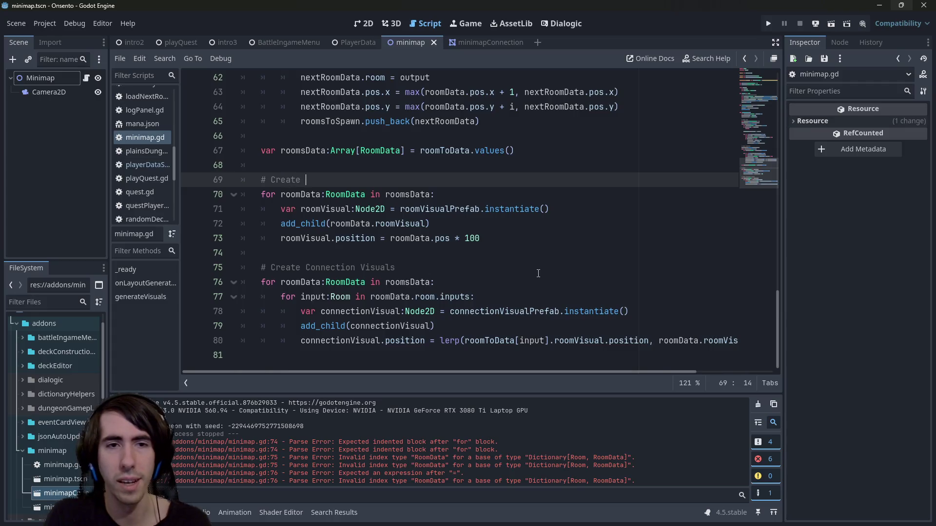
{"action": "type", "text": "Room Vis"}
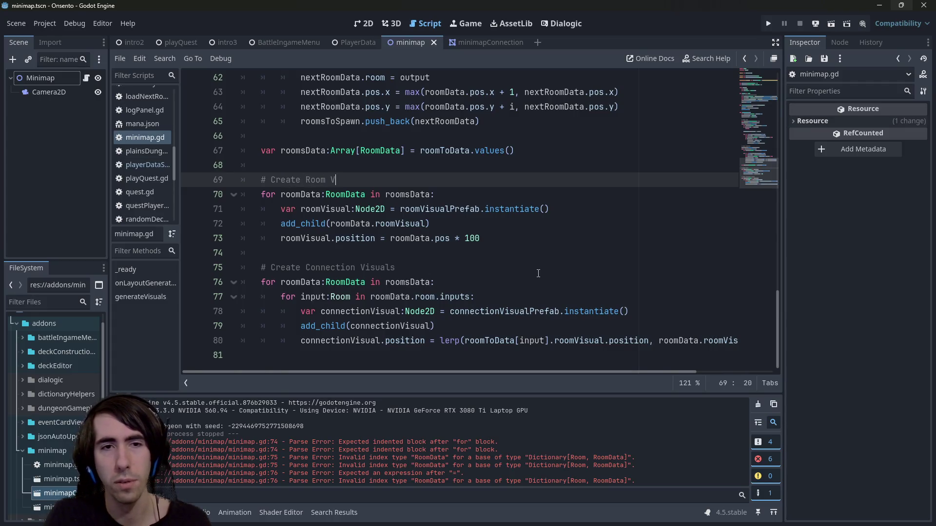
{"action": "type", "text": "uals"}
{"action": "key", "text": "ctrl+s"}
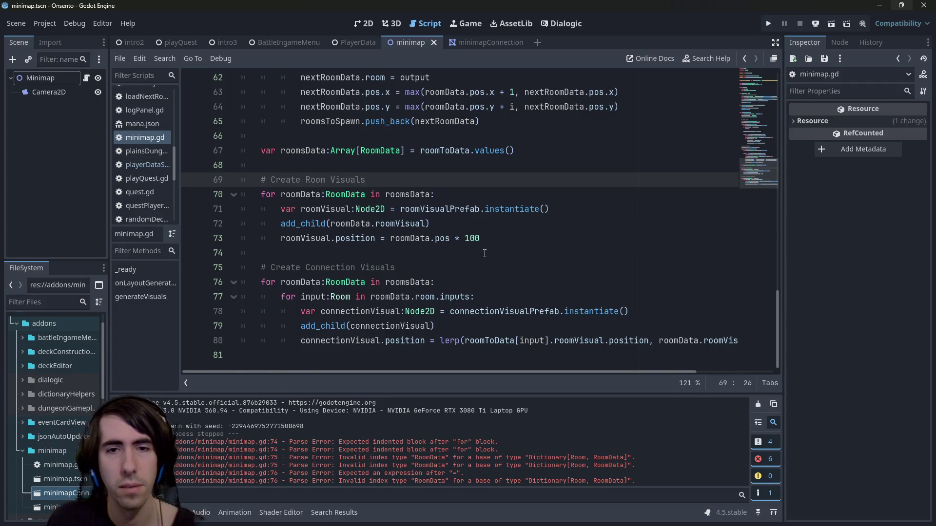
{"action": "scroll", "coordinate": [480, 268], "scroll_direction": "up", "scroll_amount": 3}
{"action": "scroll", "coordinate": [479, 268], "scroll_direction": "up", "scroll_amount": 1}
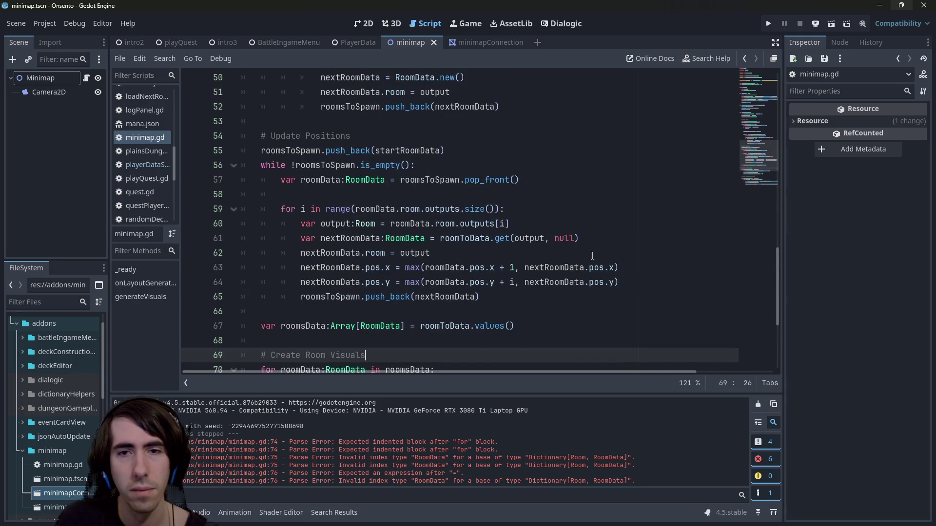
{"action": "left_click", "coordinate": [831, 26]}
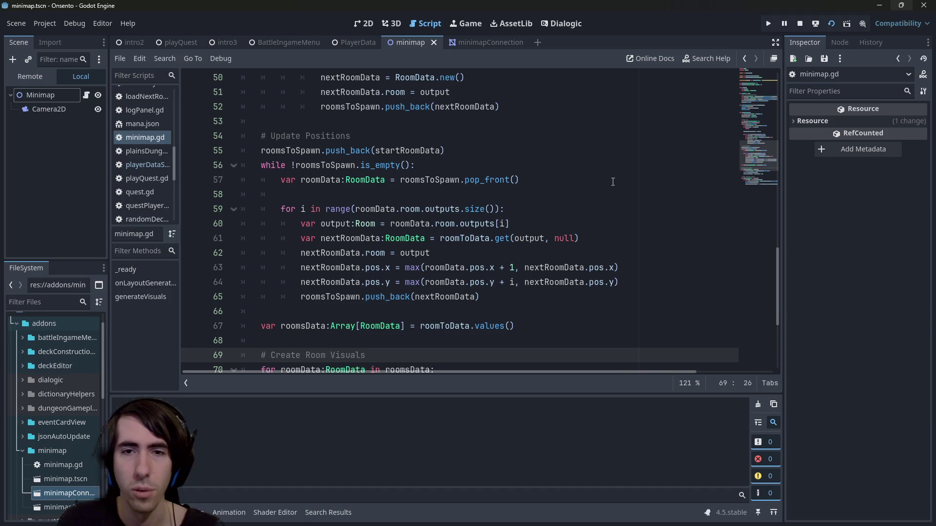
Change line 72 back to add_child(roomVisual) and stop the crashed game run.
{"action": "scroll", "coordinate": [563, 251], "scroll_direction": "down", "scroll_amount": 2}
{"action": "scroll", "coordinate": [563, 251], "scroll_direction": "up", "scroll_amount": 1}
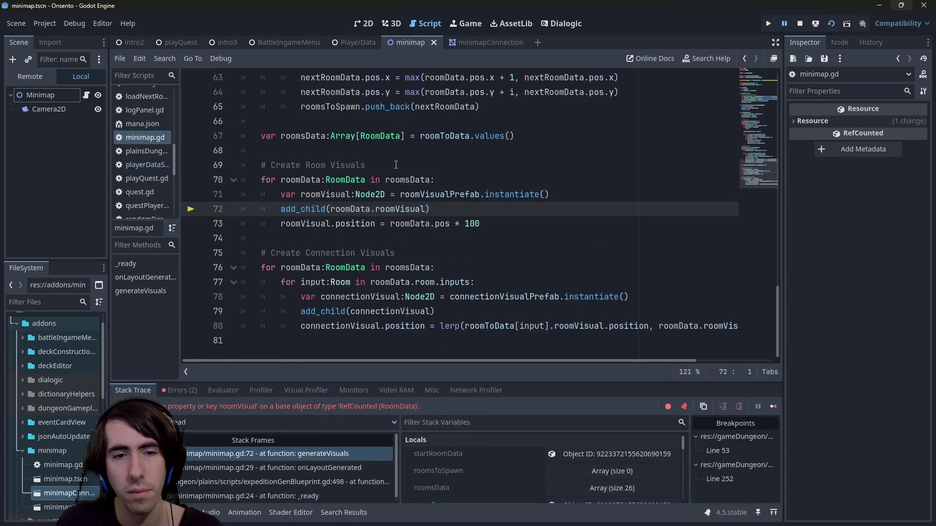
{"action": "scroll", "coordinate": [396, 165], "scroll_direction": "up", "scroll_amount": 1}
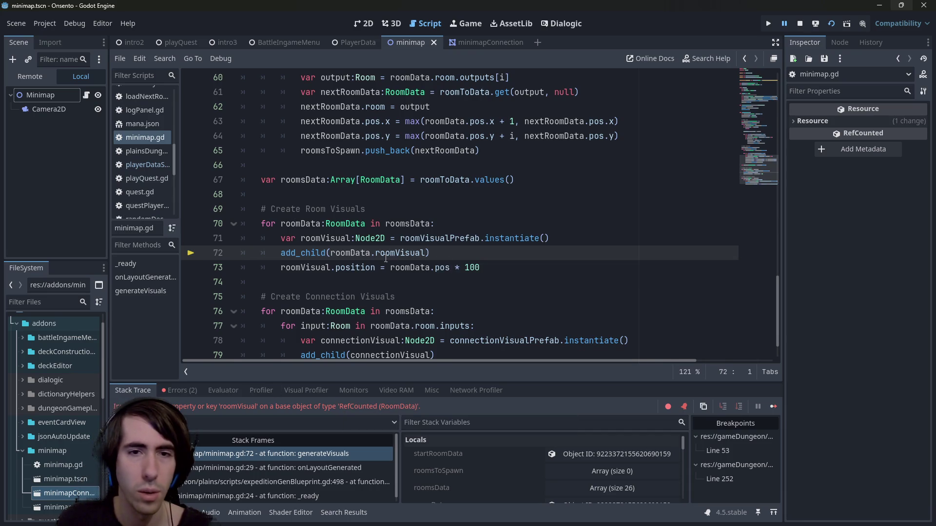
{"action": "double_click", "coordinate": [395, 253]}
{"action": "double_click", "coordinate": [338, 253]}
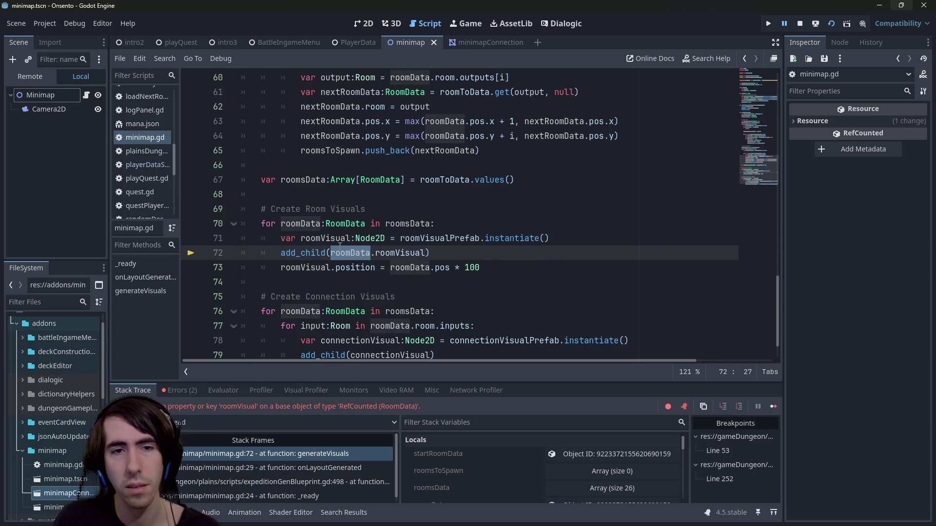
{"action": "key", "text": "BackSpace"}
{"action": "key", "text": "Delete"}
{"action": "key", "text": "Escape"}
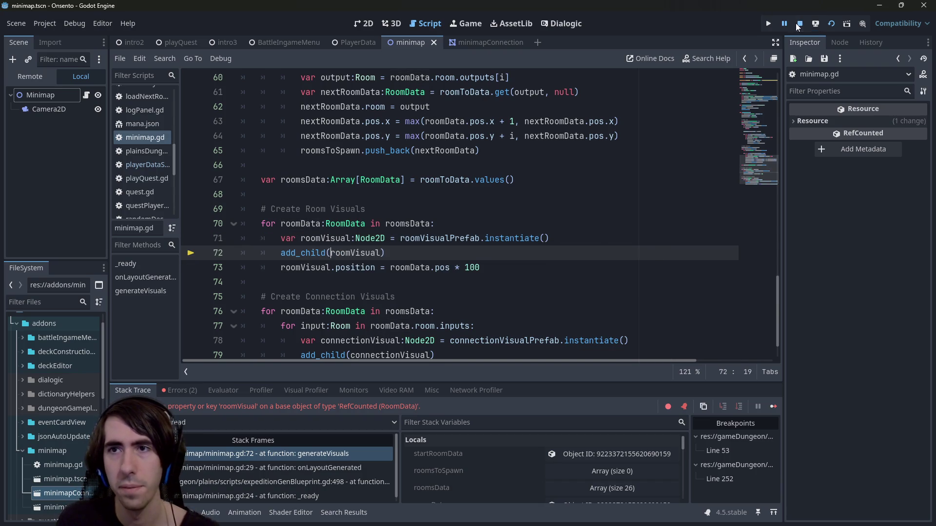
{"action": "left_click", "coordinate": [799, 24]}
{"action": "scroll", "coordinate": [536, 236], "scroll_direction": "down", "scroll_amount": 1}
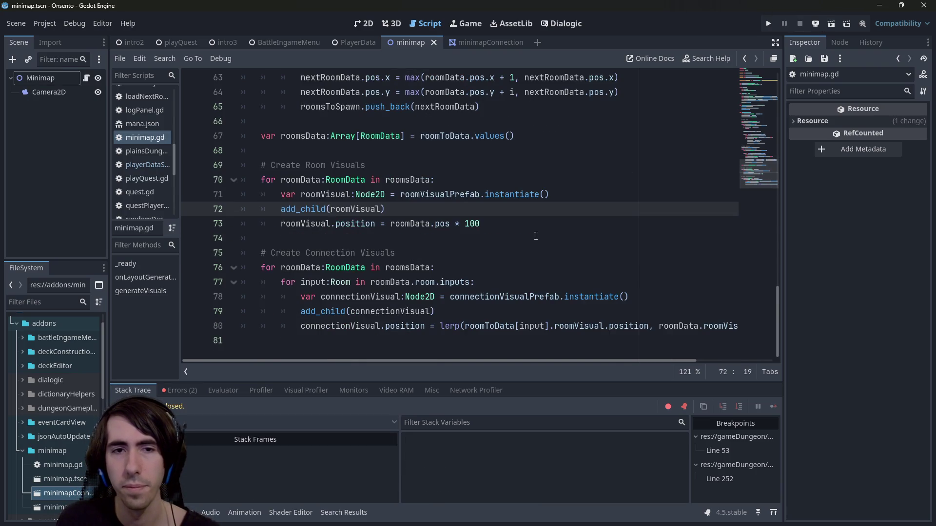
Prefix roomVisual with 'roomData.' on lines 71, 72 and 73.
{"action": "double_click", "coordinate": [595, 326]}
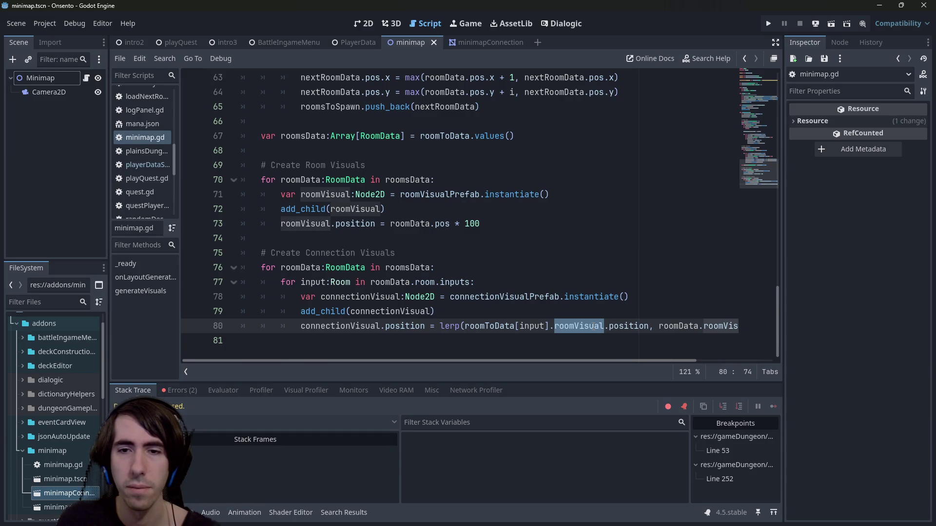
{"action": "left_click", "coordinate": [341, 209]}
{"action": "double_click", "coordinate": [300, 180]}
{"action": "key", "text": "ctrl+c"}
{"action": "left_click", "coordinate": [330, 208]}
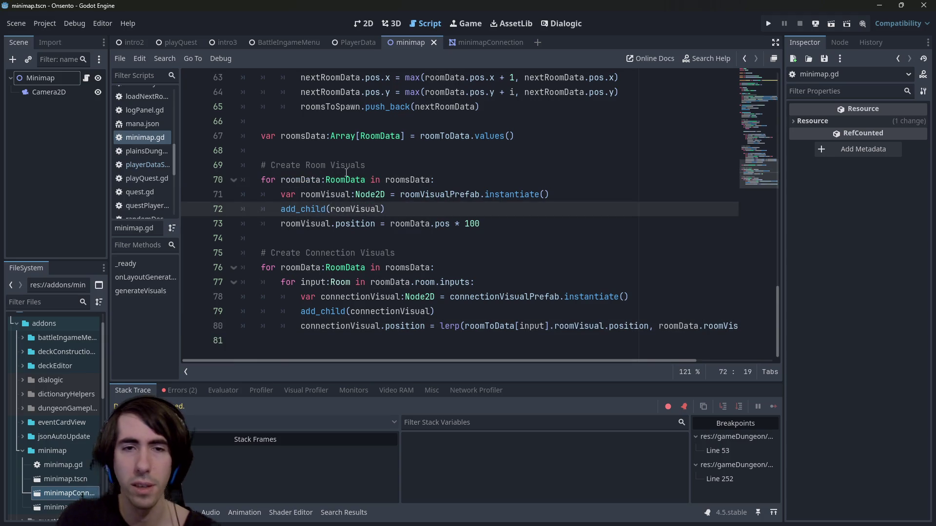
{"action": "left_click", "coordinate": [281, 224], "text": "alt"}
{"action": "key", "text": "ctrl+v"}
{"action": "type", "text": "."}
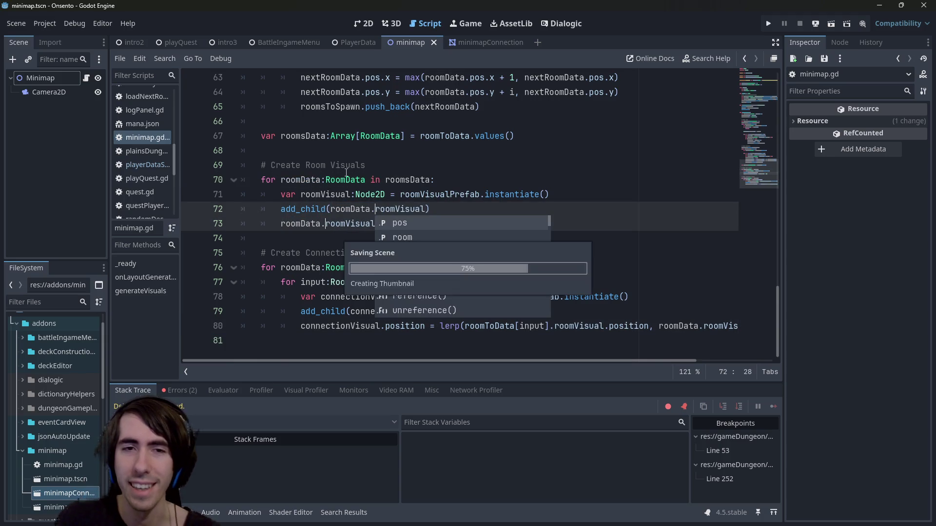
{"action": "left_click", "coordinate": [347, 175]}
{"action": "left_click", "coordinate": [301, 195]}
{"action": "key", "text": "ctrl+v"}
{"action": "type", "text": "."}
Remove 'var' and ':Node2D' from line 71 so it assigns roomData.roomVisual.
{"action": "key", "text": "ctrl+shift+Left"}
{"action": "key", "text": "ctrl+shift+Left"}
{"action": "key", "text": "ctrl+shift+Left"}
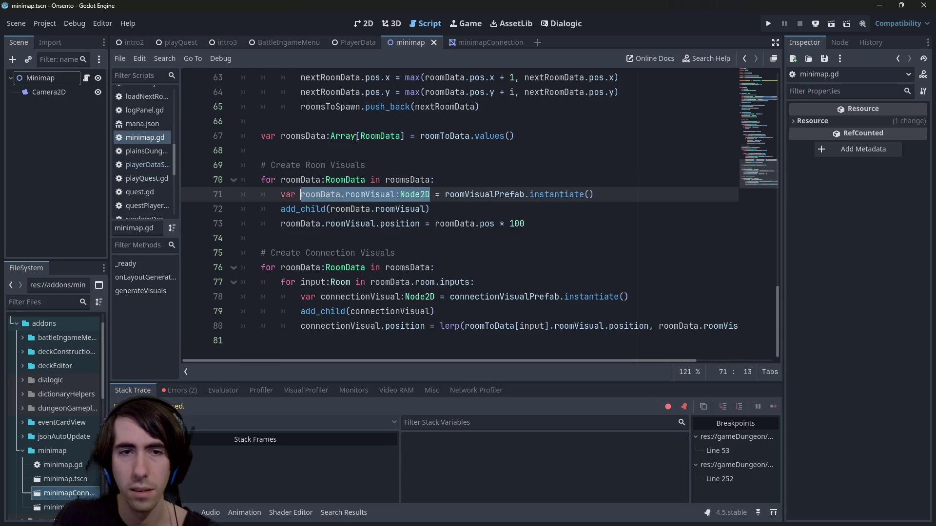
{"action": "key", "text": "Left"}
{"action": "key", "text": "ctrl+BackSpace"}
{"action": "key", "text": "Delete"}
{"action": "key", "text": "ctrl+Right"}
{"action": "key", "text": "ctrl+Right"}
{"action": "key", "text": "ctrl+Right"}
{"action": "key", "text": "ctrl+BackSpace"}
{"action": "key", "text": "BackSpace"}
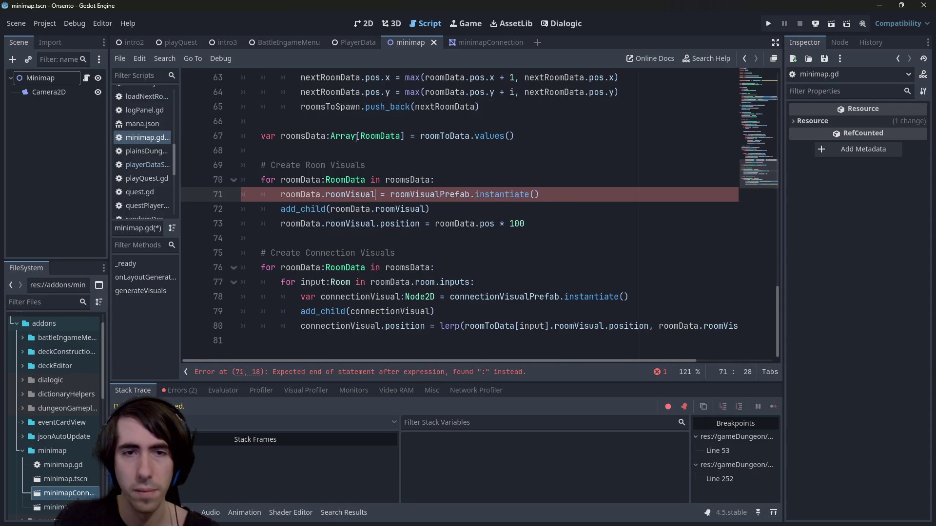
Add a 'var roomVisual:Node2D' field to the RoomData class.
{"action": "left_click", "coordinate": [336, 183]}
{"action": "left_click", "coordinate": [336, 187], "text": "ctrl"}
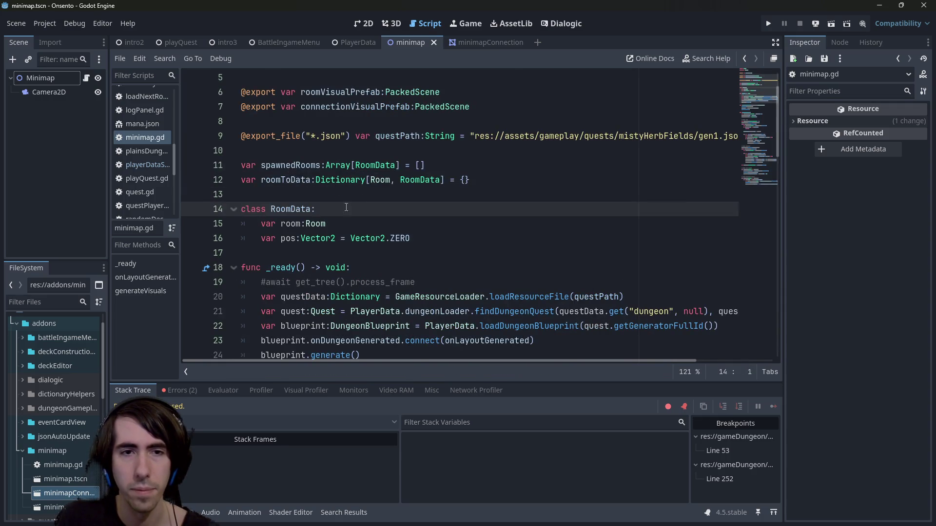
{"action": "key", "text": "End"}
{"action": "key", "text": "Return"}
{"action": "key", "text": "ctrl+v"}
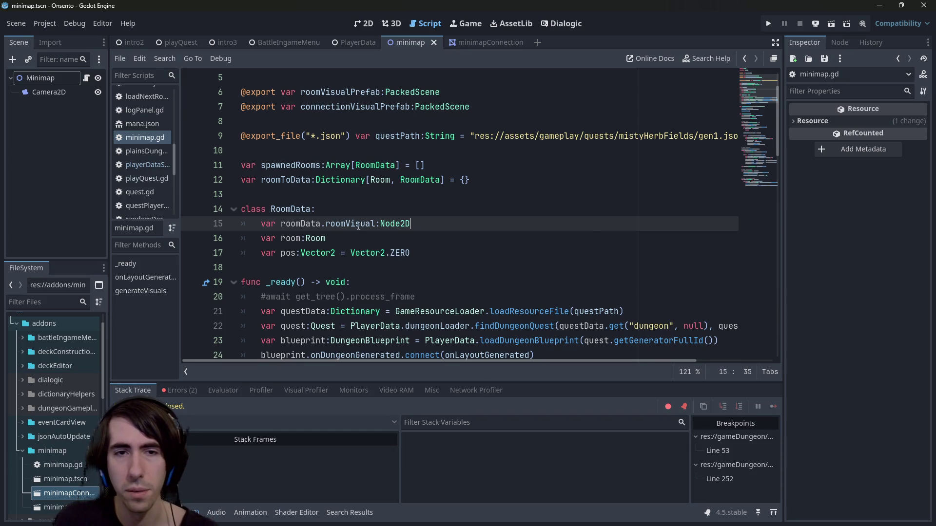
{"action": "key", "text": "ctrl+Left"}
{"action": "key", "text": "ctrl+Left"}
{"action": "key", "text": "ctrl+BackSpace"}
{"action": "key", "text": "BackSpace"}
{"action": "key", "text": "ctrl+z"}
{"action": "key", "text": "ctrl+Left"}
{"action": "key", "text": "ctrl+Left"}
{"action": "key", "text": "ctrl+BackSpace"}
{"action": "key", "text": "ctrl+BackSpace"}
{"action": "scroll", "coordinate": [458, 214], "scroll_direction": "down", "scroll_amount": 6}
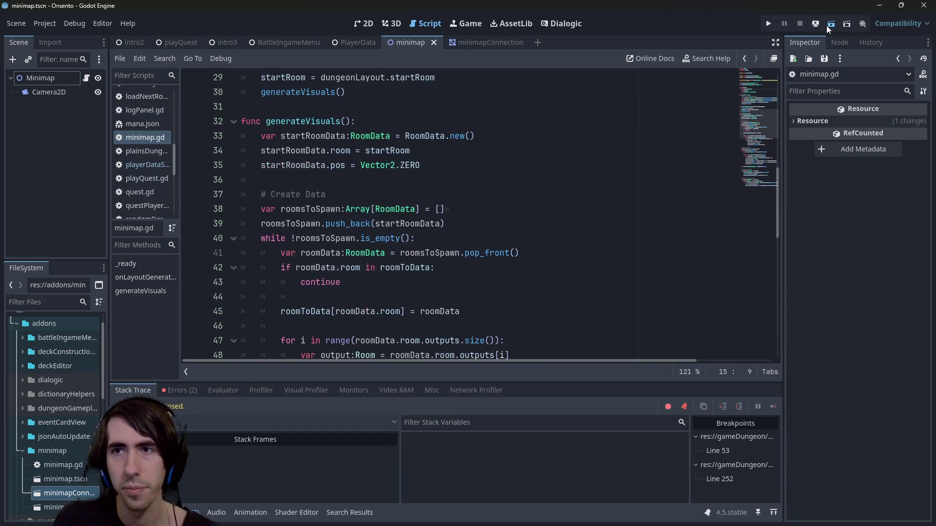
Run the scene to check the room grid and connection squares, close it, and relaunch.
{"action": "left_click", "coordinate": [827, 25]}
{"action": "scroll", "coordinate": [512, 221], "scroll_direction": "down", "scroll_amount": 10}
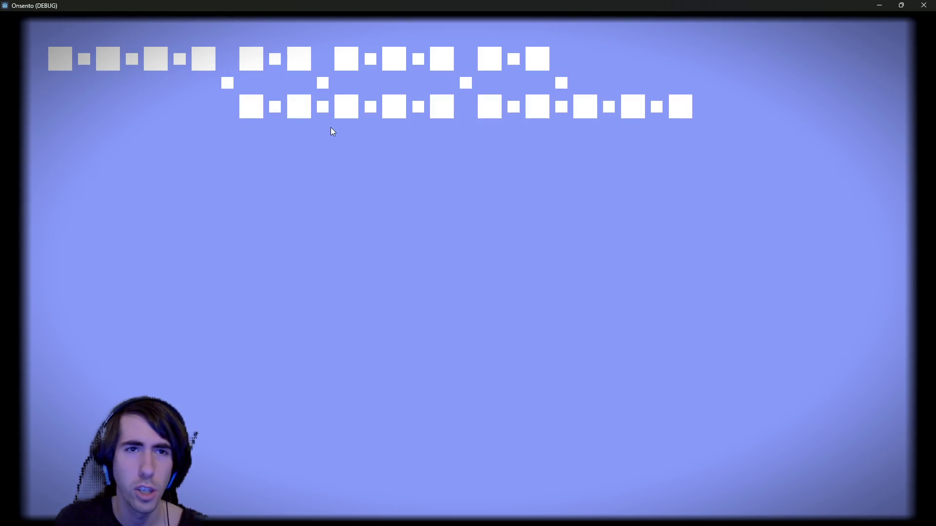
{"action": "left_click", "coordinate": [924, 5]}
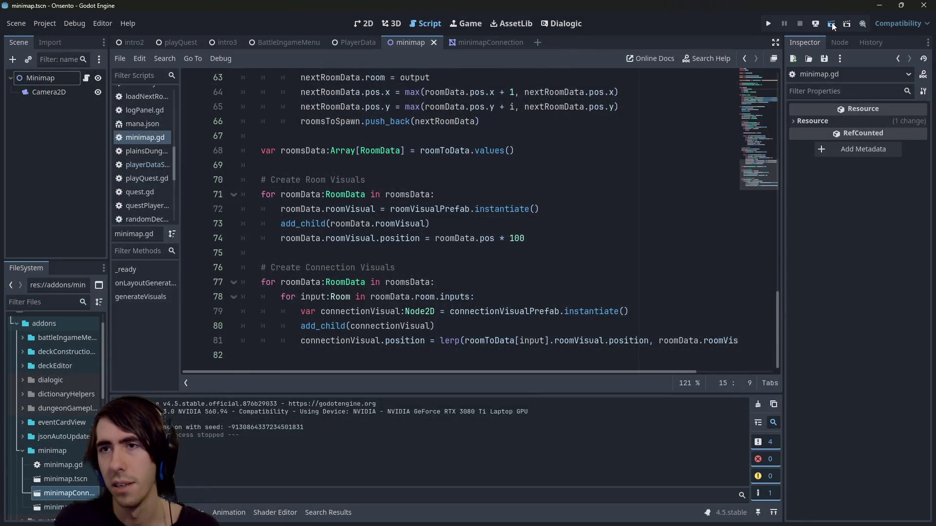
{"action": "left_click", "coordinate": [831, 23]}
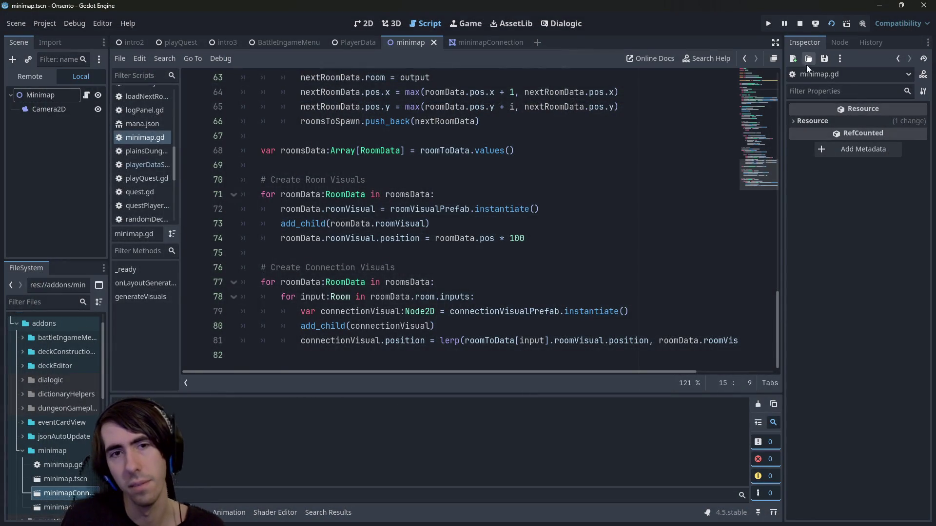
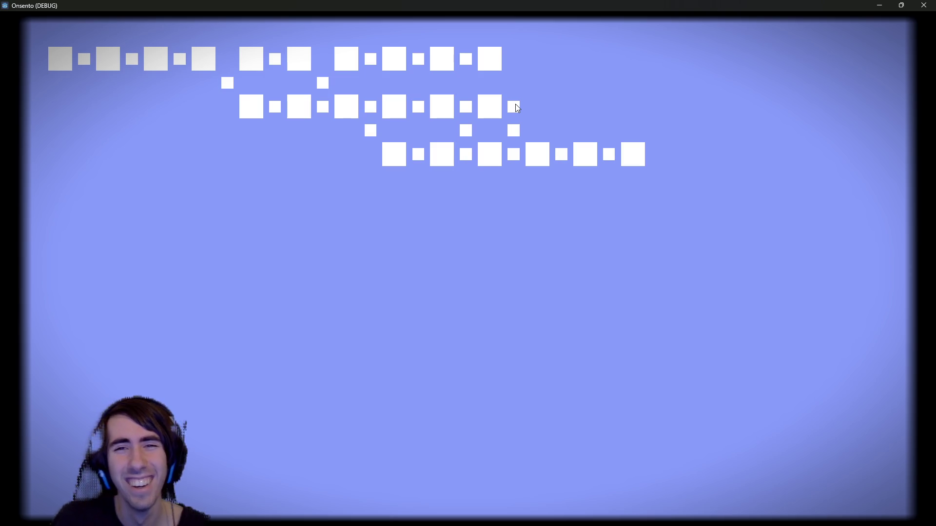
Close the running game window showing the minimap of rooms and connectors.
{"action": "left_click", "coordinate": [922, 5]}
{"action": "left_click", "coordinate": [922, 5]}
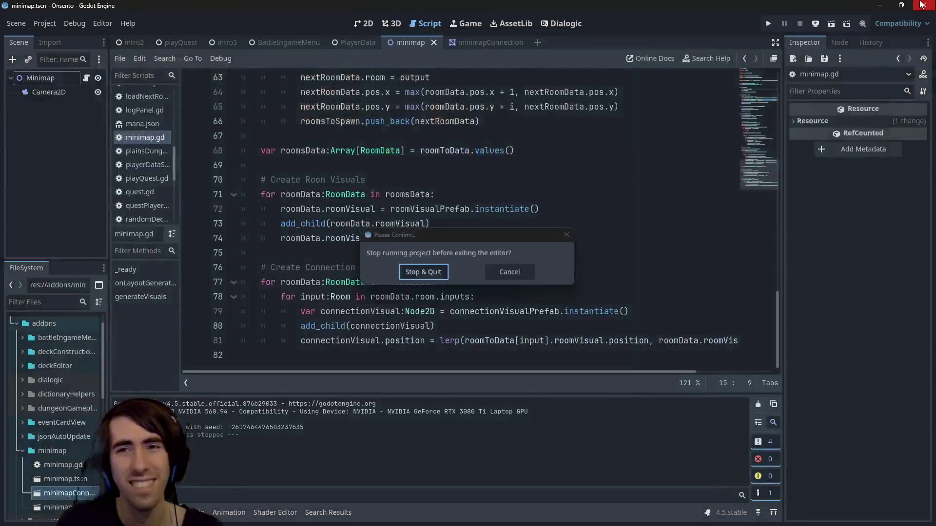
Dismiss the stop-running-project prompt so the game run ends.
{"action": "left_click", "coordinate": [568, 235]}
{"action": "scroll", "coordinate": [506, 275], "scroll_direction": "up", "scroll_amount": 15}
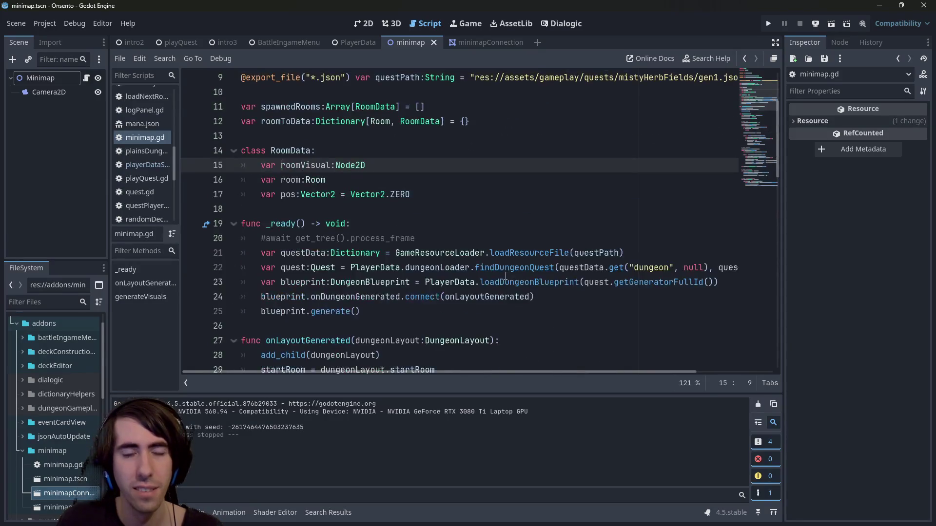
{"action": "scroll", "coordinate": [505, 276], "scroll_direction": "down", "scroll_amount": 5}
{"action": "scroll", "coordinate": [506, 276], "scroll_direction": "up", "scroll_amount": 2}
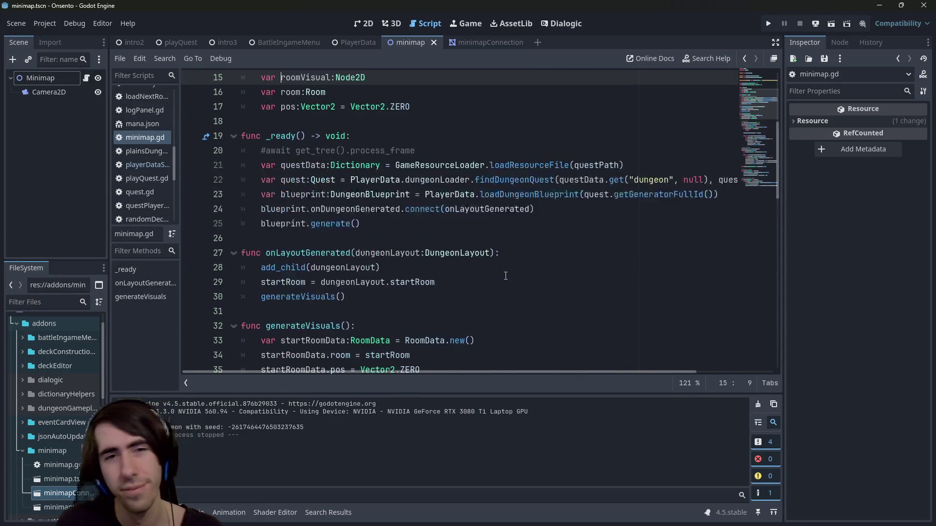
{"action": "scroll", "coordinate": [505, 276], "scroll_direction": "down", "scroll_amount": 7}
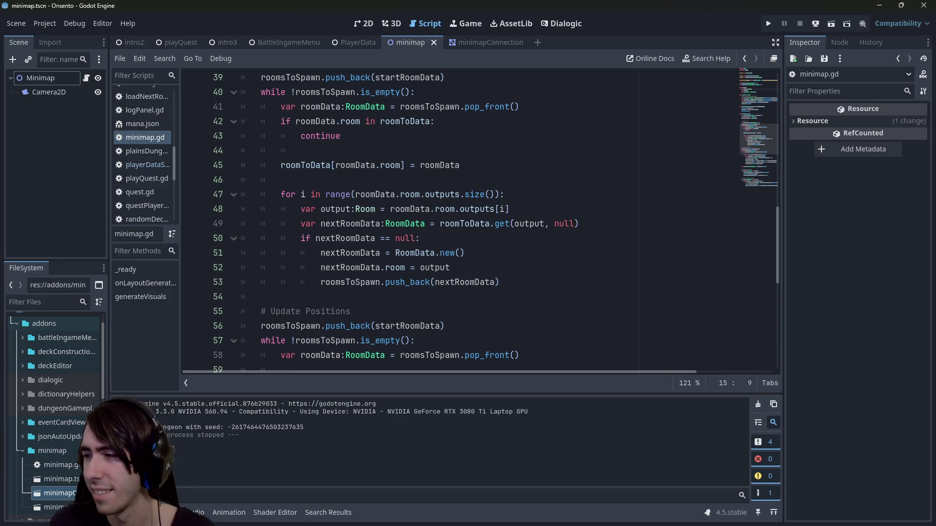
Review minimap.gd, highlighting every use of startRoomData.
{"action": "left_click", "coordinate": [598, 282]}
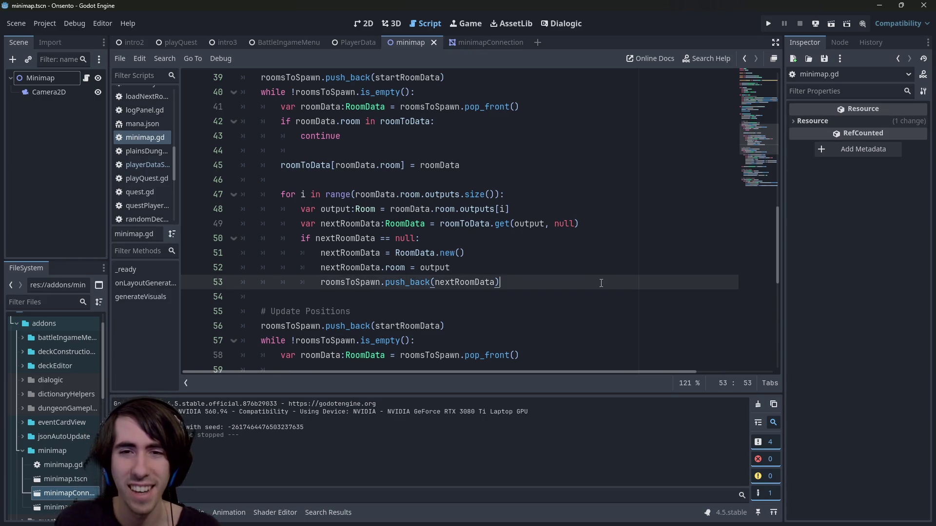
{"action": "scroll", "coordinate": [598, 278], "scroll_direction": "down", "scroll_amount": 1}
{"action": "scroll", "coordinate": [487, 276], "scroll_direction": "up", "scroll_amount": 3}
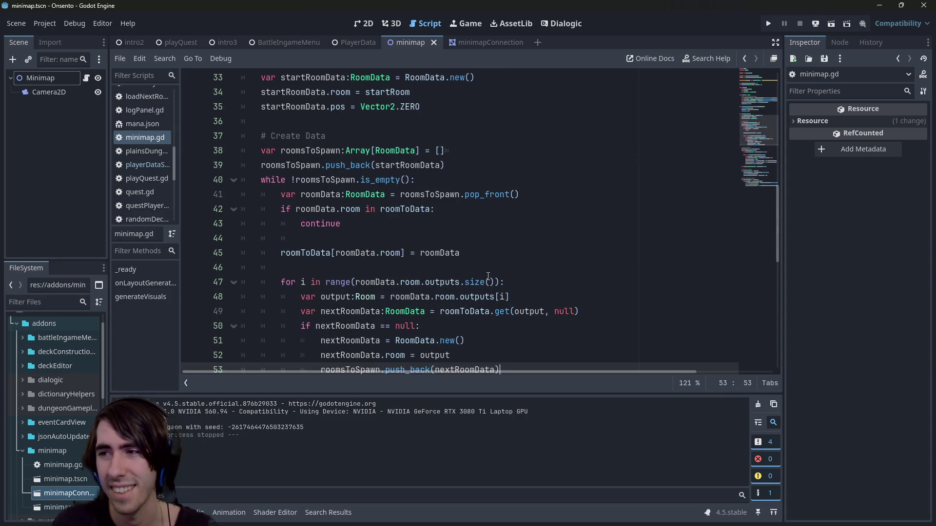
{"action": "scroll", "coordinate": [488, 195], "scroll_direction": "up", "scroll_amount": 2}
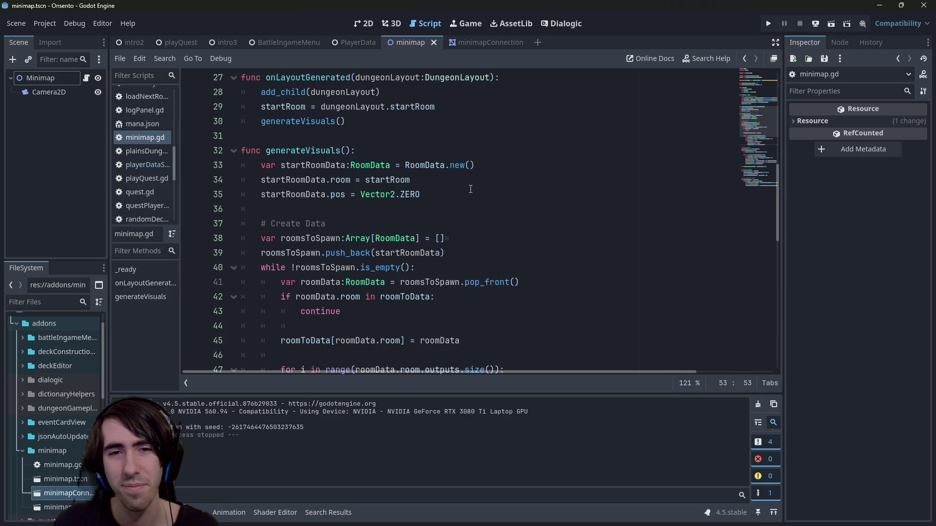
{"action": "double_click", "coordinate": [312, 165]}
{"action": "scroll", "coordinate": [312, 170], "scroll_direction": "down", "scroll_amount": 5}
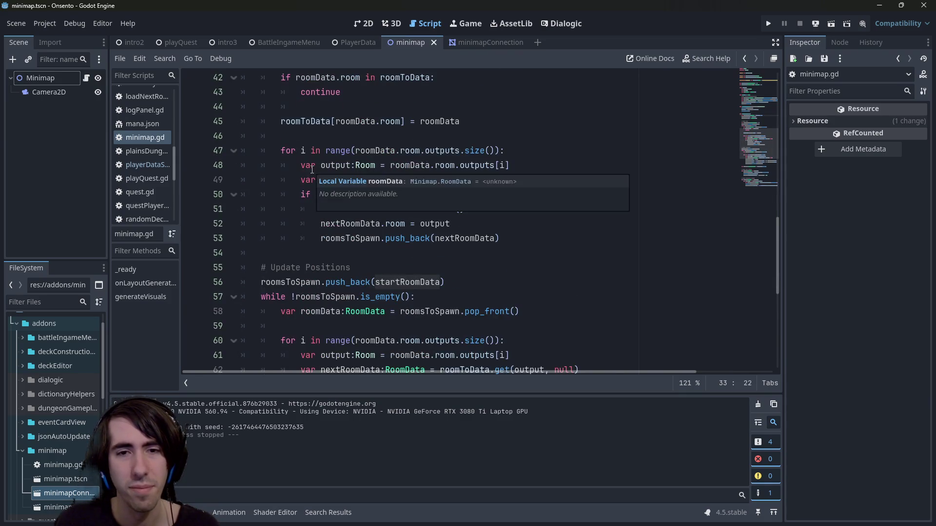
{"action": "scroll", "coordinate": [312, 170], "scroll_direction": "down", "scroll_amount": 2}
{"action": "scroll", "coordinate": [312, 169], "scroll_direction": "up", "scroll_amount": 4}
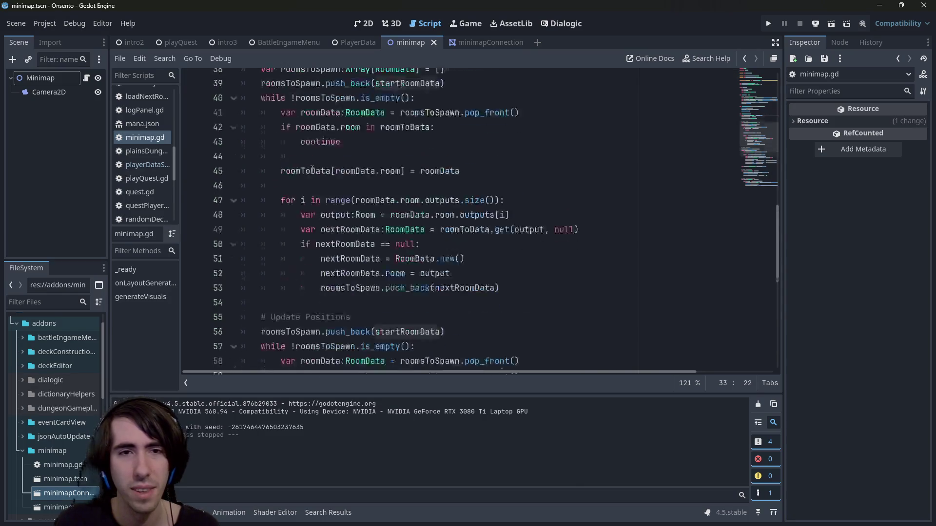
{"action": "scroll", "coordinate": [312, 170], "scroll_direction": "down", "scroll_amount": 4}
Inspect the Update Positions block, lines 55–66, and its roomData.pos.x + 1 expression.
{"action": "left_click_drag", "start_coordinate": [487, 341], "coordinate": [222, 185]}
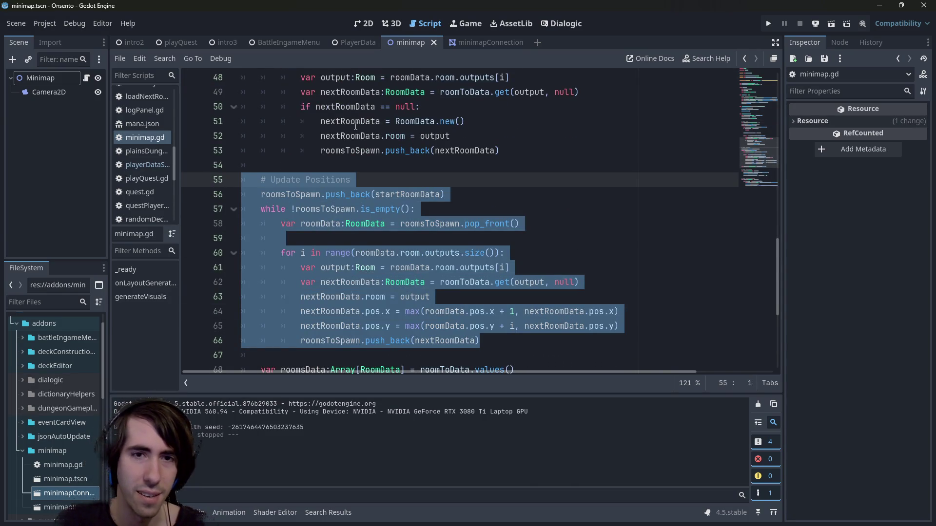
{"action": "scroll", "coordinate": [222, 184], "scroll_direction": "up", "scroll_amount": 6}
{"action": "scroll", "coordinate": [352, 94], "scroll_direction": "down", "scroll_amount": 10}
{"action": "left_click", "coordinate": [341, 78]}
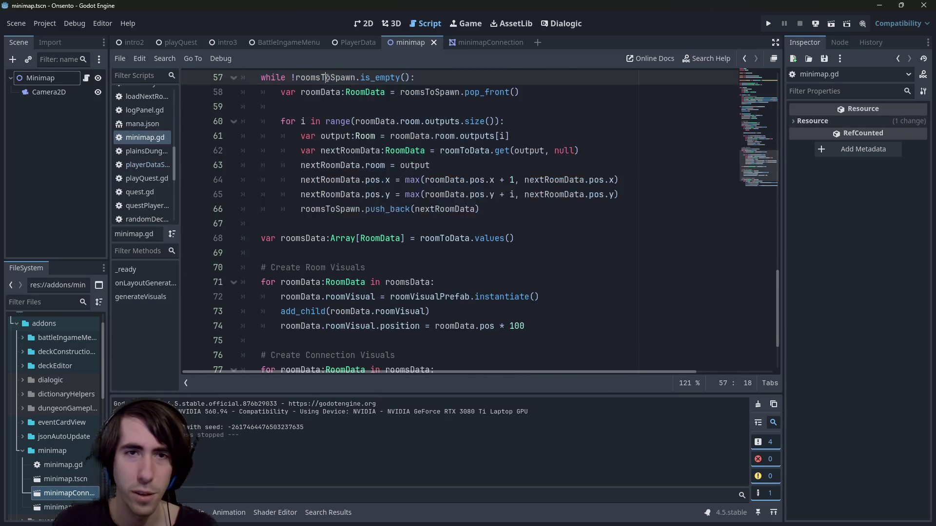
{"action": "scroll", "coordinate": [386, 191], "scroll_direction": "up", "scroll_amount": 2}
{"action": "left_click", "coordinate": [372, 282]}
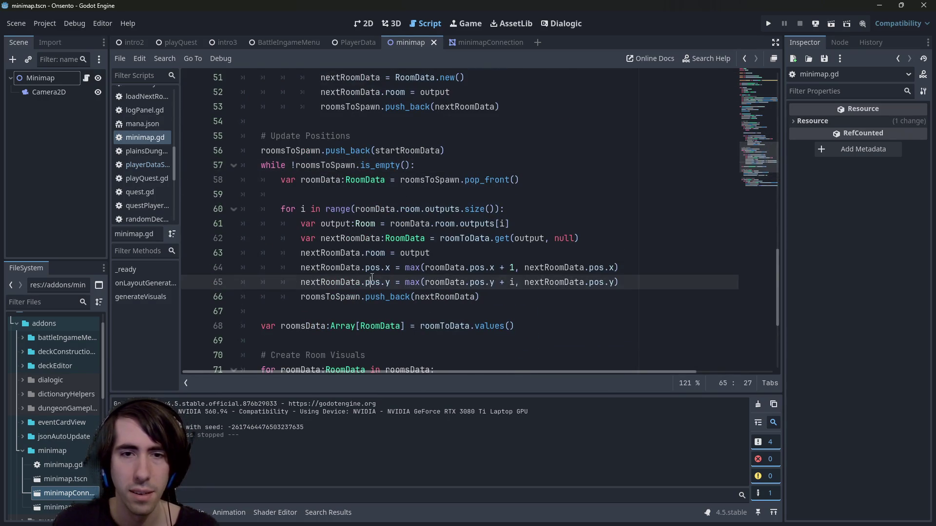
{"action": "left_click_drag", "start_coordinate": [425, 268], "coordinate": [513, 267]}
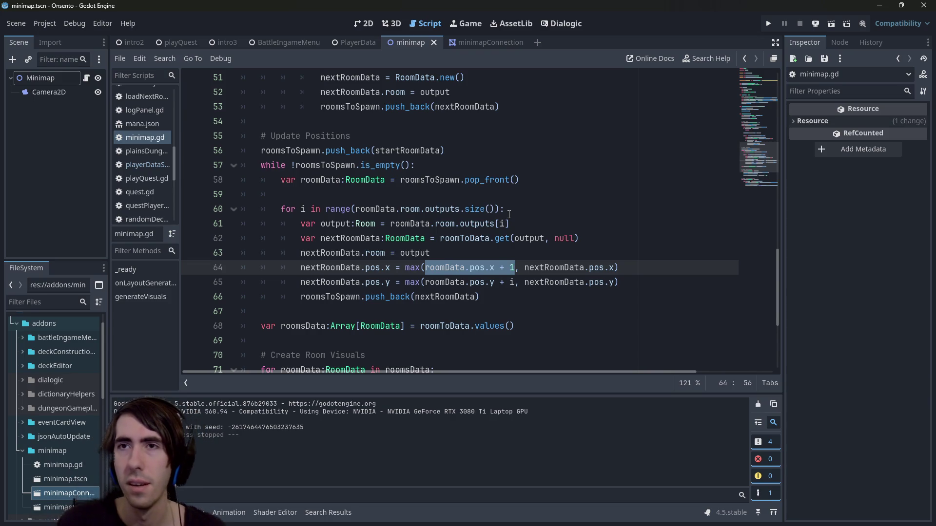
Replace push_back with push_front on line 66 and save minimap.gd.
{"action": "double_click", "coordinate": [388, 297]}
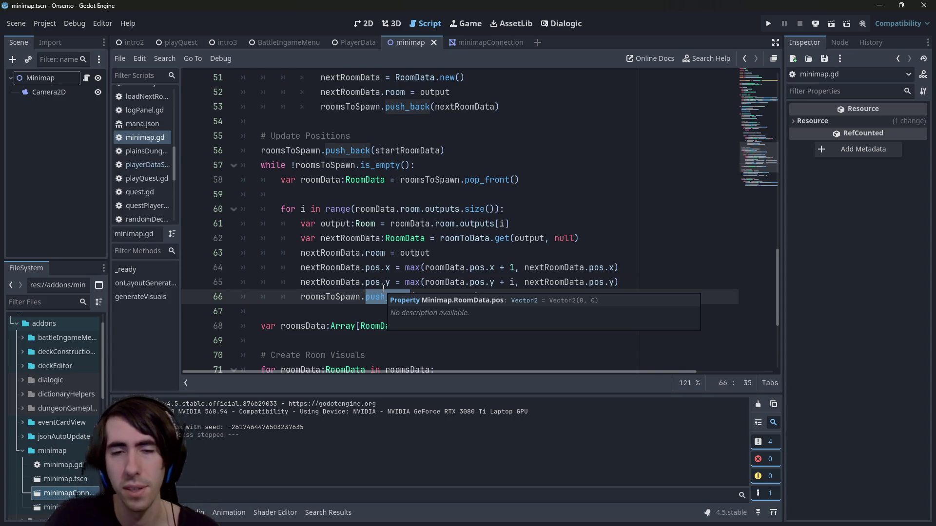
{"action": "type", "text": "push_fro"}
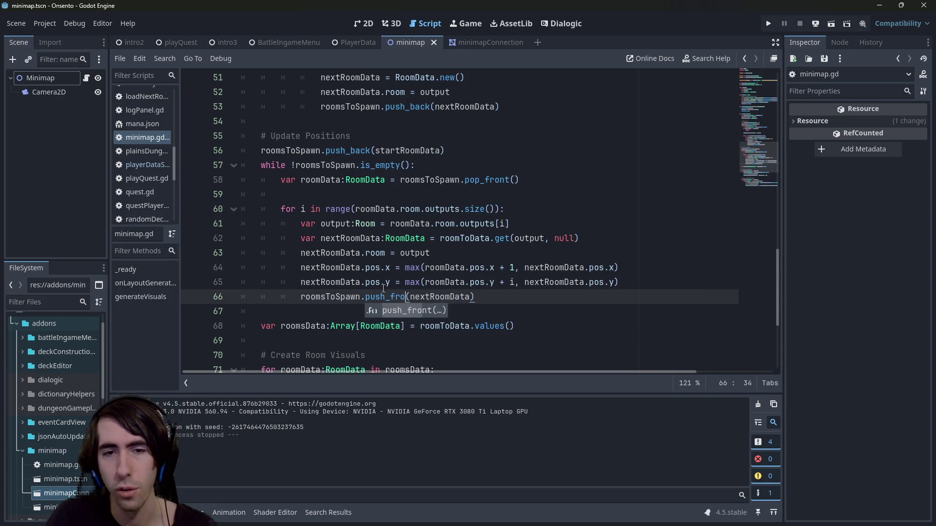
{"action": "key", "text": "Return"}
{"action": "key", "text": "ctrl+s"}
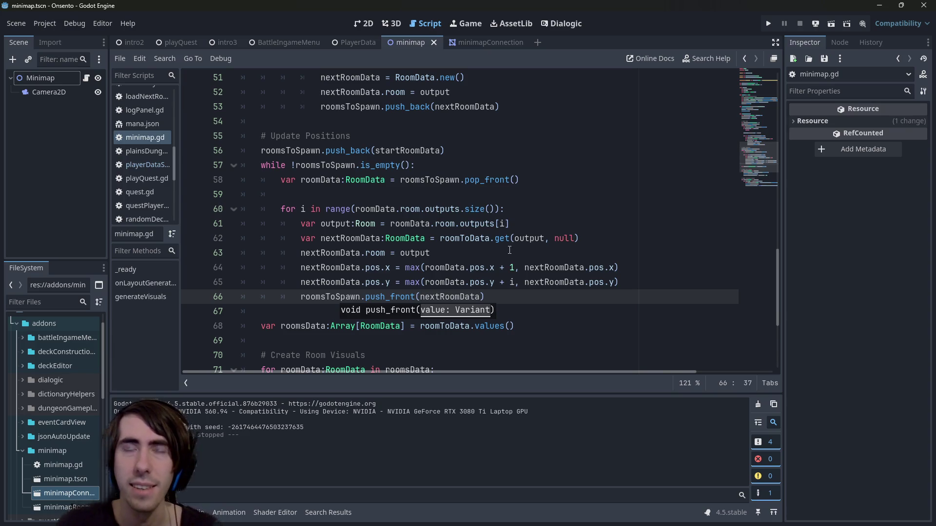
Add 'var depth = 0' on a new line under the Update Positions comment.
{"action": "left_click", "coordinate": [511, 151]}
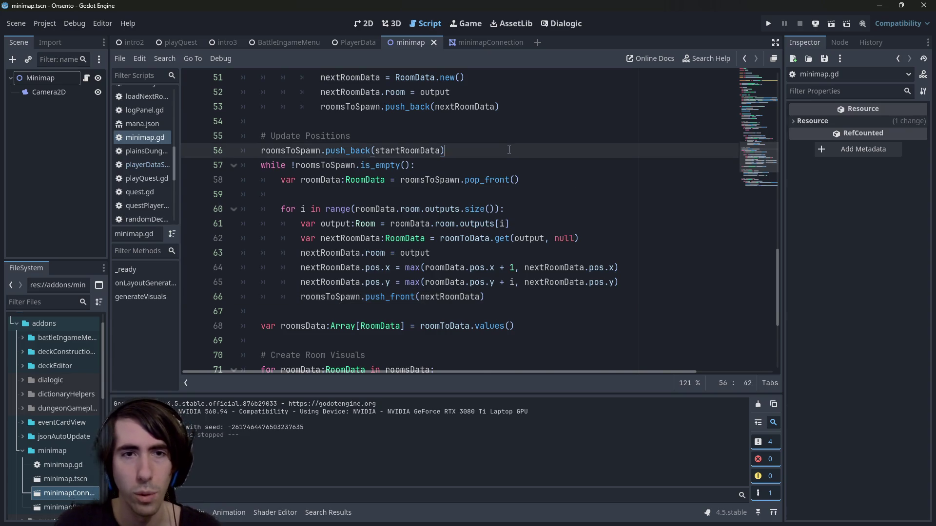
{"action": "scroll", "coordinate": [487, 171], "scroll_direction": "up", "scroll_amount": 2}
{"action": "scroll", "coordinate": [468, 176], "scroll_direction": "down", "scroll_amount": 3}
{"action": "scroll", "coordinate": [461, 180], "scroll_direction": "up", "scroll_amount": 1}
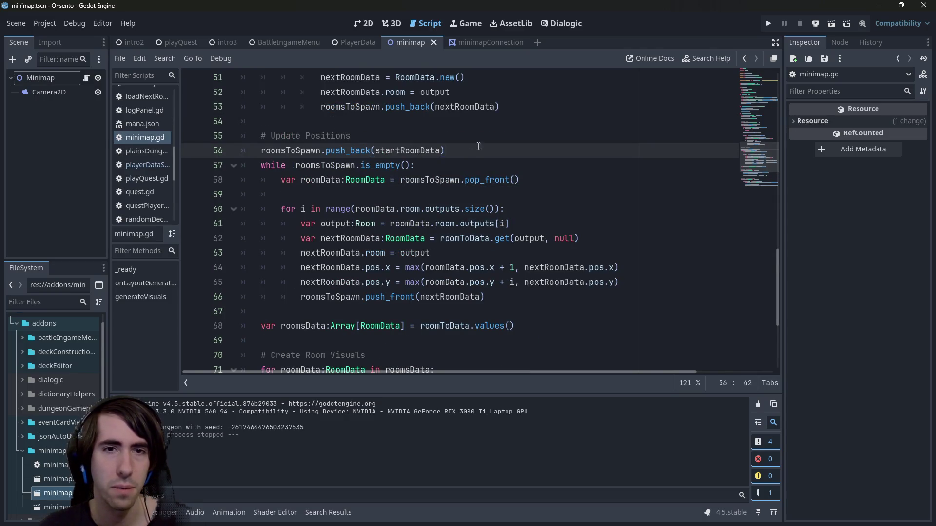
{"action": "left_click", "coordinate": [459, 138]}
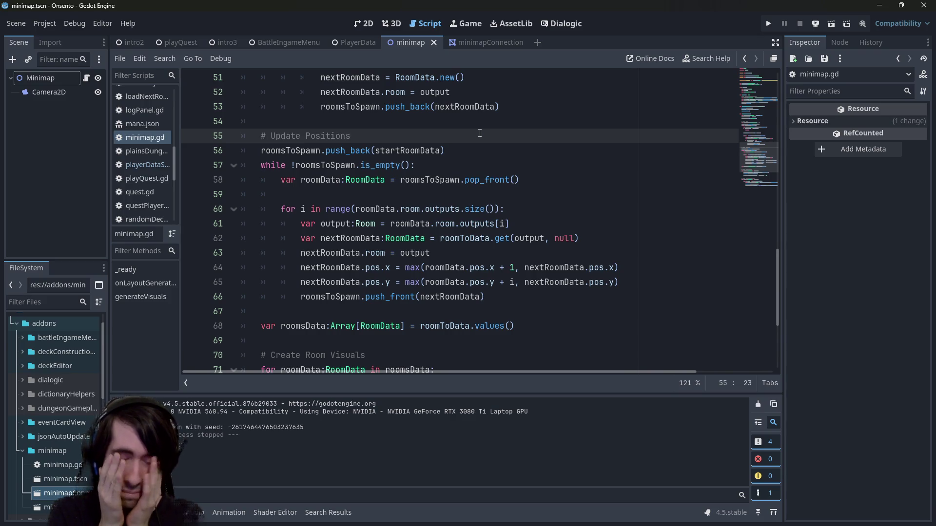
{"action": "key", "text": "Return"}
{"action": "type", "text": "var depth = 0"}
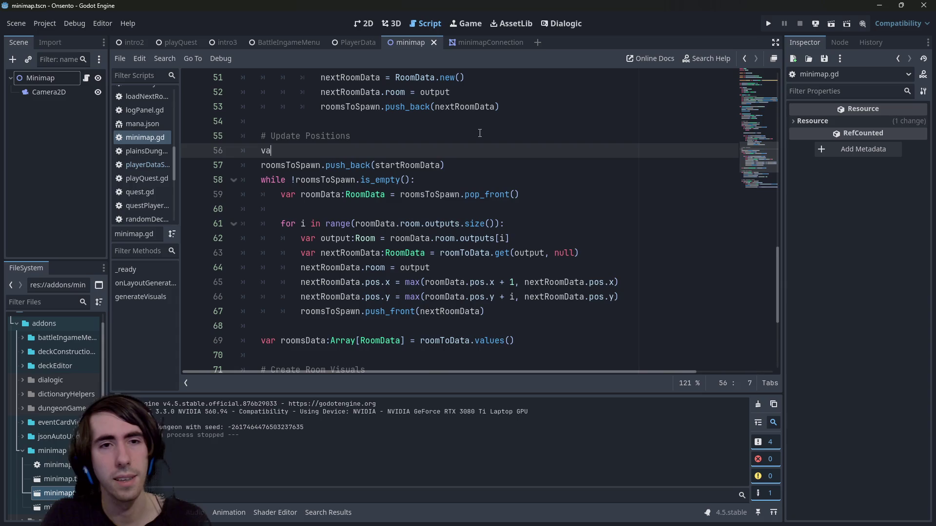
{"action": "key", "text": "Left"}
{"action": "key", "text": "Left"}
{"action": "key", "text": "Left"}
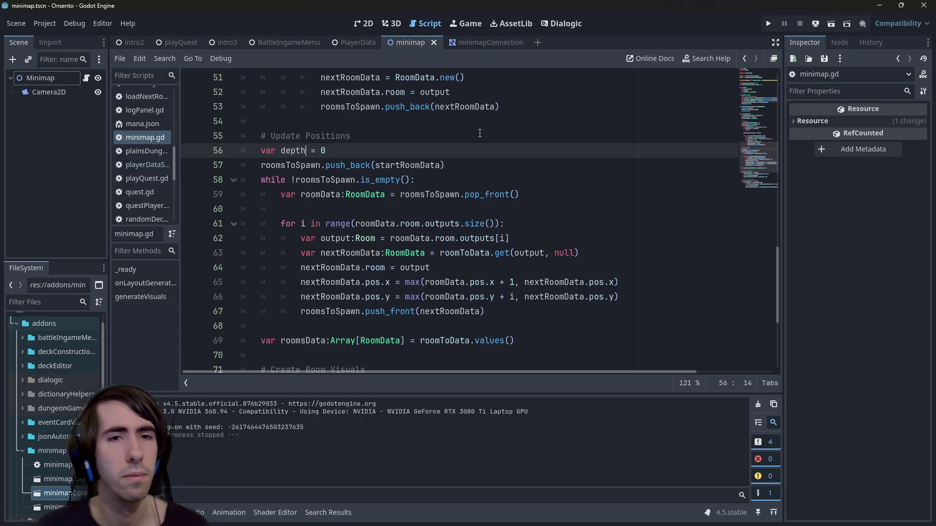
{"action": "key", "text": "Down"}
{"action": "key", "text": "Home"}
{"action": "key", "text": "Up"}
{"action": "key", "text": "End"}
{"action": "key", "text": "ctrl+shift+Left"}
{"action": "key", "text": "ctrl+shift+Left"}
{"action": "key", "text": "ctrl+shift+Left"}
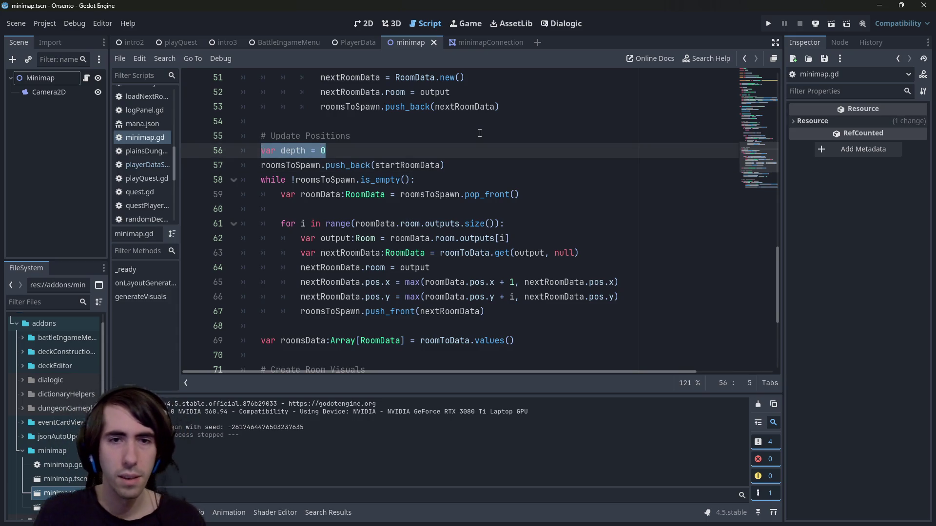
{"action": "key", "text": "BackSpace"}
{"action": "key", "text": "BackSpace"}
{"action": "key", "text": "ctrl+s"}
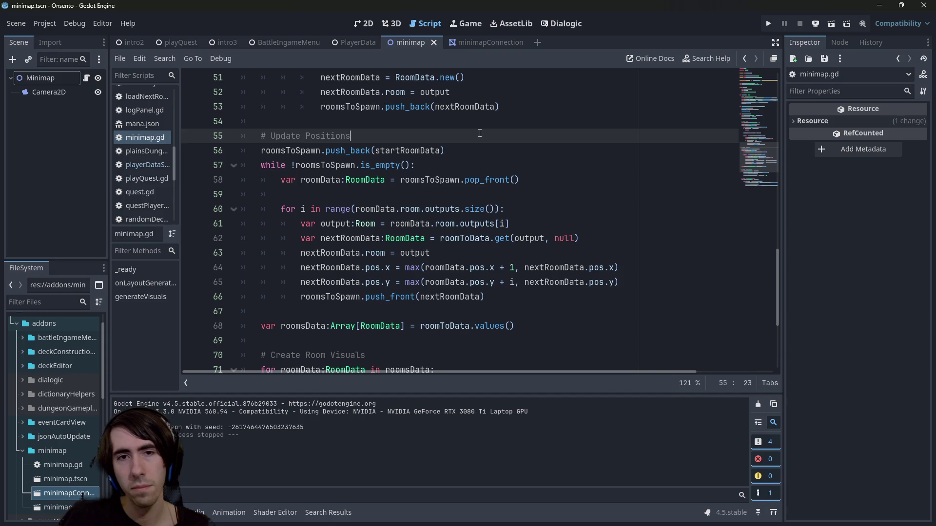
Insert blank lines after pop_front and trace the uses of nextRoomData and output.
{"action": "left_click", "coordinate": [562, 180]}
{"action": "key", "text": "Return"}
{"action": "key", "text": "Return"}
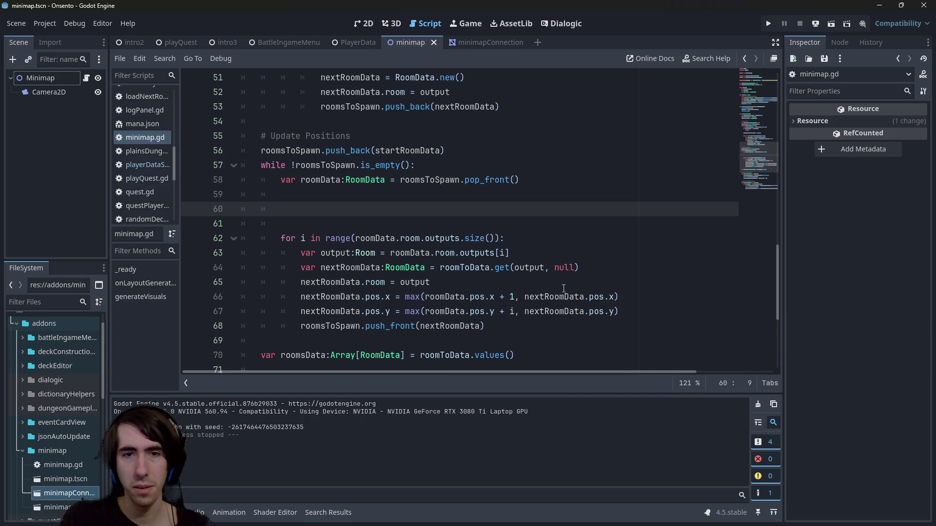
{"action": "mouse_move", "coordinate": [619, 311]}
{"action": "left_mouse_down"}
{"action": "mouse_move", "coordinate": [144, 265]}
{"action": "mouse_move", "coordinate": [146, 253]}
{"action": "mouse_move", "coordinate": [157, 269]}
{"action": "left_mouse_up"}
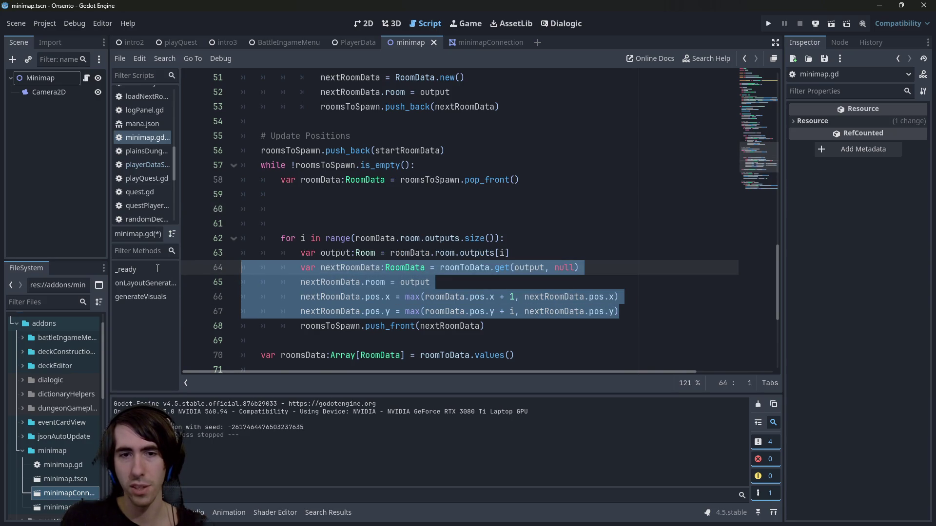
{"action": "double_click", "coordinate": [450, 326]}
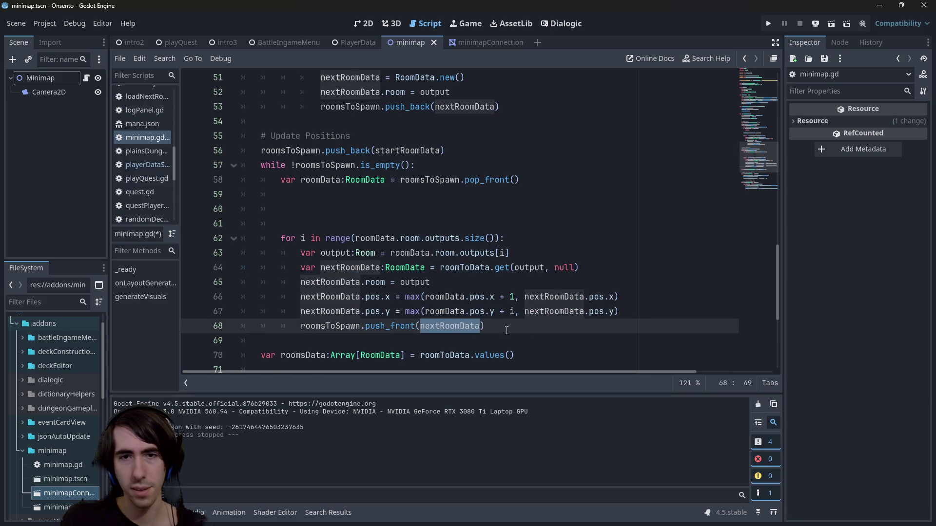
{"action": "mouse_move", "coordinate": [629, 311]}
{"action": "left_mouse_down"}
{"action": "mouse_move", "coordinate": [638, 310]}
{"action": "mouse_move", "coordinate": [209, 286]}
{"action": "left_mouse_up"}
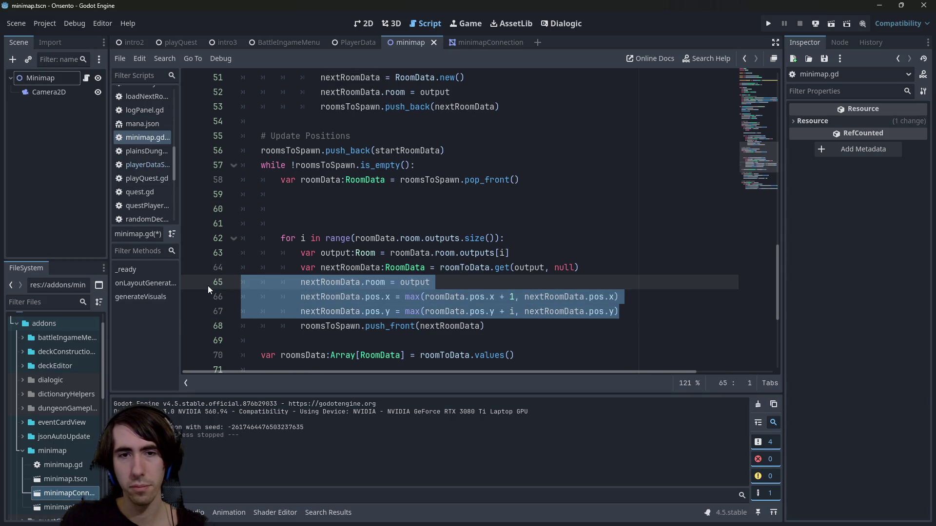
{"action": "double_click", "coordinate": [412, 283]}
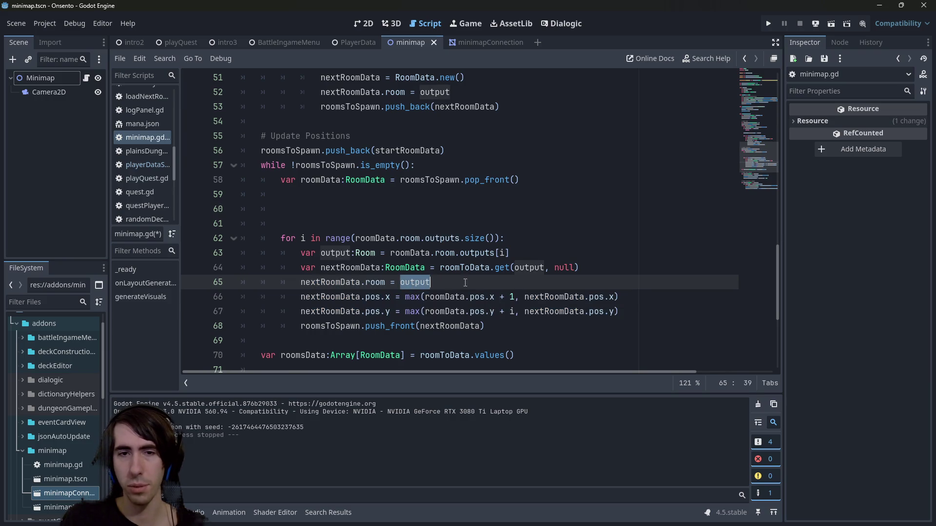
{"action": "scroll", "coordinate": [419, 284], "scroll_direction": "up", "scroll_amount": 4}
{"action": "scroll", "coordinate": [406, 289], "scroll_direction": "down", "scroll_amount": 2}
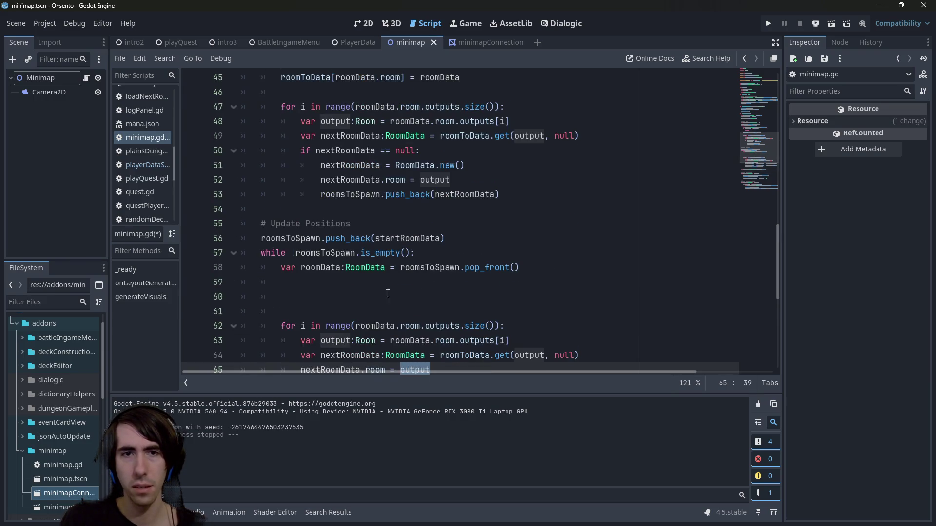
{"action": "double_click", "coordinate": [373, 137]}
{"action": "scroll", "coordinate": [349, 220], "scroll_direction": "down", "scroll_amount": 1}
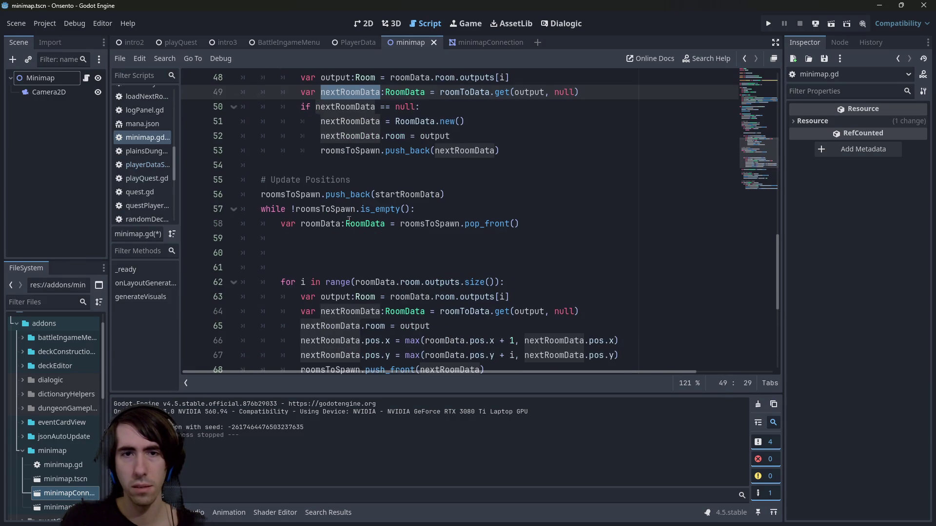
{"action": "double_click", "coordinate": [356, 312]}
Delete the redundant 'nextRoomData.room = output' line.
{"action": "mouse_move", "coordinate": [402, 122]}
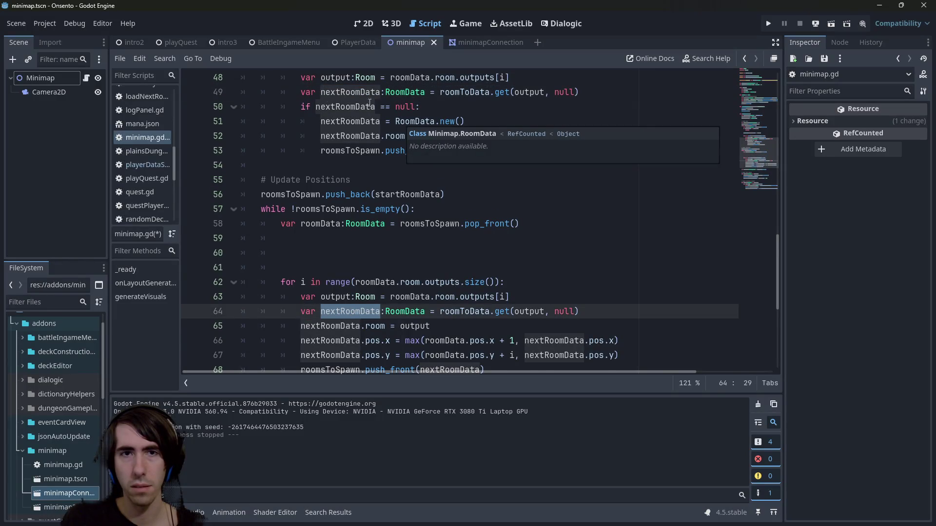
{"action": "scroll", "coordinate": [382, 104], "scroll_direction": "up", "scroll_amount": 4}
{"action": "scroll", "coordinate": [410, 283], "scroll_direction": "up", "scroll_amount": 1}
{"action": "scroll", "coordinate": [418, 283], "scroll_direction": "down", "scroll_amount": 1}
{"action": "scroll", "coordinate": [401, 306], "scroll_direction": "down", "scroll_amount": 5}
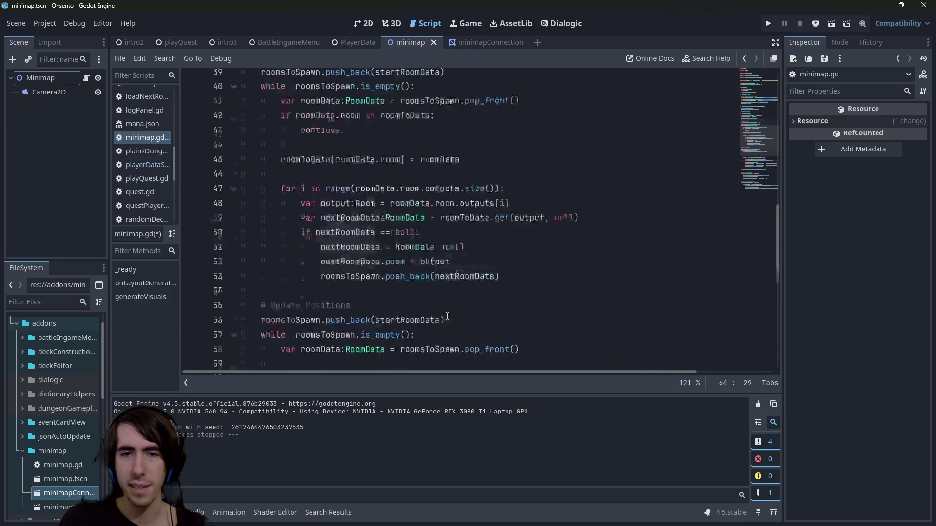
{"action": "left_click_drag", "start_coordinate": [430, 282], "coordinate": [242, 281]}
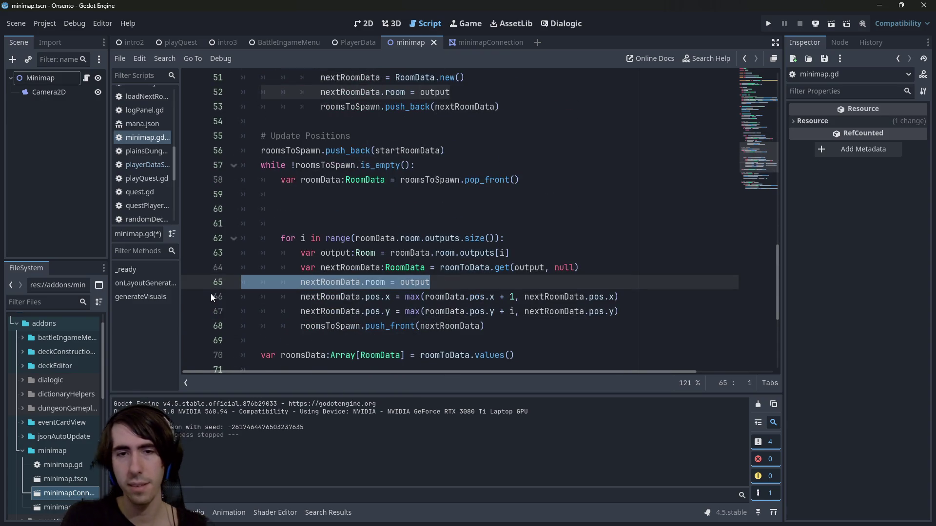
{"action": "key", "text": "BackSpace"}
{"action": "key", "text": "BackSpace"}
Copy the nextRoomData.pos.x line for reuse higher in the loop.
{"action": "scroll", "coordinate": [520, 271], "scroll_direction": "up", "scroll_amount": 1}
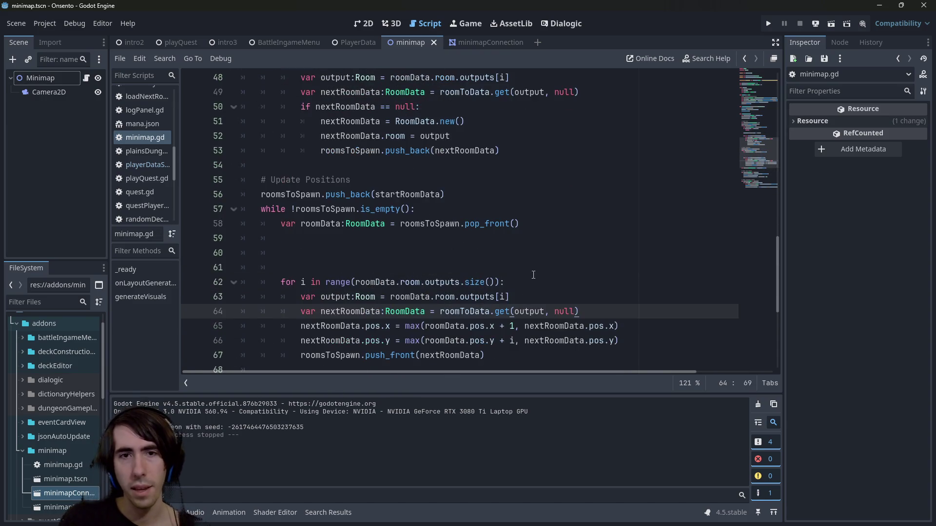
{"action": "left_click_drag", "start_coordinate": [653, 328], "coordinate": [189, 334]}
{"action": "key", "text": "ctrl+c"}
{"action": "left_click", "coordinate": [278, 252]}
Paste the pos.x line onto line 60 and save the script.
{"action": "key", "text": "ctrl+v"}
{"action": "key", "text": "ctrl+s"}
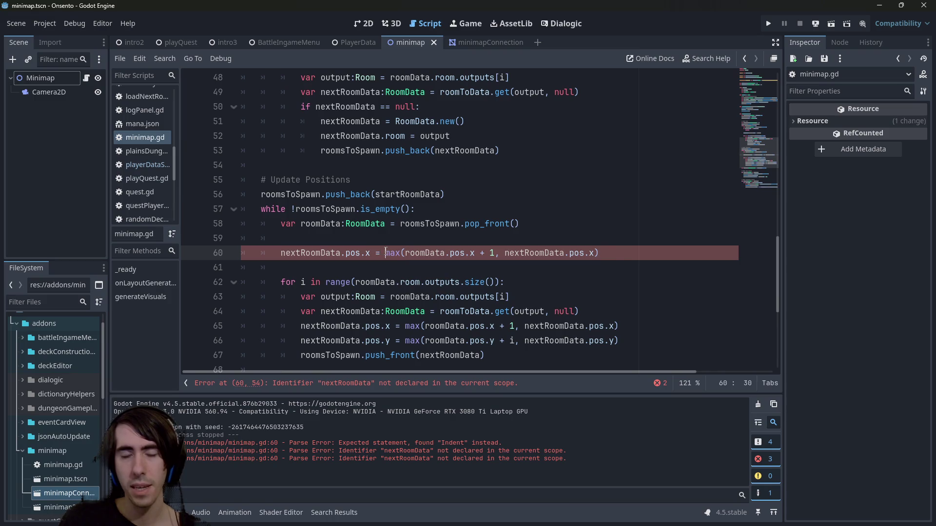
{"action": "left_click_drag", "start_coordinate": [386, 253], "coordinate": [629, 253]}
{"action": "double_click", "coordinate": [287, 253]}
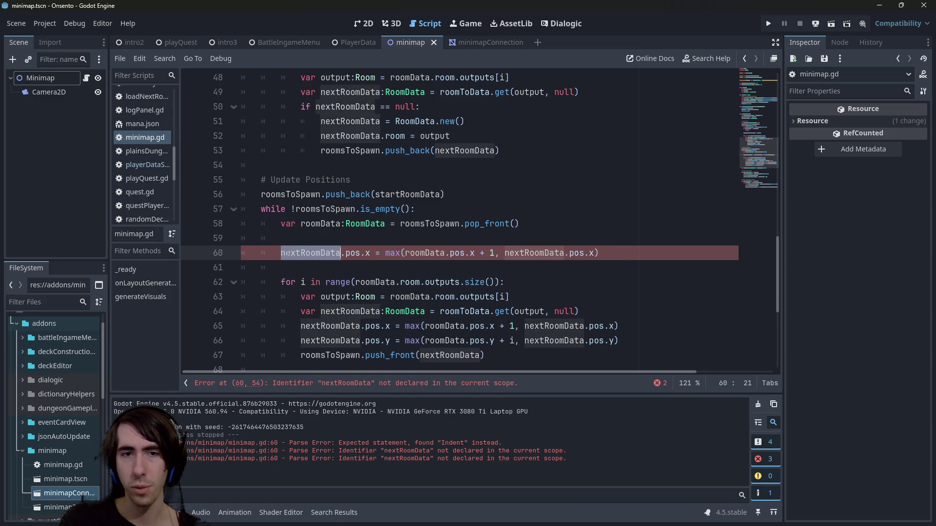
{"action": "left_click", "coordinate": [344, 239]}
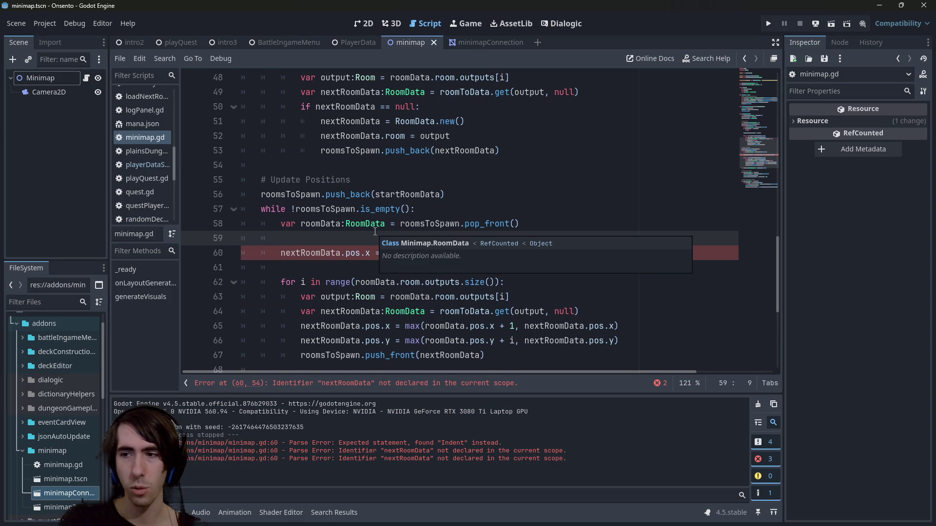
Write the loop header 'for input:RoomData in roomData.room.inputs:' and save.
{"action": "key", "text": "Return"}
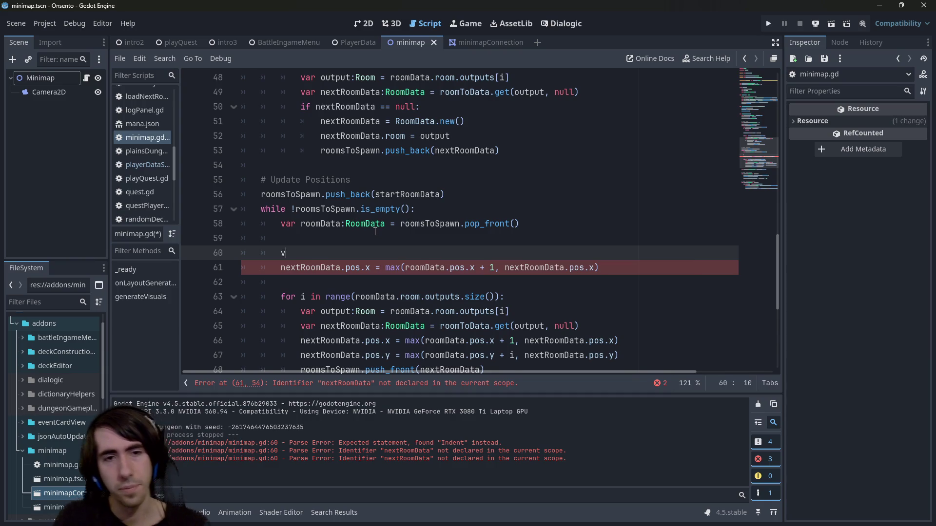
{"action": "scroll", "coordinate": [375, 232], "scroll_direction": "up", "scroll_amount": 5}
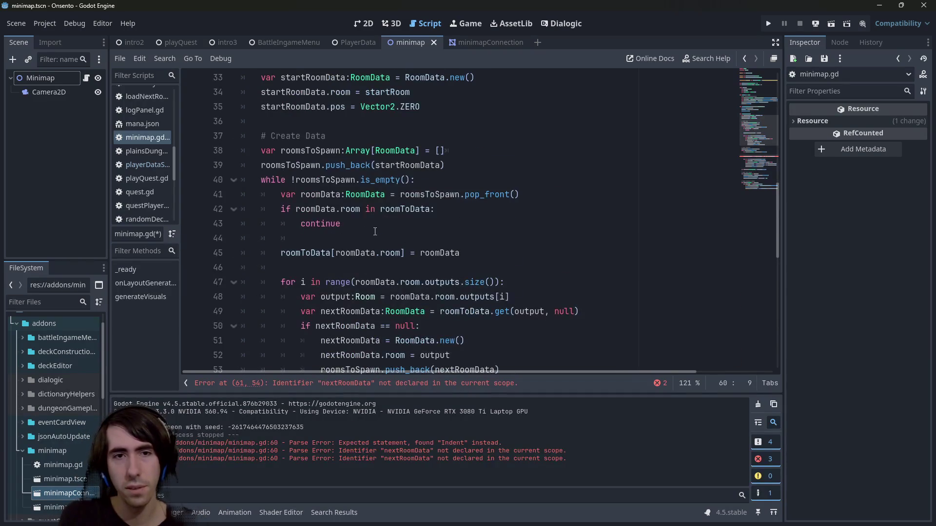
{"action": "scroll", "coordinate": [375, 232], "scroll_direction": "down", "scroll_amount": 3}
{"action": "type", "text": "for input"}
{"action": "scroll", "coordinate": [396, 149], "scroll_direction": "down", "scroll_amount": 2}
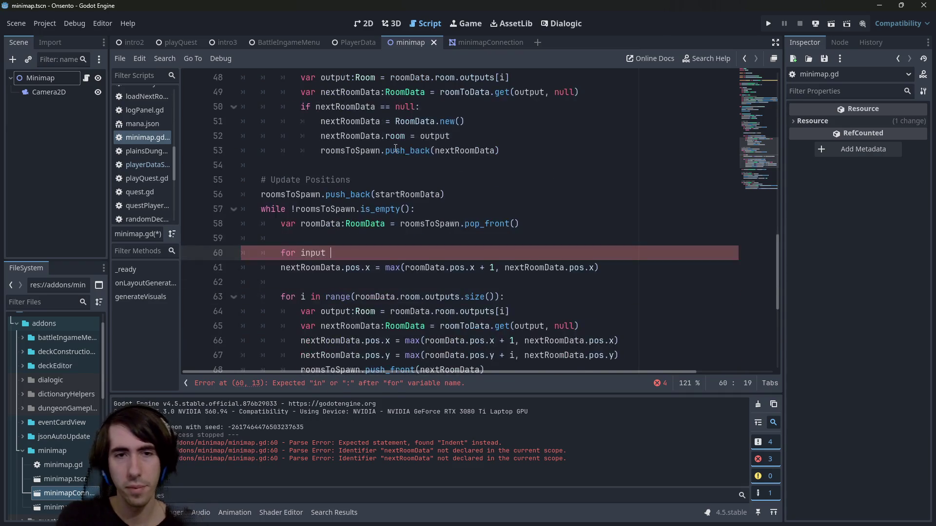
{"action": "type", "text": "in roomData.inputs"}
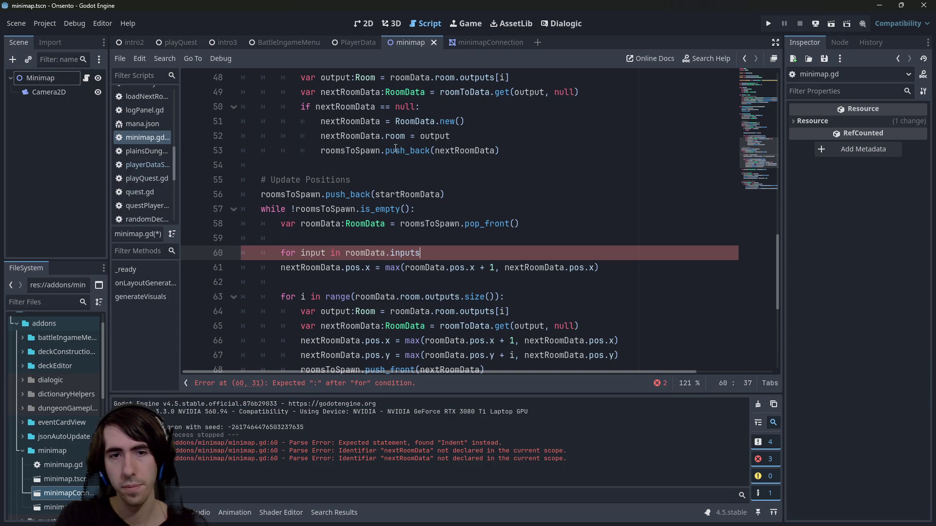
{"action": "key", "text": "ctrl+BackSpace"}
{"action": "type", "text": "room.int"}
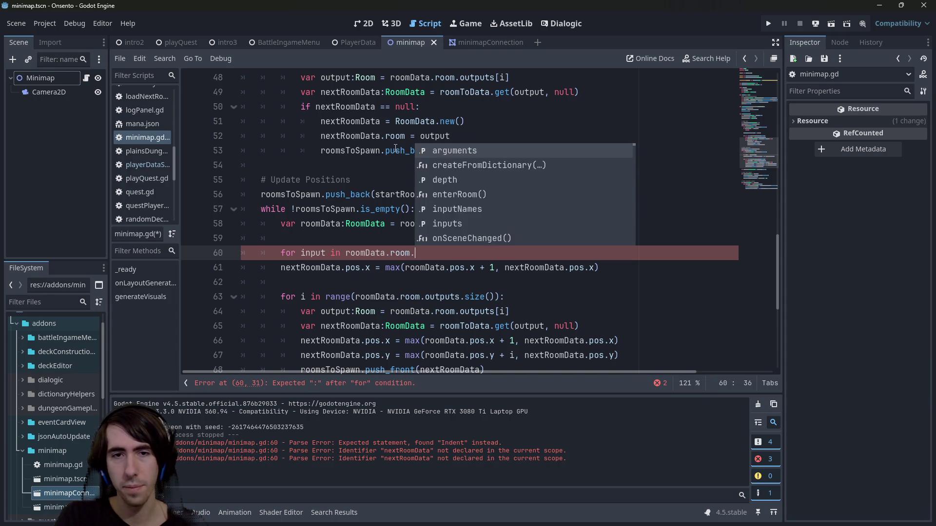
{"action": "type", "text": "put"}
{"action": "key", "text": "Return"}
{"action": "type", "text": ":"}
{"action": "key", "text": "Return"}
{"action": "key", "text": "Up"}
{"action": "key", "text": "ctrl+Right"}
{"action": "type", "text": ":RoomData"}
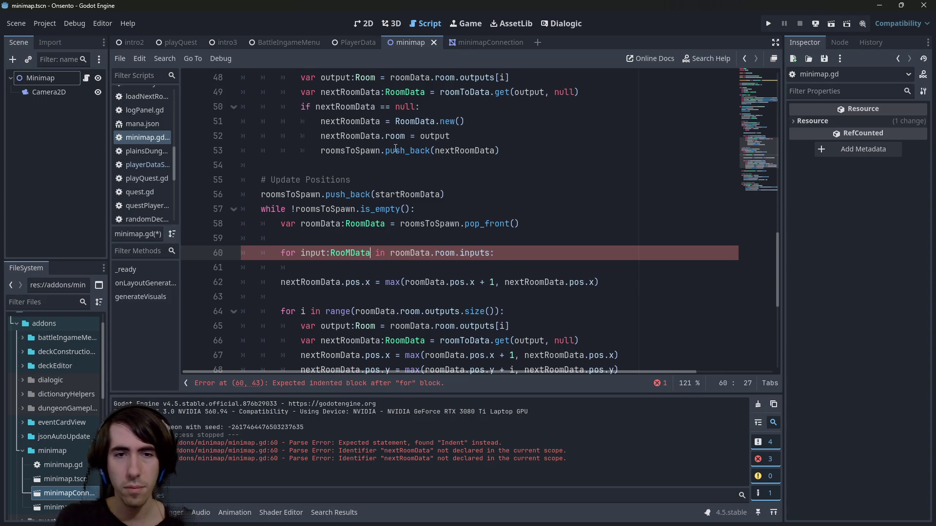
{"action": "key", "text": "ctrl+s"}
Give the loop the body 'input.pos.x' and declare 'var minX:float = 0' above it.
{"action": "double_click", "coordinate": [313, 253]}
{"action": "key", "text": "ctrl+c"}
{"action": "left_click", "coordinate": [344, 266]}
{"action": "key", "text": "ctrl+v"}
{"action": "type", "text": "."}
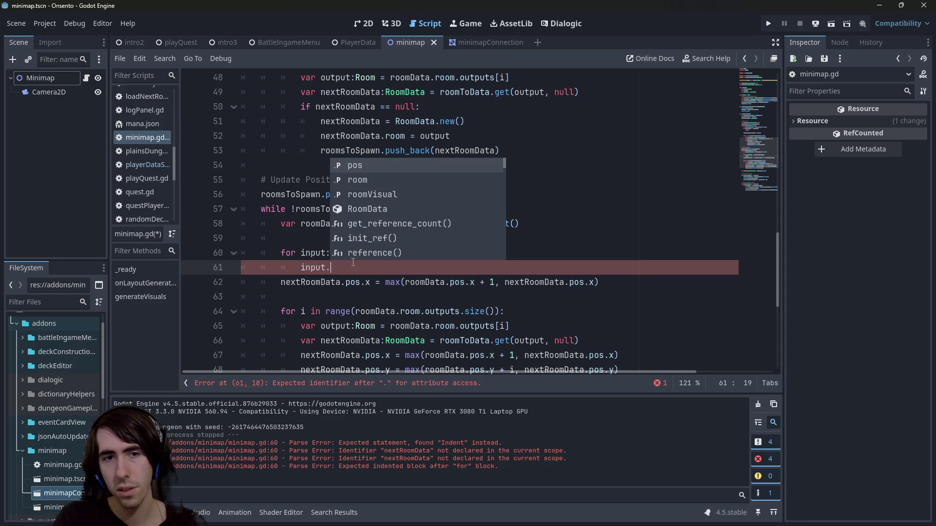
{"action": "type", "text": "pos.xx"}
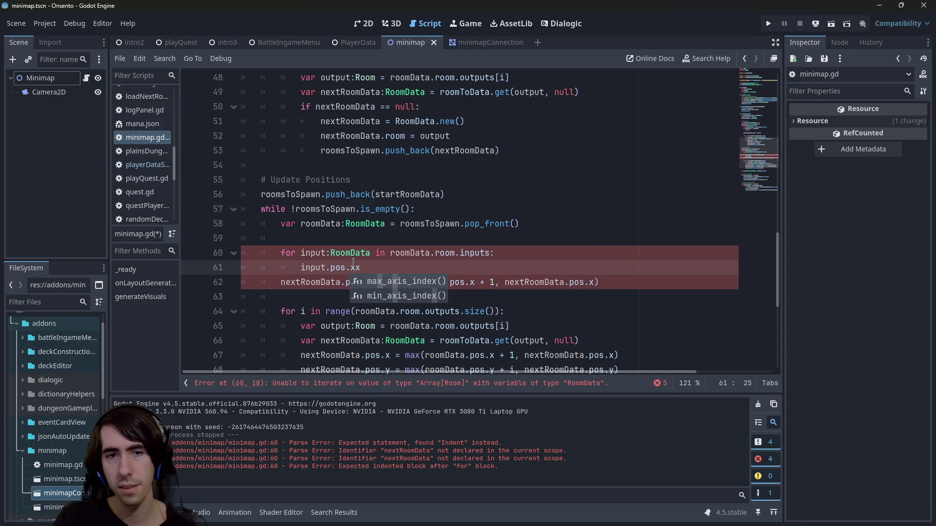
{"action": "key", "text": "BackSpace"}
{"action": "key", "text": "ctrl+shift+Return"}
{"action": "type", "text": "var minX:float = 0"}
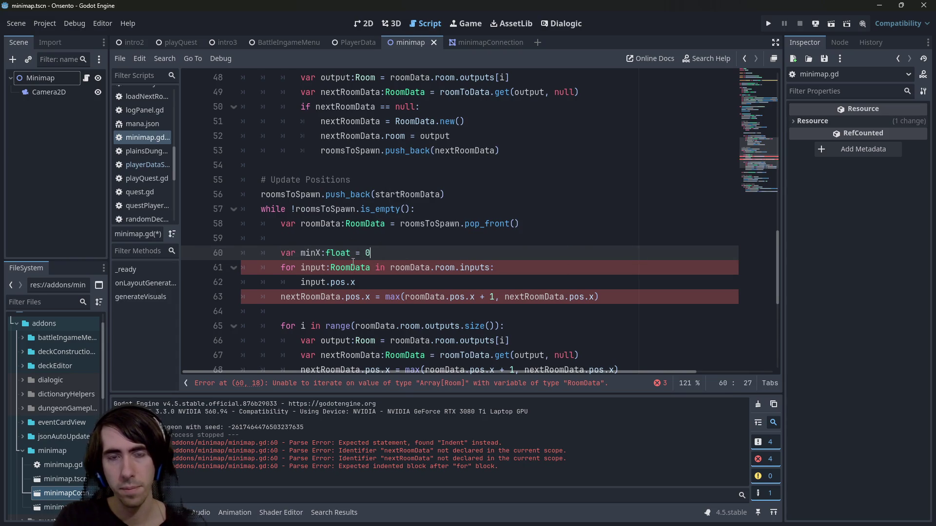
Remove the minX declaration and start a roomData.pos.x = line inside the inputs loop.
{"action": "key", "text": "BackSpace"}
{"action": "key", "text": "BackSpace"}
{"action": "key", "text": "BackSpace"}
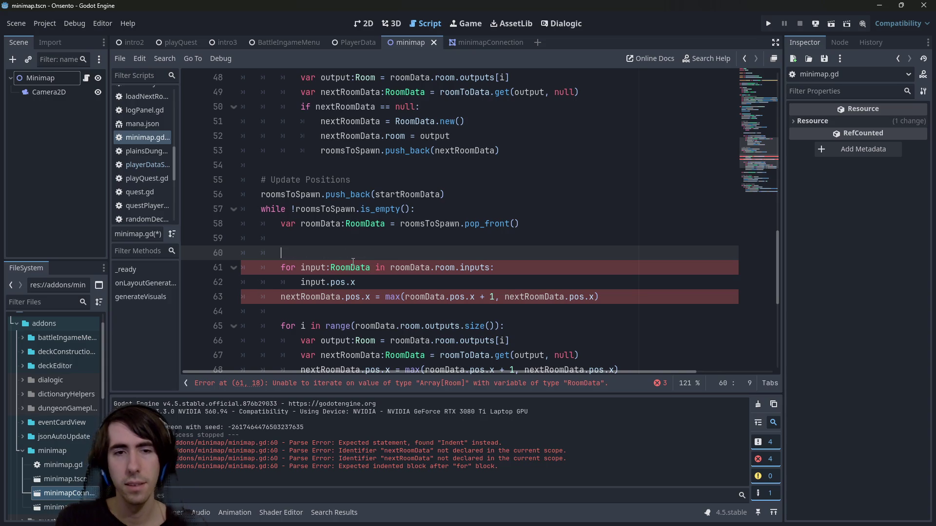
{"action": "double_click", "coordinate": [281, 297]}
{"action": "left_click_drag", "start_coordinate": [356, 282], "coordinate": [294, 283]}
{"action": "double_click", "coordinate": [317, 225]}
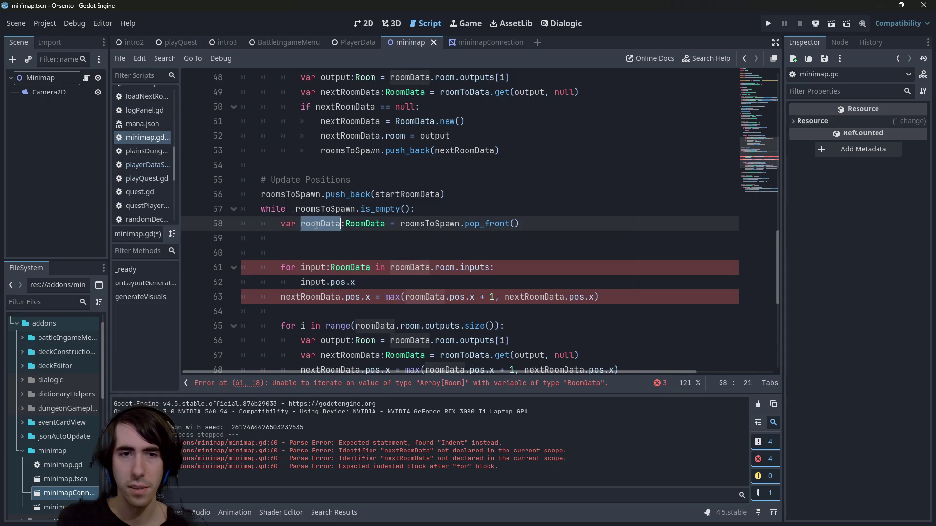
{"action": "key", "text": "ctrl+c"}
{"action": "left_click", "coordinate": [522, 272]}
{"action": "key", "text": "Return"}
{"action": "key", "text": "ctrl+v"}
{"action": "type", "text": ".pos"}
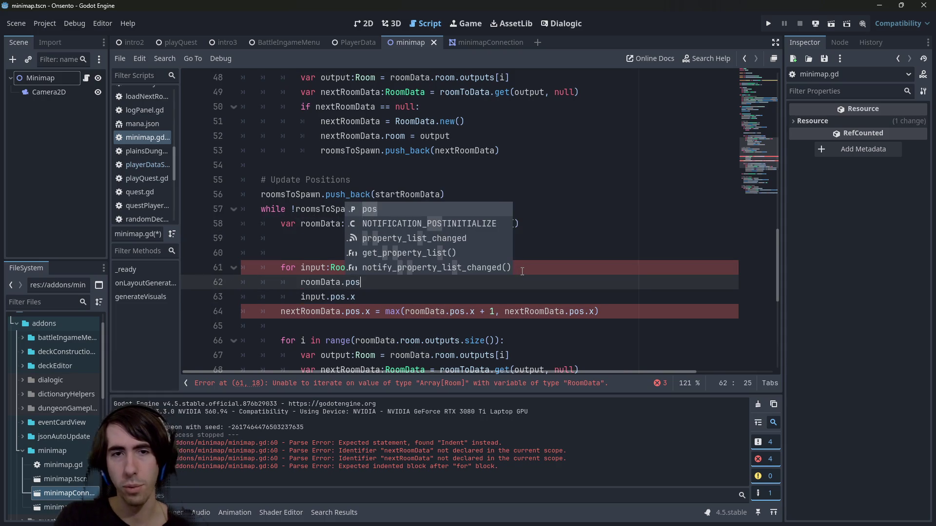
{"action": "type", "text": ".x ="}
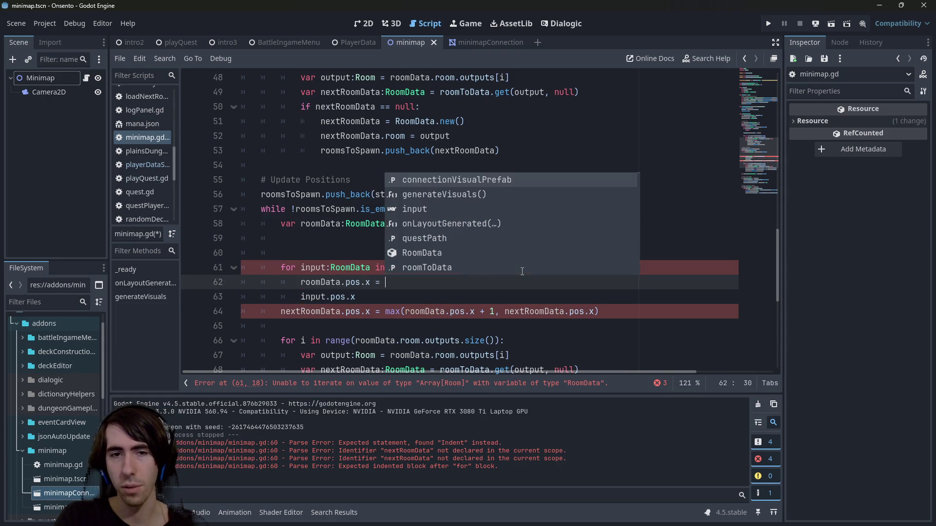
Delete the old nextRoomData.pos.x line and save the script.
{"action": "key", "text": "Escape"}
{"action": "key", "text": "Down"}
{"action": "key", "text": "shift+Down"}
{"action": "key", "text": "shift+End"}
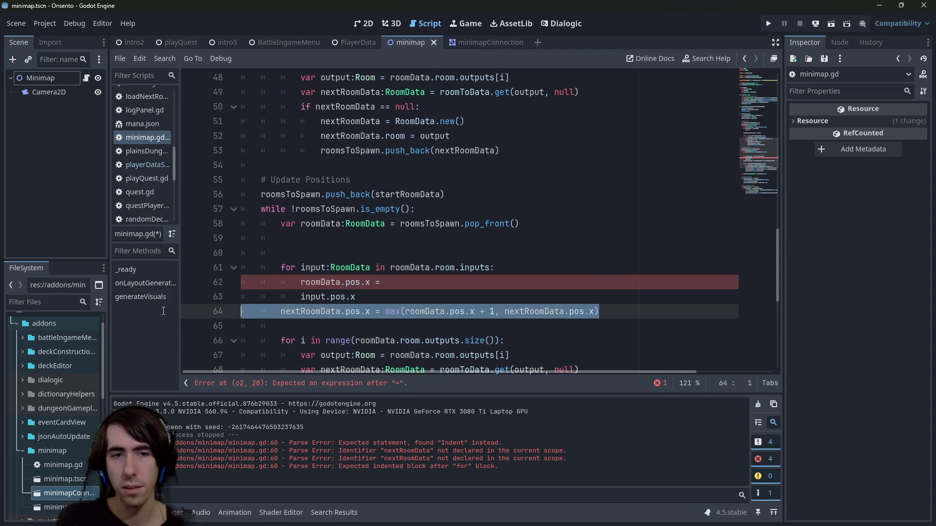
{"action": "key", "text": "BackSpace"}
{"action": "key", "text": "ctrl+s"}
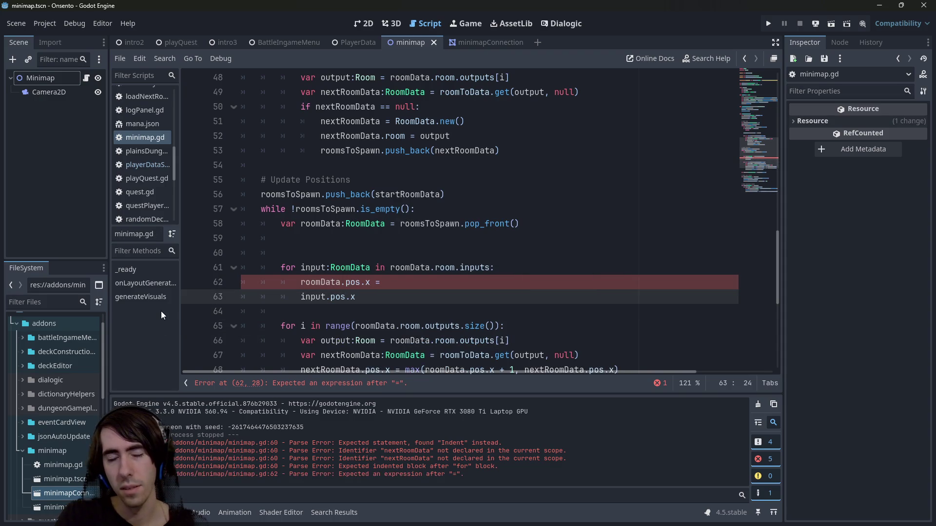
{"action": "key", "text": "ctrl+z"}
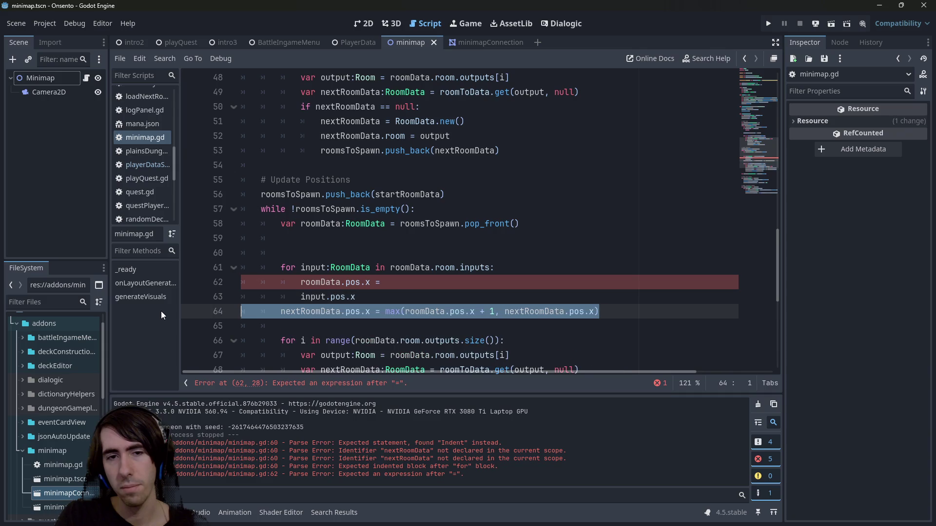
{"action": "key", "text": "ctrl+y"}
Declare var xMax: float = 0 above the loop, first written as xMin, then renamed.
{"action": "key", "text": "Up"}
{"action": "key", "text": "Up"}
{"action": "key", "text": "Up"}
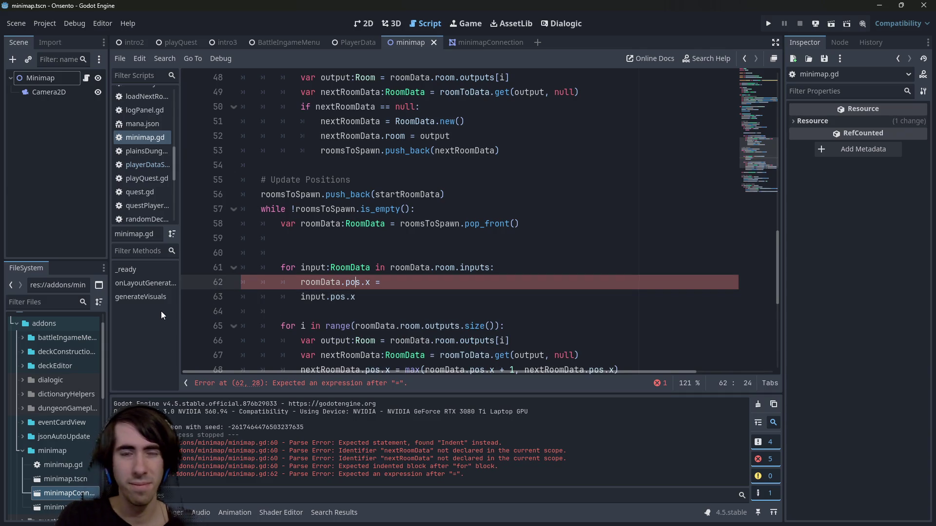
{"action": "type", "text": "var xMin: ="}
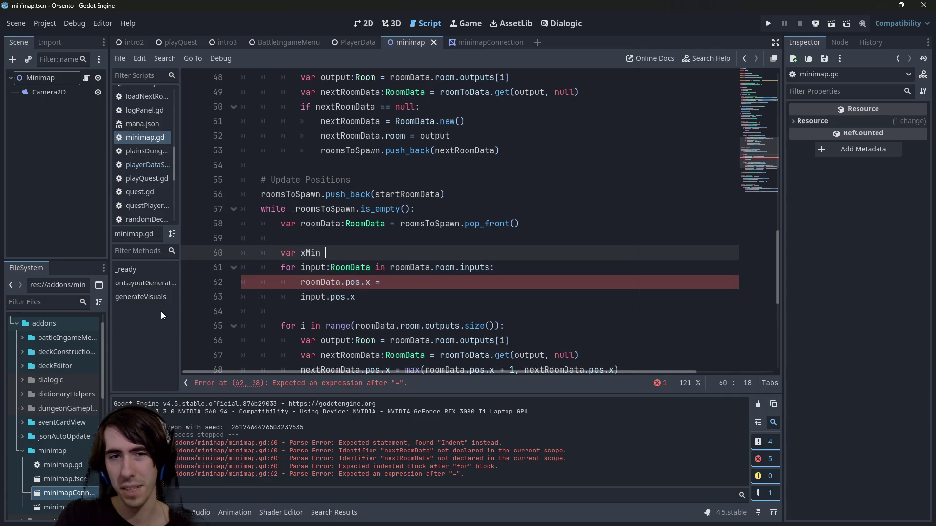
{"action": "key", "text": "Left"}
{"action": "key", "text": "Left"}
{"action": "type", "text": "float"}
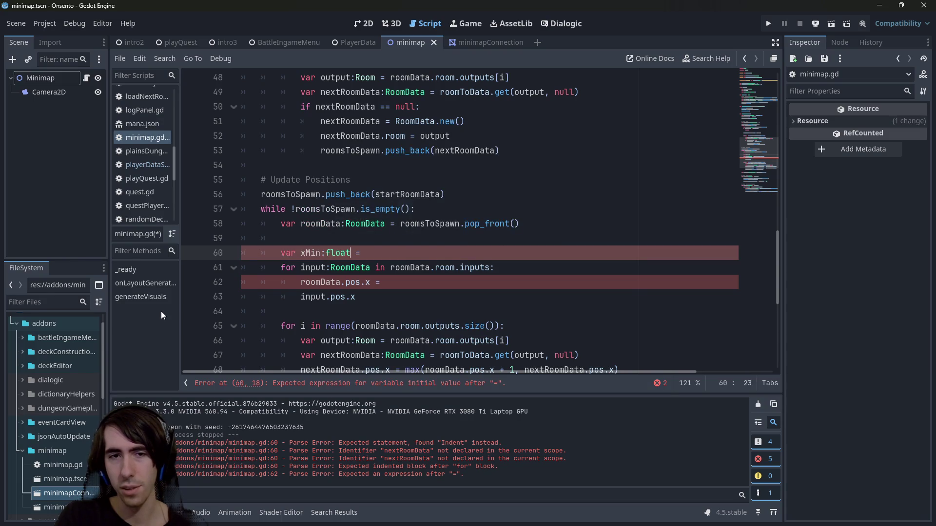
{"action": "key", "text": "End"}
{"action": "type", "text": "0"}
{"action": "key", "text": "ctrl+s"}
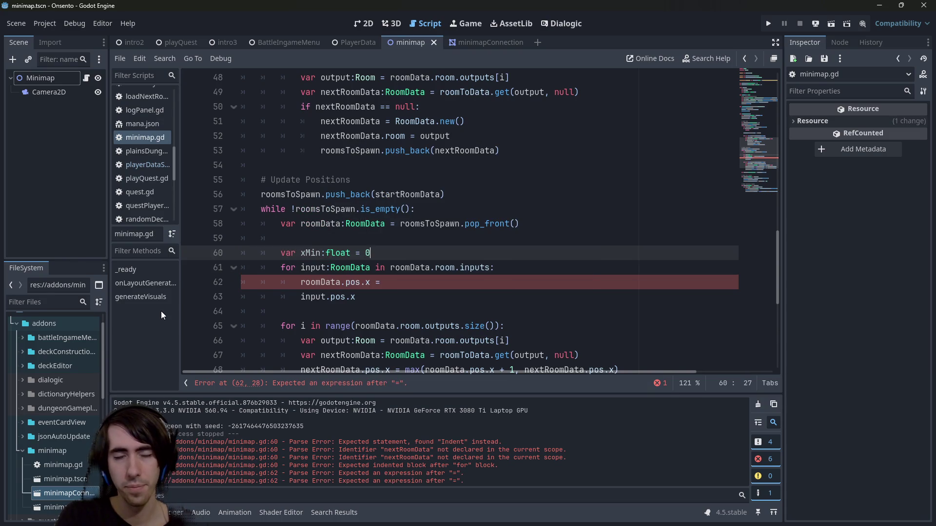
{"action": "key", "text": "Delete"}
{"action": "key", "text": "BackSpace"}
{"action": "type", "text": "ax"}
Add an xMax = assignment line inside the inputs loop.
{"action": "double_click", "coordinate": [309, 253]}
{"action": "key", "text": "ctrl+c"}
{"action": "left_click", "coordinate": [510, 269]}
{"action": "key", "text": "Return"}
{"action": "key", "text": "ctrl+v"}
{"action": "type", "text": "="}
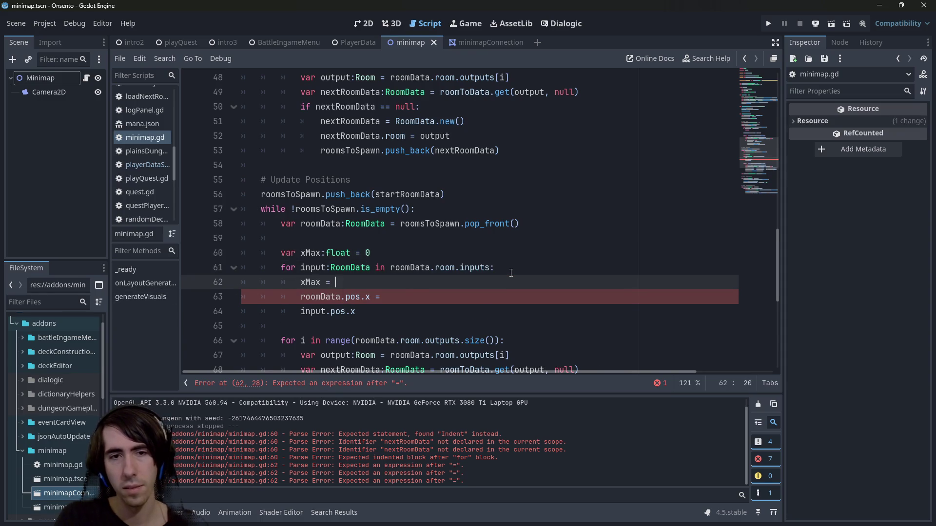
{"action": "key", "text": "Escape"}
Complete it as xMax = maxf(xMax, input.pos.x) and delete the leftover input.pos.x line.
{"action": "key", "text": "Down"}
{"action": "key", "text": "Down"}
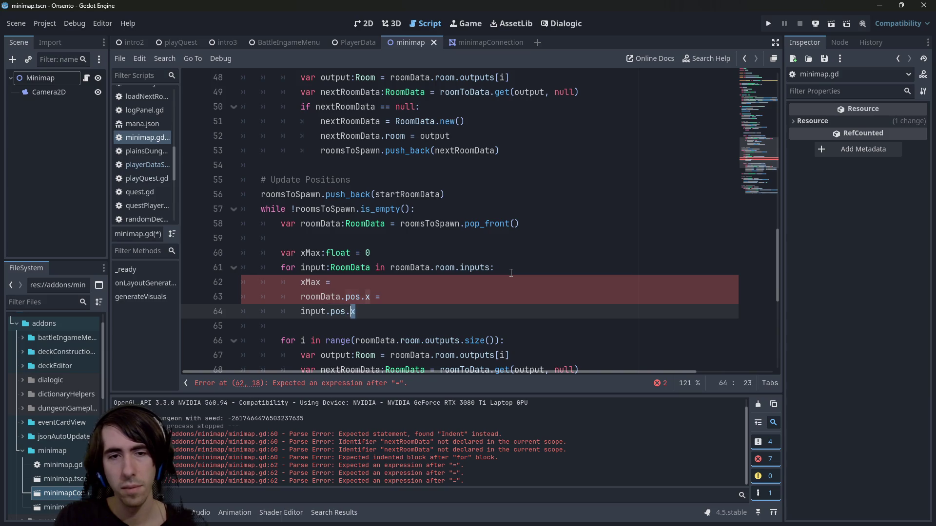
{"action": "key", "text": "shift+Home"}
{"action": "key", "text": "Up"}
{"action": "key", "text": "Up"}
{"action": "type", "text": "maxf"}
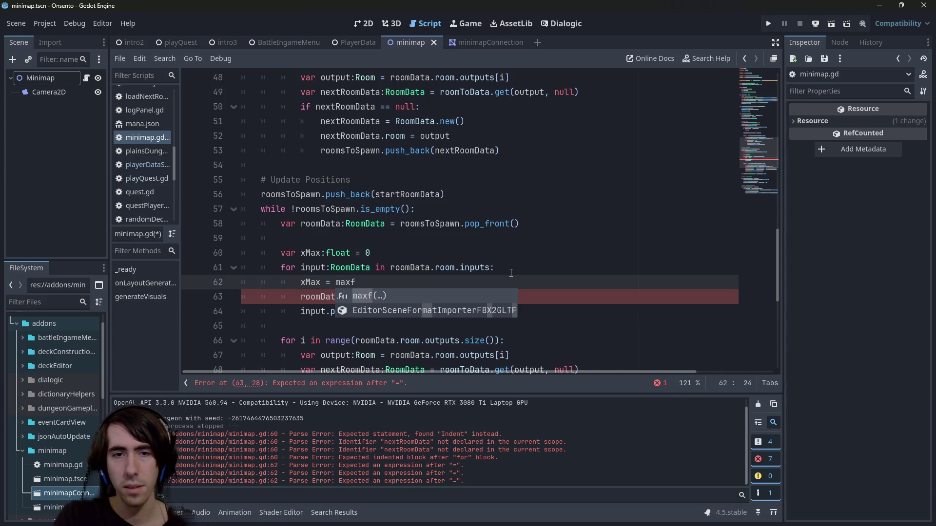
{"action": "key", "text": "Return"}
{"action": "key", "text": "ctrl+v"}
{"action": "key", "text": "Left"}
{"action": "key", "text": "Left"}
{"action": "key", "text": "Left"}
{"action": "type", "text": "xMax,"}
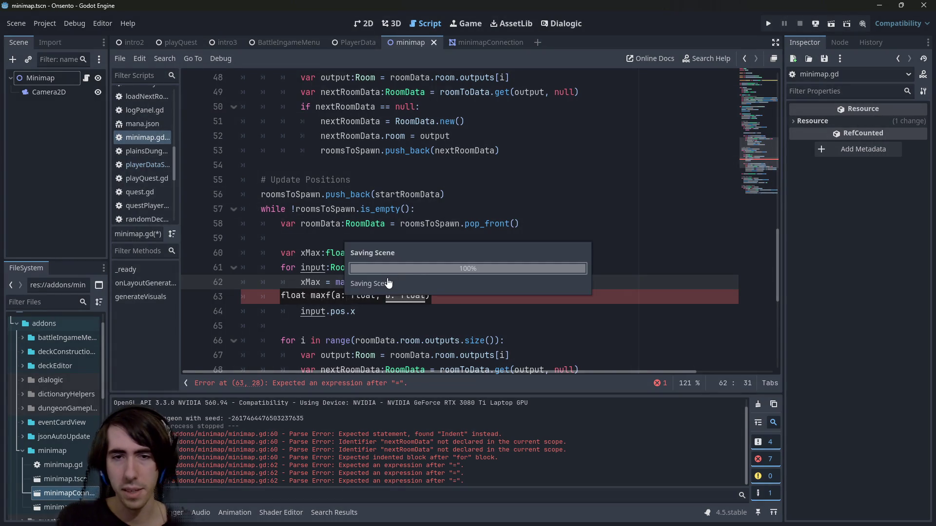
{"action": "left_click_drag", "start_coordinate": [356, 311], "coordinate": [206, 310]}
{"action": "key", "text": "BackSpace"}
{"action": "key", "text": "BackSpace"}
Outdent the roomData line and finish it as roomData.pos.x = xMax.
{"action": "key", "text": "shift+Tab"}
{"action": "type", "text": "xxM"}
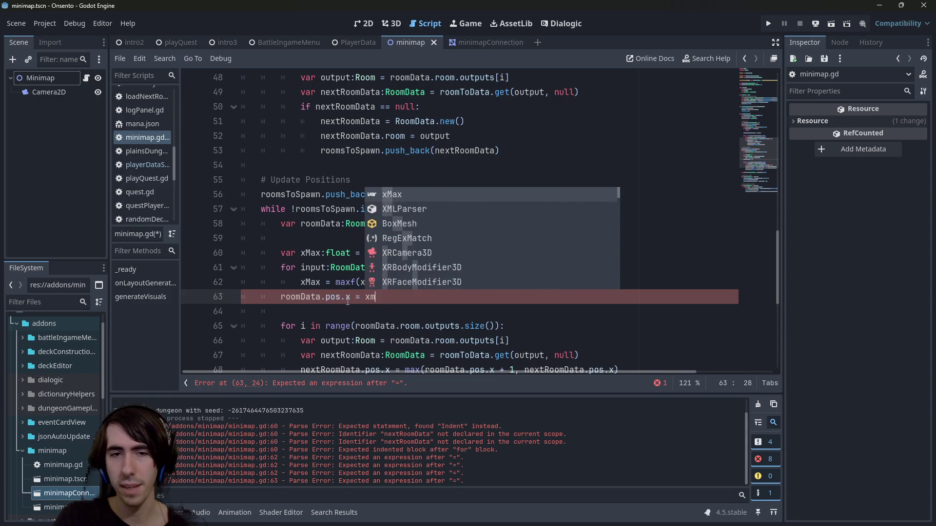
{"action": "key", "text": "BackSpace"}
{"action": "key", "text": "BackSpace"}
{"action": "type", "text": "Max"}
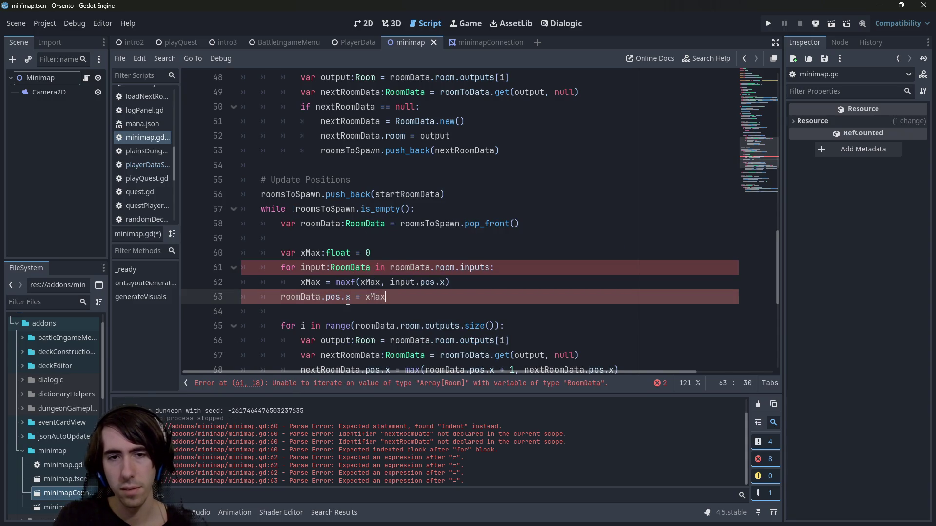
{"action": "key", "text": "Return"}
Add roomData.pos.y = yMin on the next line.
{"action": "left_click_drag", "start_coordinate": [282, 297], "coordinate": [348, 301]}
{"action": "key", "text": "ctrl+c"}
{"action": "key", "text": "Down"}
{"action": "key", "text": "ctrl+v"}
{"action": "key", "text": "BackSpace"}
{"action": "type", "text": "y = y"}
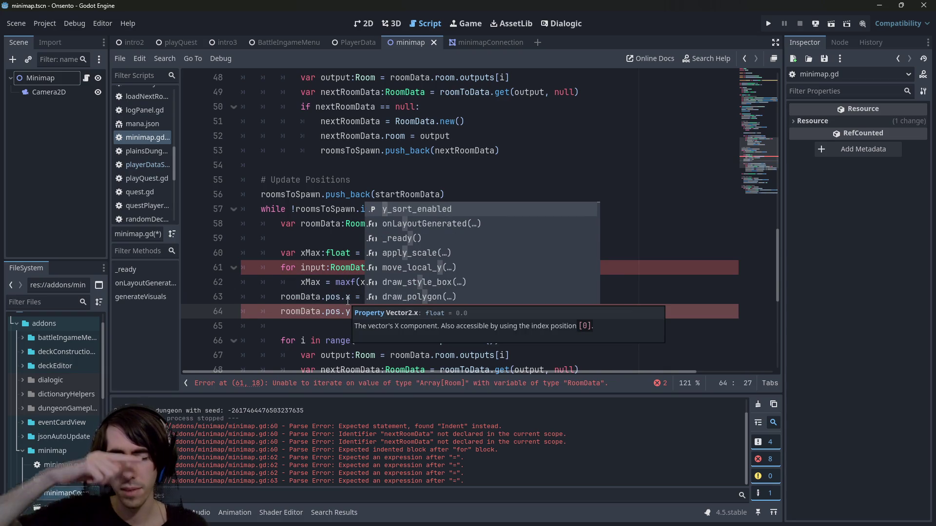
{"action": "type", "text": "Min"}
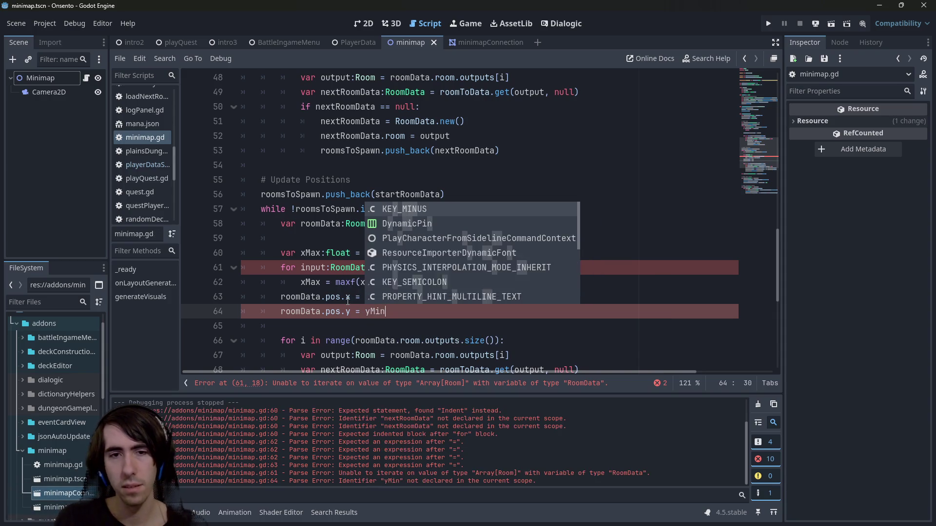
{"action": "key", "text": "Escape"}
Insert an unindented blank line between the inputs loop and the position assignments.
{"action": "left_click", "coordinate": [458, 283]}
{"action": "key", "text": "Return"}
{"action": "key", "text": "BackSpace"}
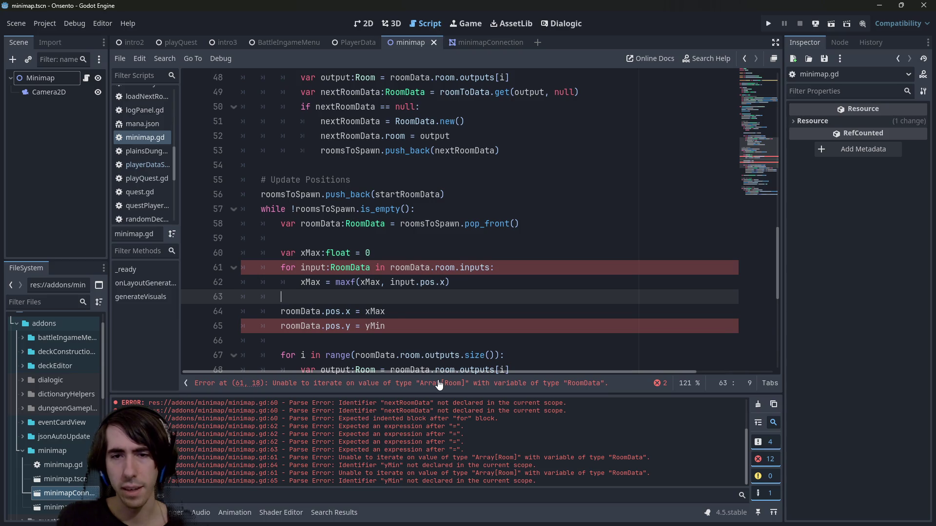
{"action": "left_click", "coordinate": [375, 268]}
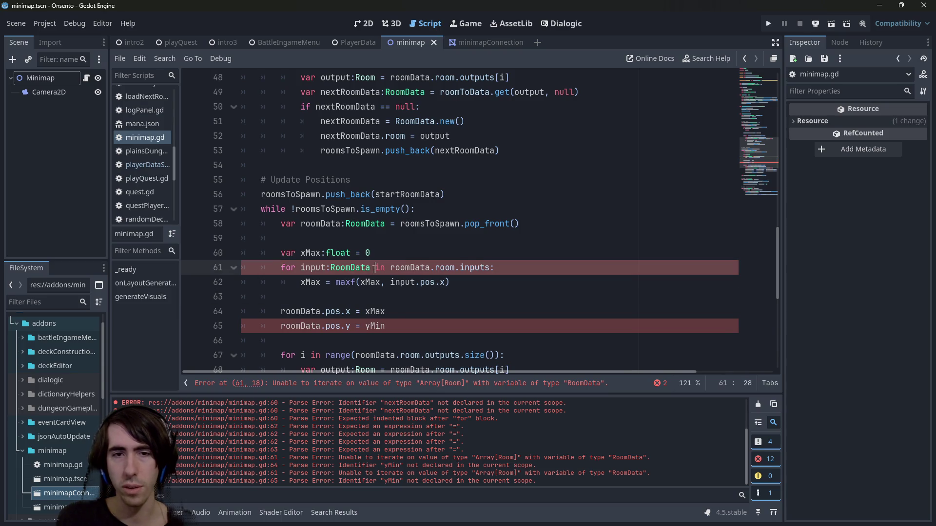
Type the loop variable as Room and look it up with roomToData[input].
{"action": "key", "text": "BackSpace"}
{"action": "key", "text": "BackSpace"}
{"action": "key", "text": "BackSpace"}
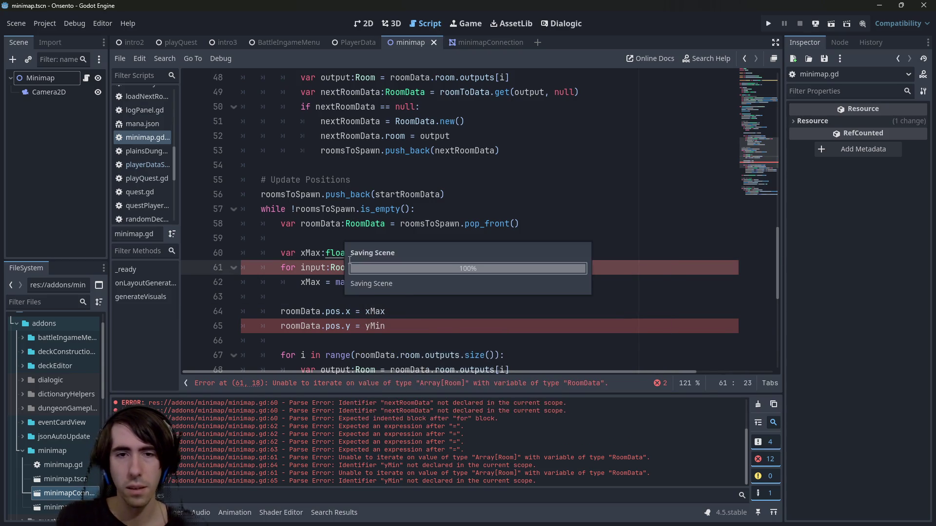
{"action": "left_click", "coordinate": [311, 272]}
{"action": "double_click", "coordinate": [311, 269]}
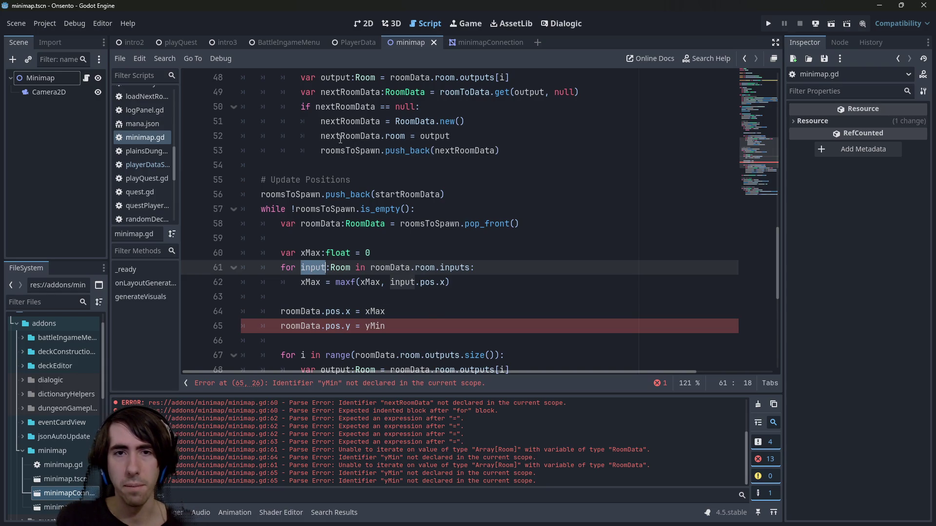
{"action": "scroll", "coordinate": [340, 140], "scroll_direction": "up", "scroll_amount": 2}
{"action": "left_click", "coordinate": [311, 124]}
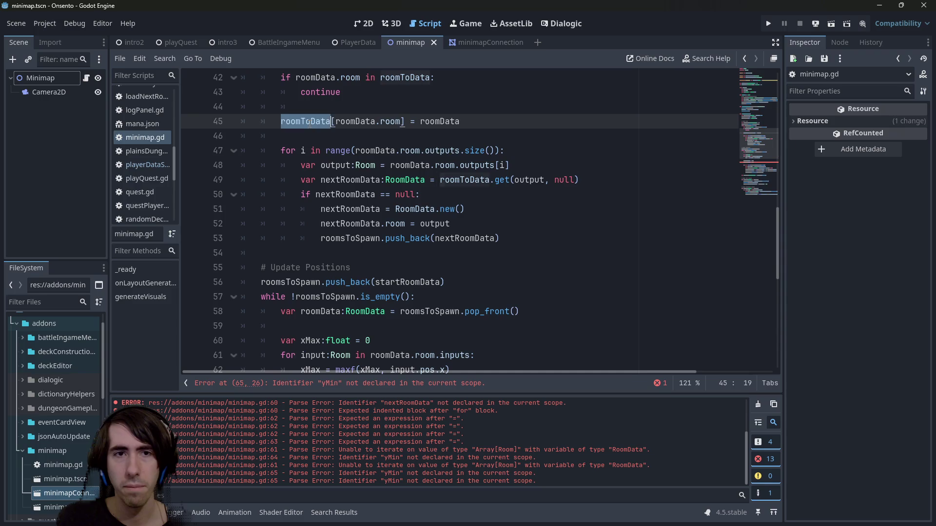
{"action": "scroll", "coordinate": [351, 205], "scroll_direction": "down", "scroll_amount": 2}
{"action": "left_click", "coordinate": [390, 283]}
{"action": "type", "text": "roomToData["}
{"action": "key", "text": "ctrl+Right"}
{"action": "type", "text": "]"}
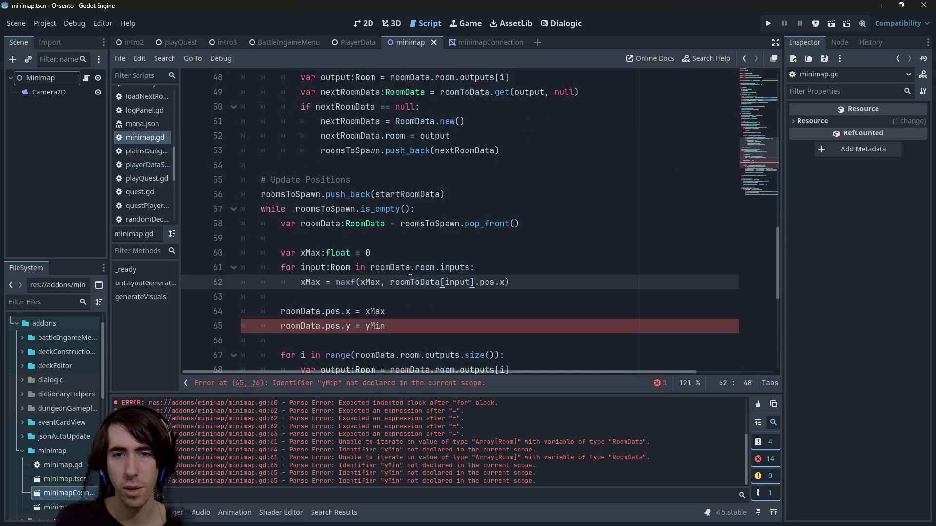
Declare var yMin:float = 1000000 below the xMax declaration.
{"action": "left_click", "coordinate": [392, 249]}
{"action": "key", "text": "Return"}
{"action": "type", "text": "var yM"}
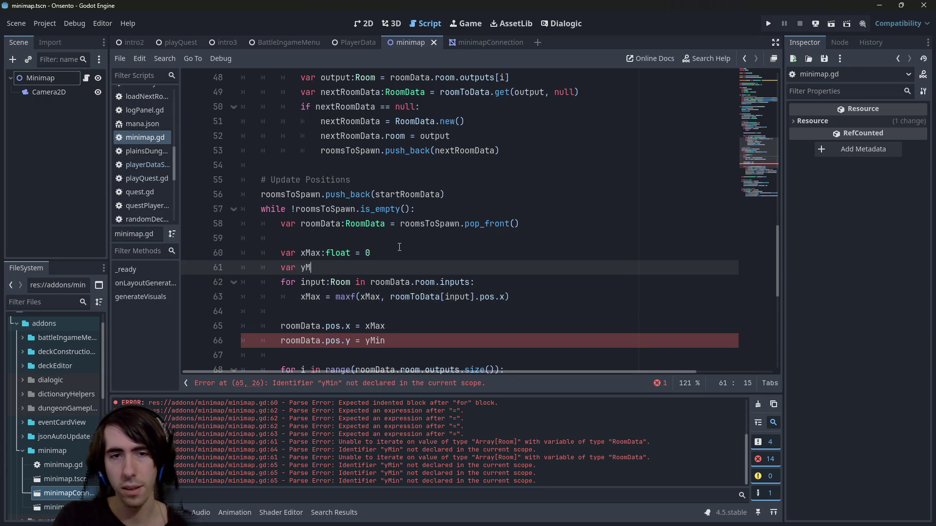
{"action": "type", "text": "in:float = "}
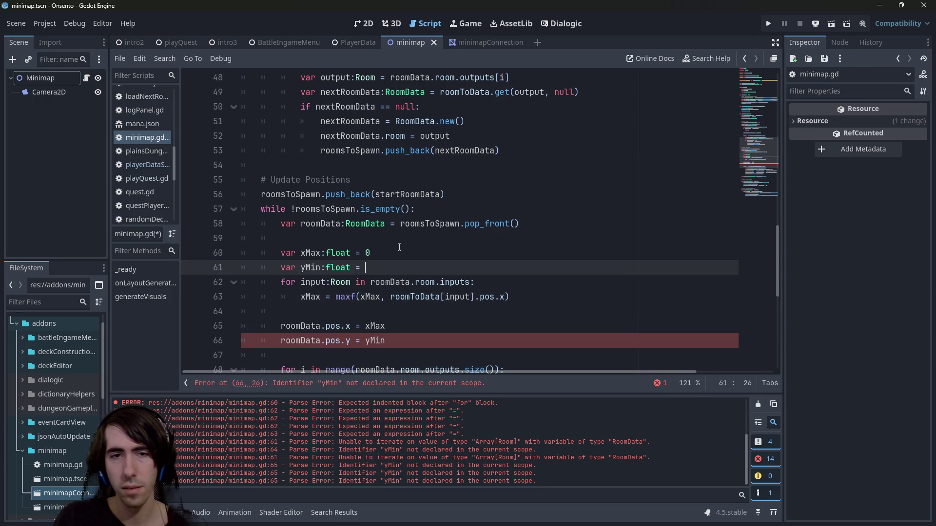
{"action": "type", "text": "1000000000000000"}
{"action": "key", "text": "BackSpace"}
{"action": "key", "text": "BackSpace"}
{"action": "key", "text": "BackSpace"}
{"action": "key", "text": "BackSpace"}
{"action": "key", "text": "BackSpace"}
{"action": "key", "text": "BackSpace"}
{"action": "key", "text": "ctrl+s"}
{"action": "left_click", "coordinate": [321, 267]}
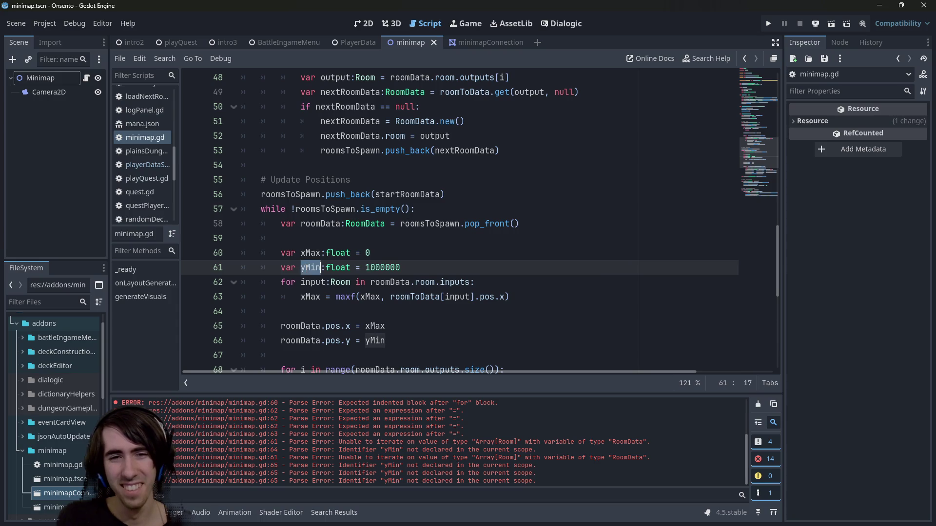
Add yMin = minf(yMin, …) inside the loop, reusing the maxf arguments.
{"action": "left_click", "coordinate": [516, 297]}
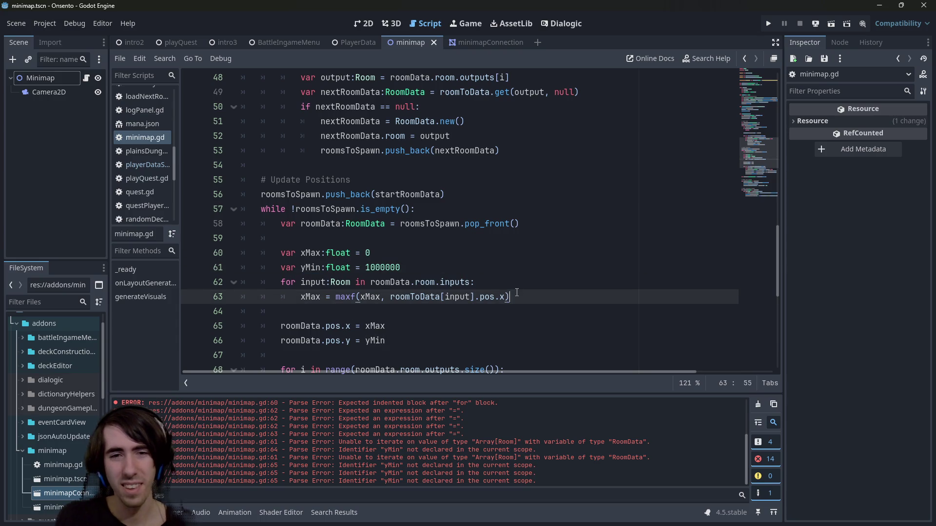
{"action": "key", "text": "Return"}
{"action": "type", "text": "yMin = minf("}
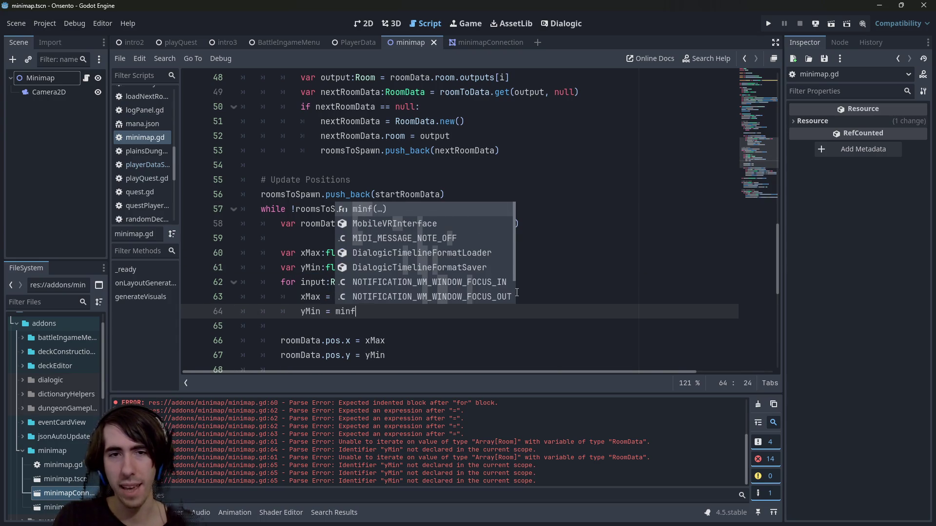
{"action": "key", "text": "Up"}
{"action": "key", "text": "ctrl+shift+Right"}
{"action": "key", "text": "ctrl+shift+Right"}
{"action": "key", "text": "ctrl+shift+Right"}
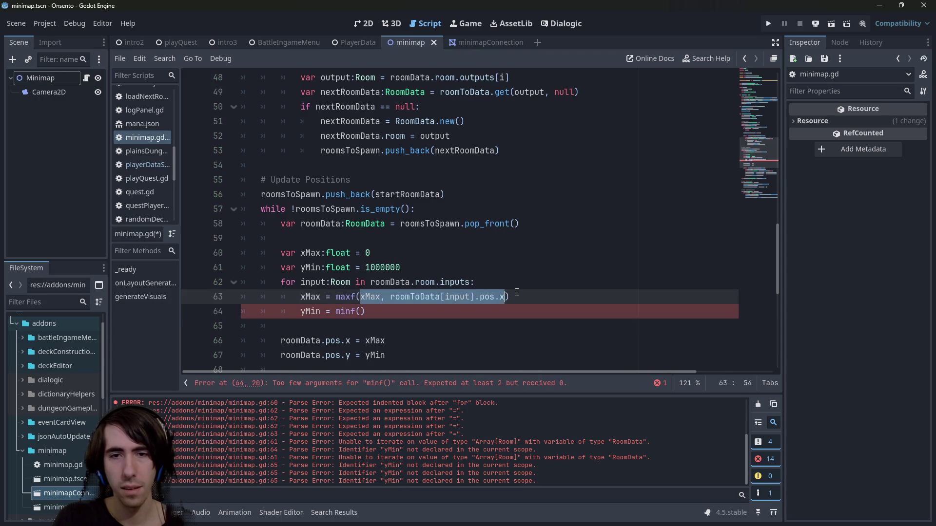
{"action": "key", "text": "ctrl+c"}
{"action": "key", "text": "Down"}
{"action": "key", "text": "ctrl+v"}
{"action": "key", "text": "ctrl+Left"}
{"action": "key", "text": "ctrl+Left"}
{"action": "key", "text": "ctrl+Left"}
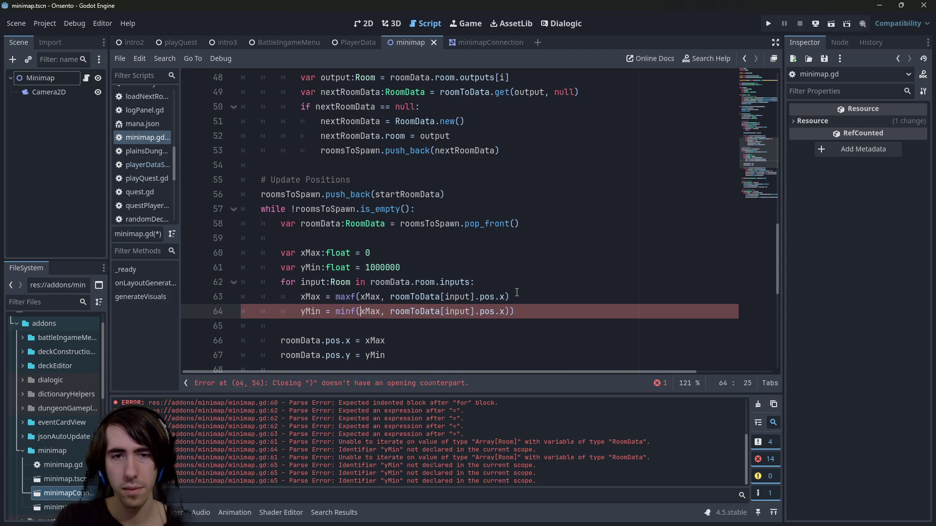
{"action": "key", "text": "Delete"}
{"action": "key", "text": "Delete"}
{"action": "key", "text": "Delete"}
{"action": "type", "text": "yMin"}
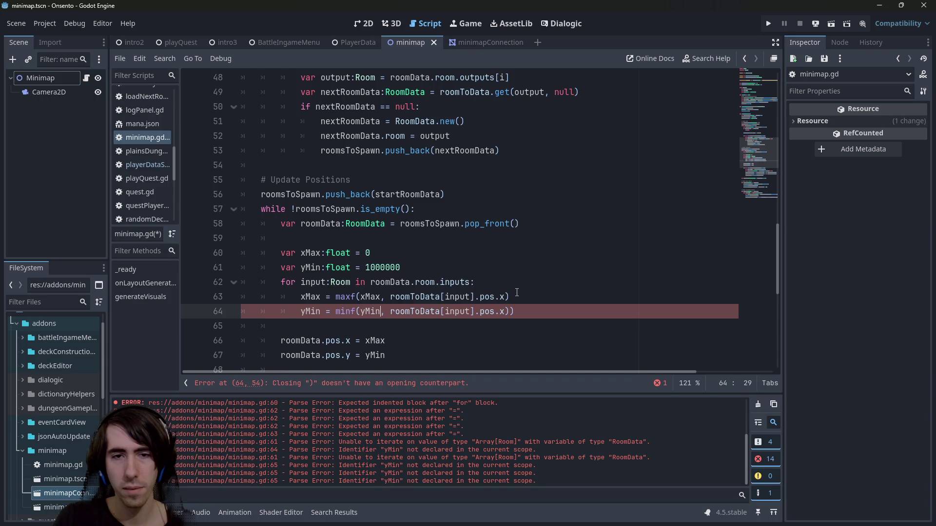
Change the minf argument to roomToData[input].pos.y and remove the extra bracket.
{"action": "left_click", "coordinate": [506, 311]}
{"action": "key", "text": "BackSpace"}
{"action": "type", "text": "y"}
{"action": "left_click", "coordinate": [527, 311]}
{"action": "key", "text": "BackSpace"}
{"action": "scroll", "coordinate": [416, 260], "scroll_direction": "down", "scroll_amount": 2}
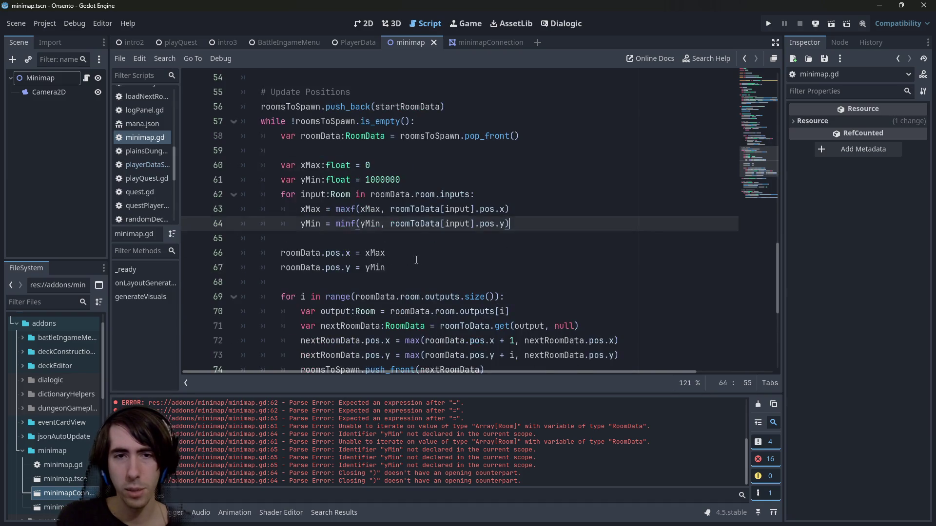
{"action": "key", "text": "Down"}
{"action": "key", "text": "Down"}
{"action": "key", "text": "Down"}
Test-run and stop the scene, then delete the two old nextRoomData.pos lines.
{"action": "left_click", "coordinate": [830, 23]}
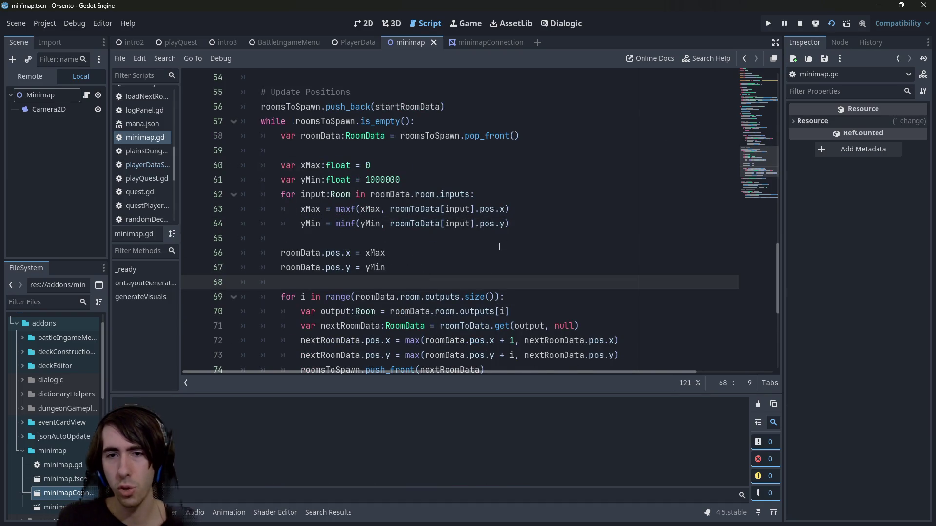
{"action": "left_click", "coordinate": [800, 24]}
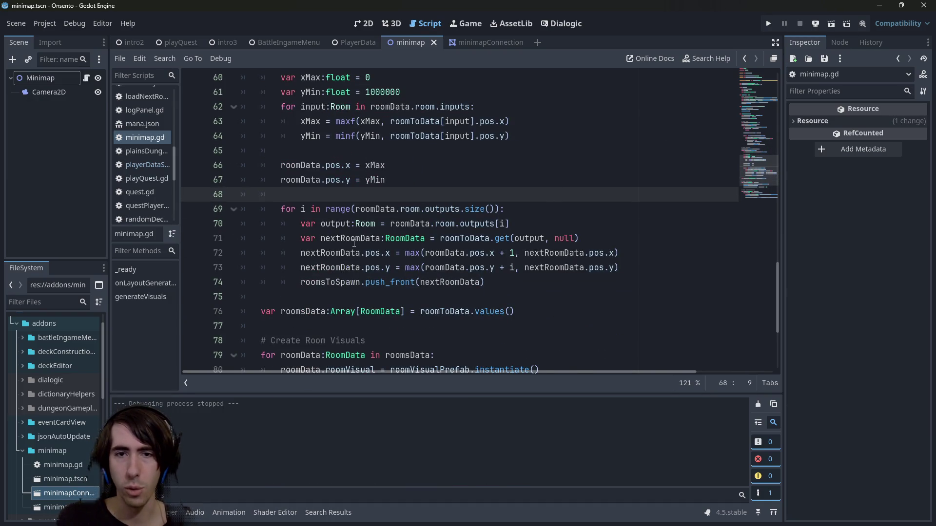
{"action": "left_click_drag", "start_coordinate": [608, 271], "coordinate": [172, 249]}
{"action": "key", "text": "BackSpace"}
{"action": "key", "text": "BackSpace"}
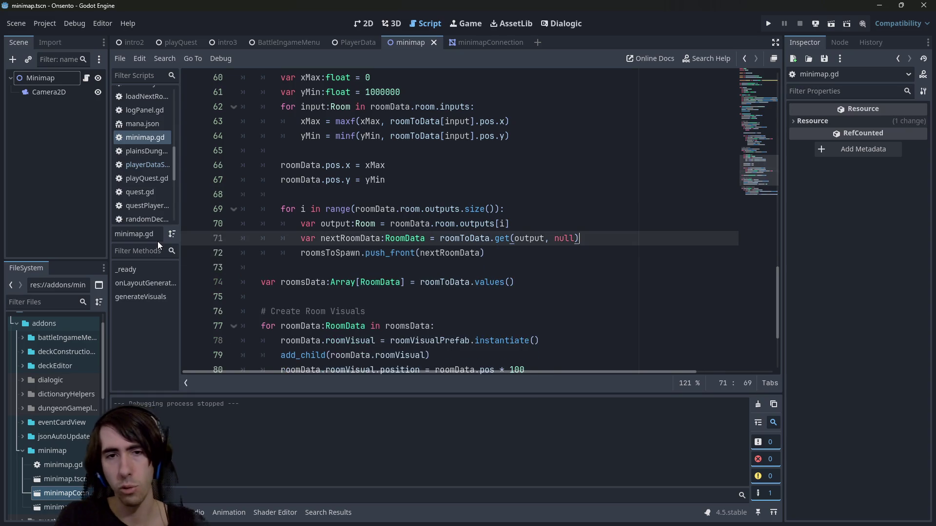
{"action": "double_click", "coordinate": [355, 238]}
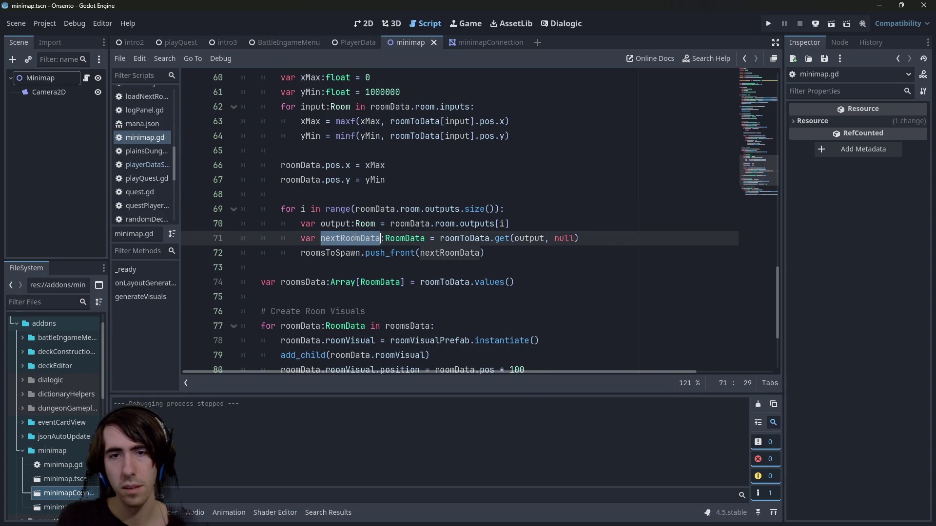
Run the current scene and close the game window.
{"action": "scroll", "coordinate": [360, 234], "scroll_direction": "up", "scroll_amount": 2}
{"action": "left_click", "coordinate": [831, 25]}
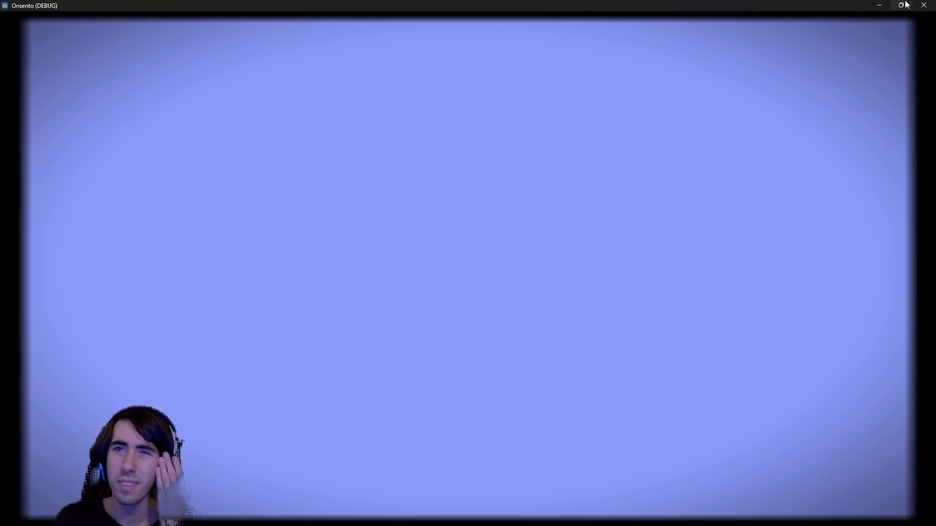
{"action": "left_click", "coordinate": [924, 5]}
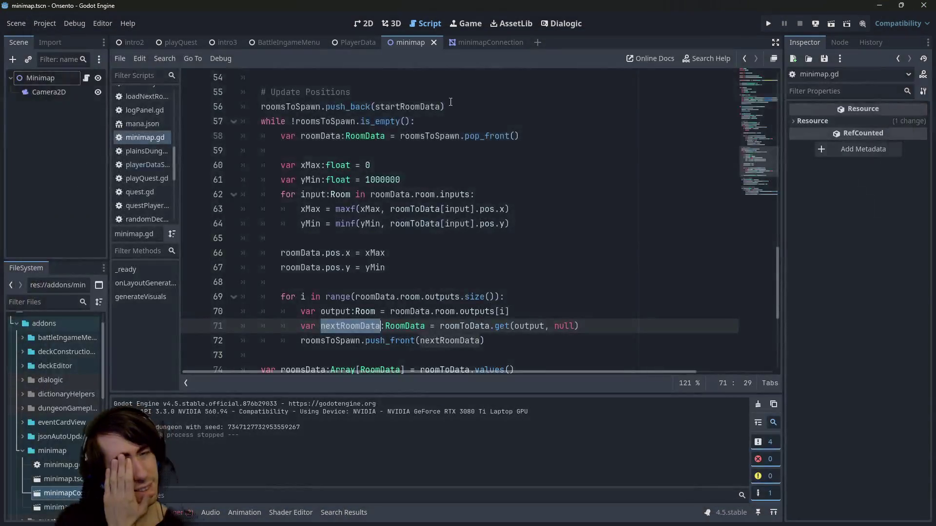
Add a breakpoint on the line 57 while loop and rerun the scene to pause there.
{"action": "left_click", "coordinate": [191, 121]}
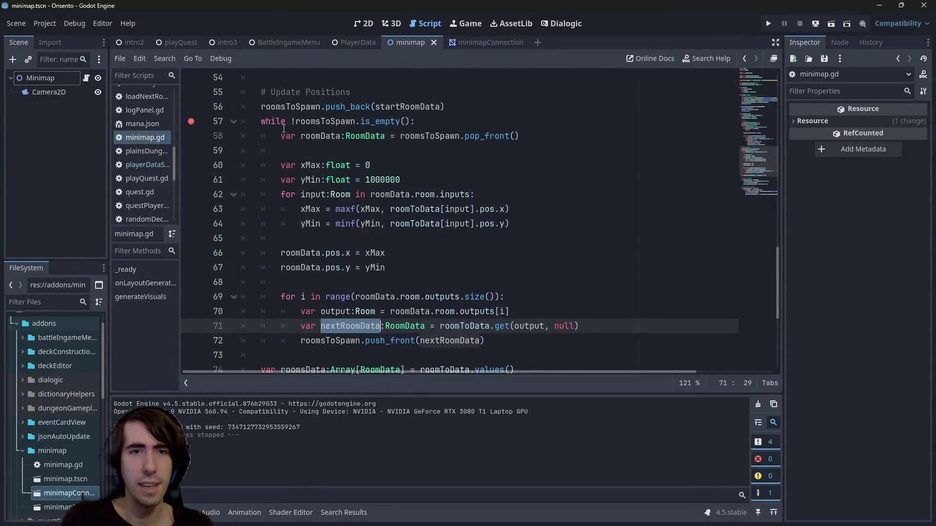
{"action": "scroll", "coordinate": [234, 146], "scroll_direction": "up", "scroll_amount": 1}
{"action": "double_click", "coordinate": [292, 150]}
{"action": "scroll", "coordinate": [312, 161], "scroll_direction": "up", "scroll_amount": 6}
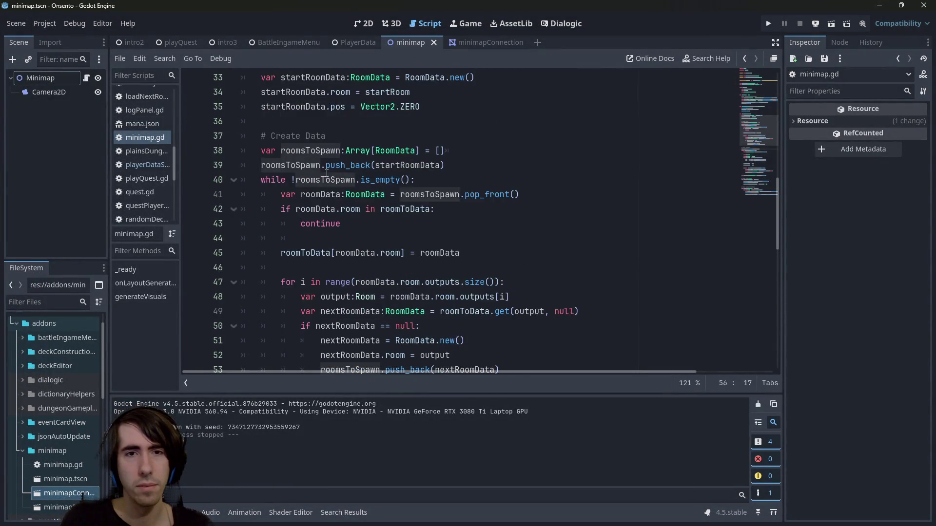
{"action": "scroll", "coordinate": [327, 173], "scroll_direction": "down", "scroll_amount": 12}
{"action": "scroll", "coordinate": [326, 173], "scroll_direction": "up", "scroll_amount": 4}
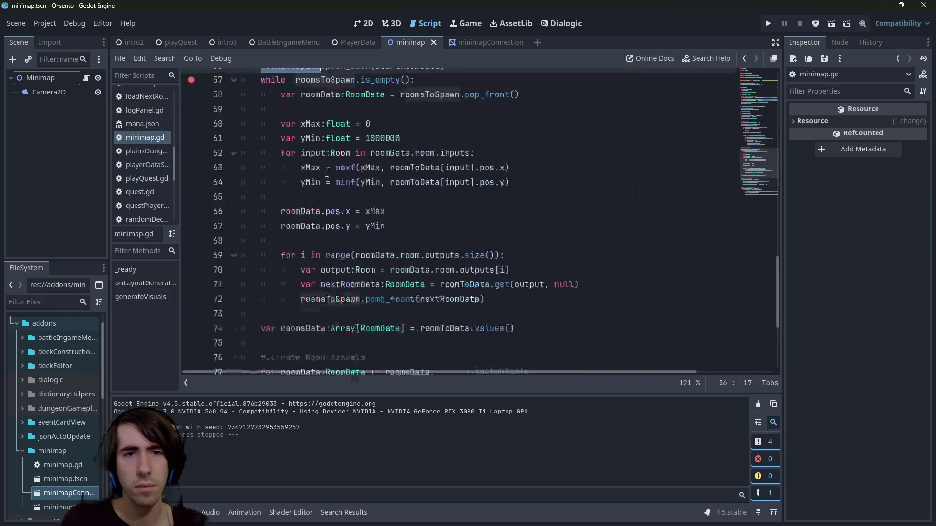
{"action": "scroll", "coordinate": [327, 173], "scroll_direction": "up", "scroll_amount": 1}
{"action": "left_click", "coordinate": [828, 25]}
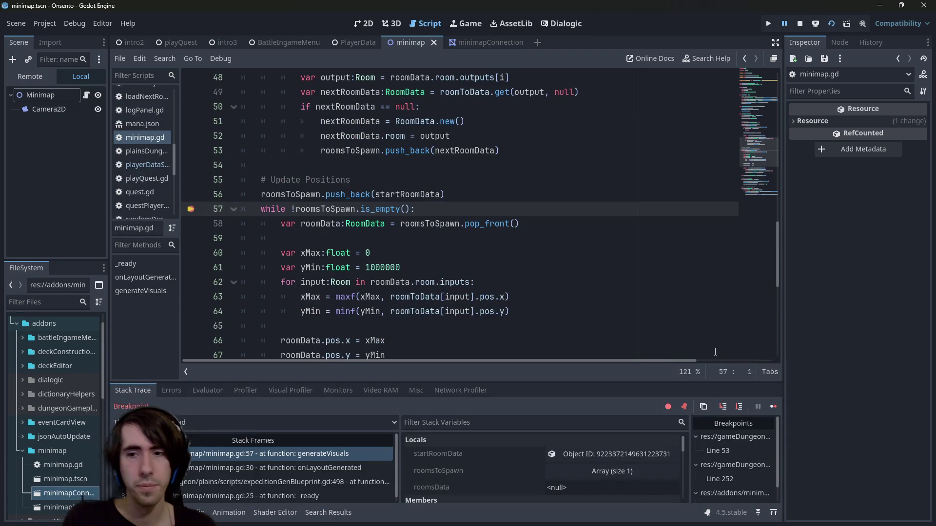
{"action": "left_click", "coordinate": [740, 407]}
{"action": "left_click", "coordinate": [740, 408]}
{"action": "left_click", "coordinate": [740, 407]}
{"action": "left_click", "coordinate": [740, 408]}
{"action": "left_click", "coordinate": [740, 408]}
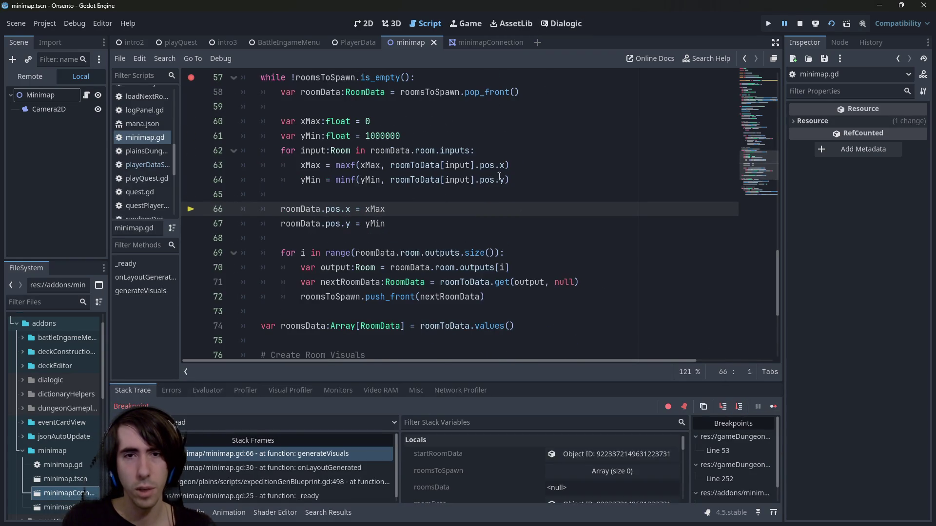
{"action": "mouse_move", "coordinate": [463, 151]}
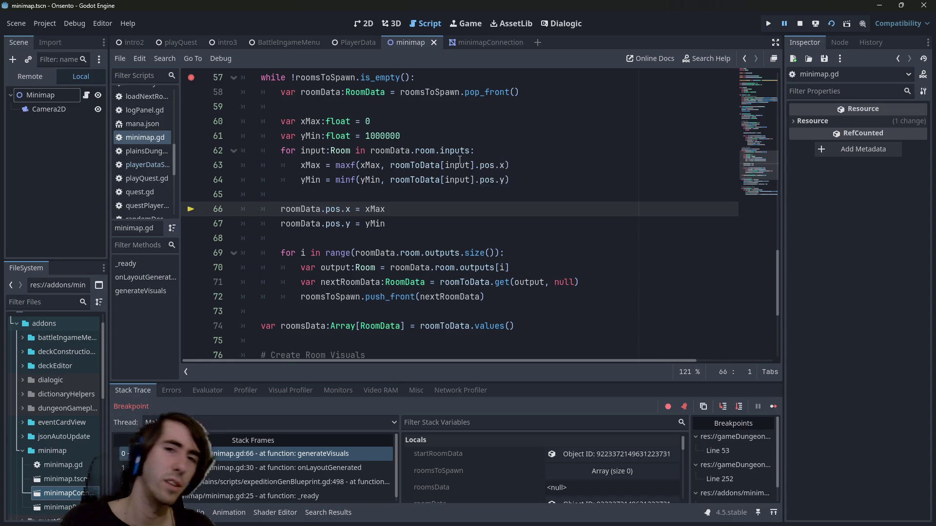
{"action": "double_click", "coordinate": [373, 224]}
{"action": "double_click", "coordinate": [385, 136]}
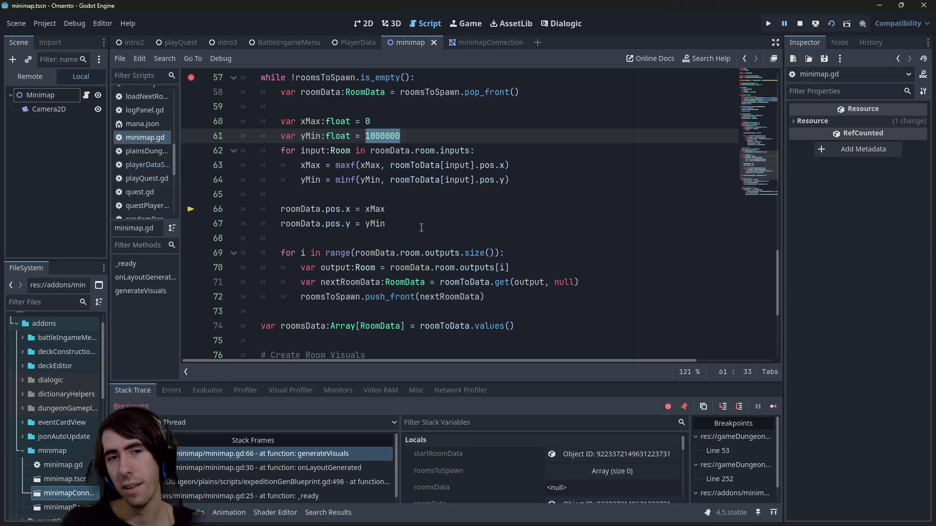
{"action": "left_click_drag", "start_coordinate": [418, 229], "coordinate": [191, 217]}
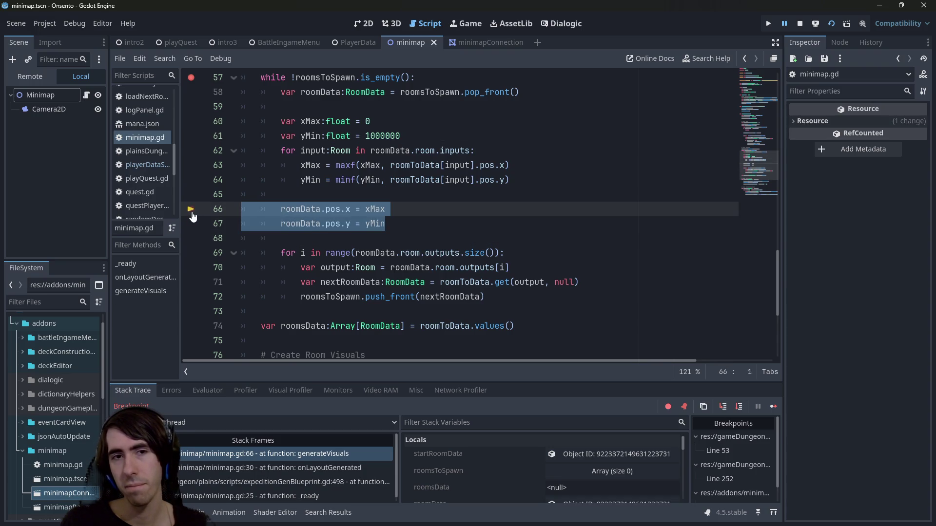
{"action": "mouse_move", "coordinate": [414, 169]}
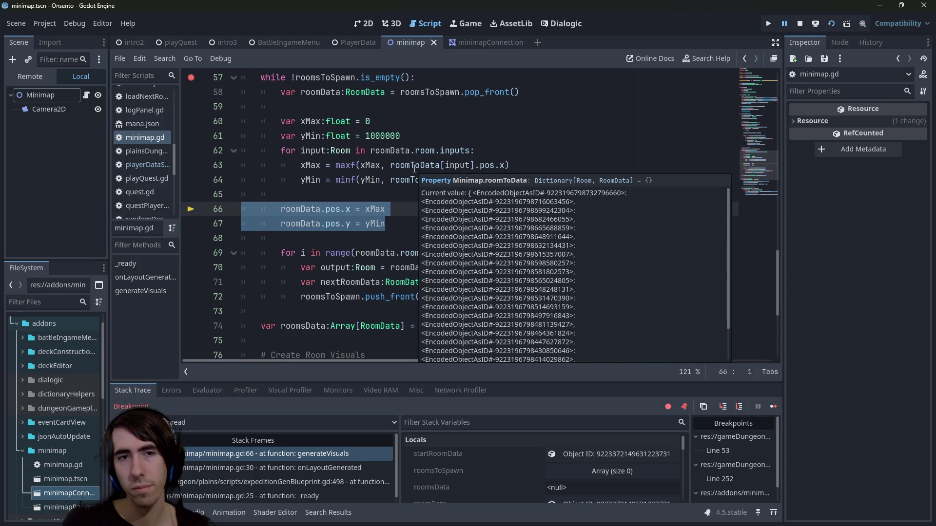
Insert 'if roomData.room.inputs.is_empty():' above the xMax declaration.
{"action": "left_click", "coordinate": [375, 150]}
{"action": "left_click_drag", "start_coordinate": [371, 150], "coordinate": [470, 151]}
{"action": "key", "text": "ctrl+c"}
{"action": "left_click", "coordinate": [421, 106]}
{"action": "key", "text": "Return"}
{"action": "type", "text": "if"}
{"action": "key", "text": "ctrl+v"}
{"action": "type", "text": ".emp"}
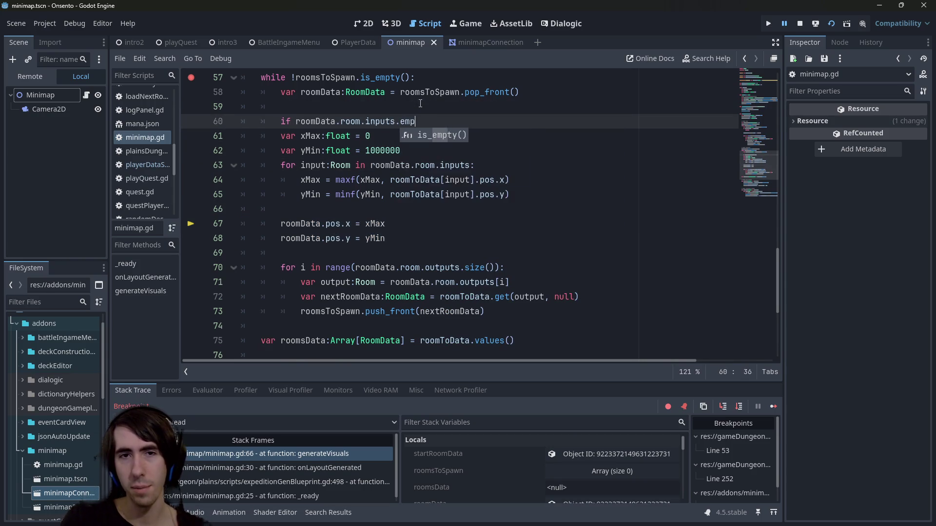
{"action": "key", "text": "Return"}
{"action": "type", "text": ":"}
Add an 'else:' and indent the xMax/yMin calculation and position assignments beneath it.
{"action": "key", "text": "Down"}
{"action": "key", "text": "Down"}
{"action": "key", "text": "Down"}
{"action": "key", "text": "shift+Up"}
{"action": "key", "text": "shift+Home"}
{"action": "key", "text": "shift+Home"}
{"action": "left_click", "coordinate": [473, 128]}
{"action": "key", "text": "Return"}
{"action": "key", "text": "Return"}
{"action": "type", "text": "else:"}
{"action": "mouse_move", "coordinate": [510, 225]}
{"action": "left_mouse_down"}
{"action": "mouse_move", "coordinate": [341, 209]}
{"action": "mouse_move", "coordinate": [244, 166]}
{"action": "left_mouse_up"}
{"action": "key", "text": "Tab"}
{"action": "left_click_drag", "start_coordinate": [386, 268], "coordinate": [169, 238]}
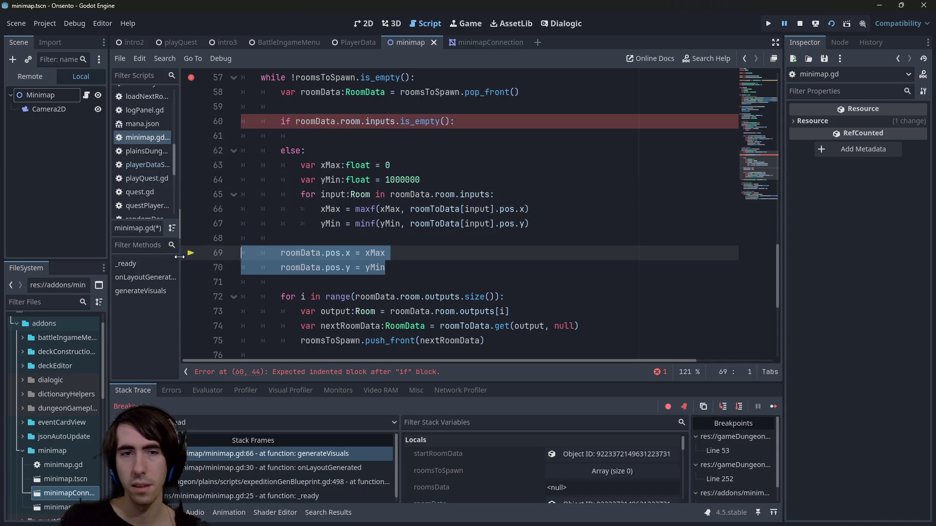
{"action": "key", "text": "Tab"}
Paste the position assignments under the if and change them to pos x = 0, y = 0.
{"action": "left_click", "coordinate": [288, 136]}
{"action": "key", "text": "ctrl+v"}
{"action": "key", "text": "ctrl+s"}
{"action": "double_click", "coordinate": [376, 136]}
{"action": "type", "text": "0"}
{"action": "key", "text": "Down"}
{"action": "key", "text": "End"}
{"action": "key", "text": "BackSpace"}
{"action": "key", "text": "BackSpace"}
{"action": "key", "text": "BackSpace"}
{"action": "type", "text": "0"}
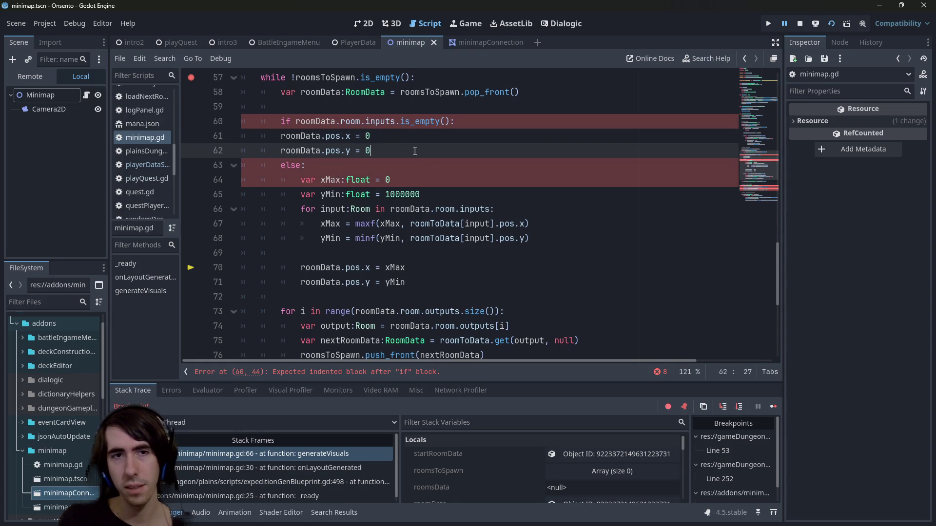
Indent the zero-position lines under the if, save minimap.gd, and stop the game.
{"action": "left_click_drag", "start_coordinate": [428, 155], "coordinate": [165, 125]}
{"action": "left_click_drag", "start_coordinate": [376, 150], "coordinate": [215, 140]}
{"action": "key", "text": "Tab"}
{"action": "key", "text": "ctrl+s"}
{"action": "left_click", "coordinate": [800, 24]}
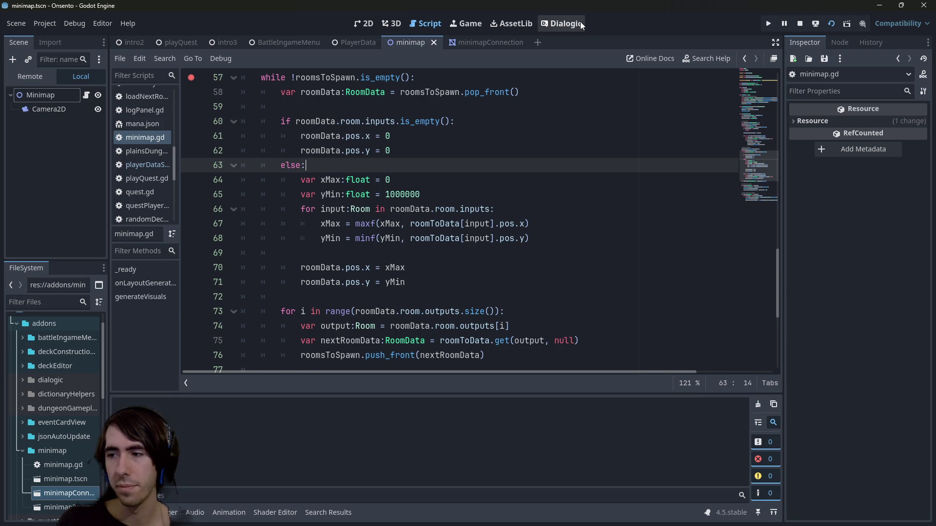
{"action": "key", "text": "F5"}
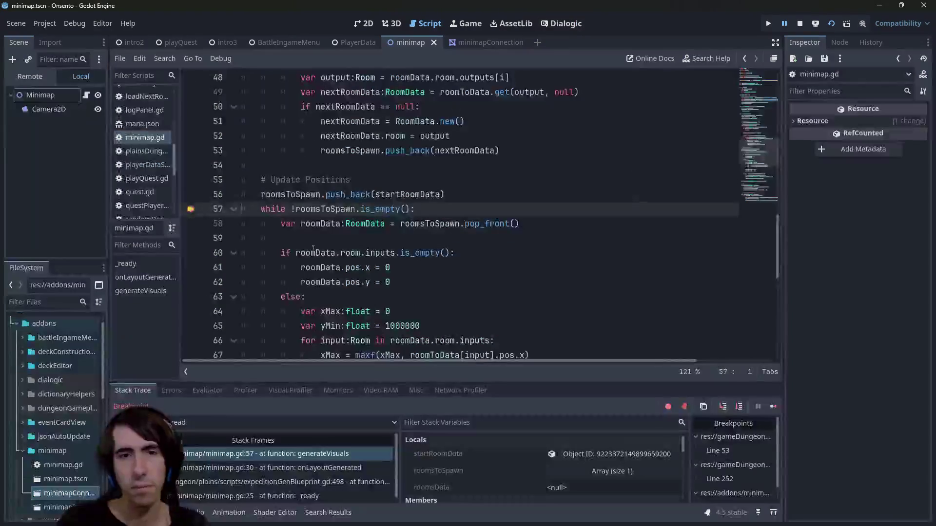
{"action": "left_click_drag", "start_coordinate": [244, 208], "coordinate": [307, 296]}
{"action": "left_click", "coordinate": [495, 253]}
{"action": "scroll", "coordinate": [495, 253], "scroll_direction": "down", "scroll_amount": 2}
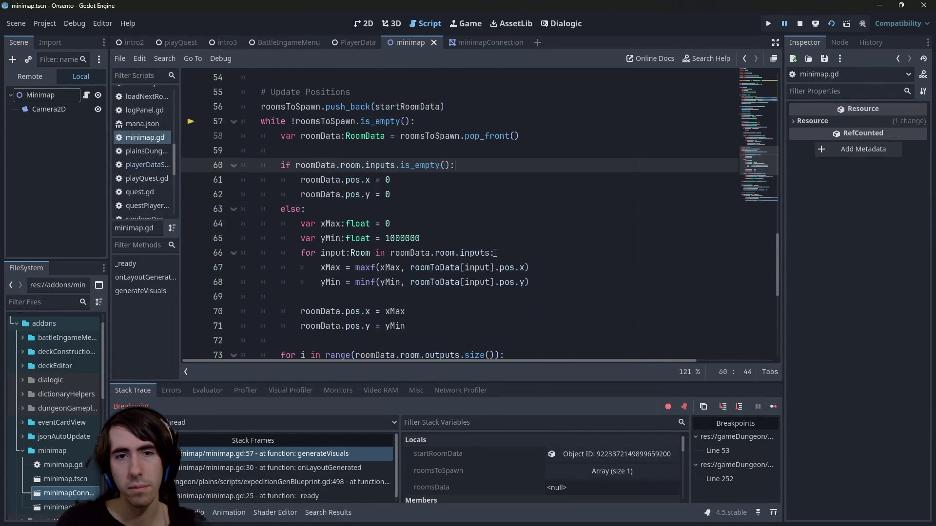
{"action": "scroll", "coordinate": [491, 252], "scroll_direction": "up", "scroll_amount": 1}
{"action": "left_click", "coordinate": [756, 406]}
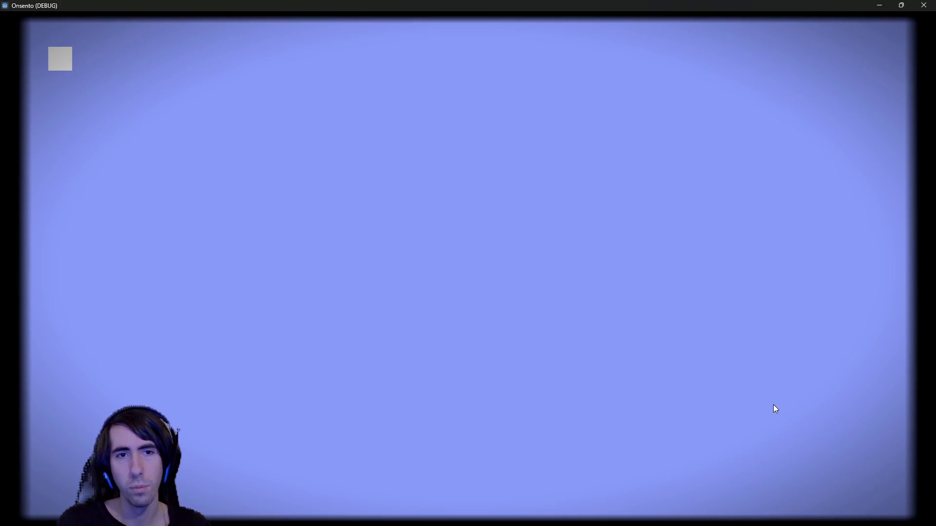
{"action": "left_click", "coordinate": [923, 5]}
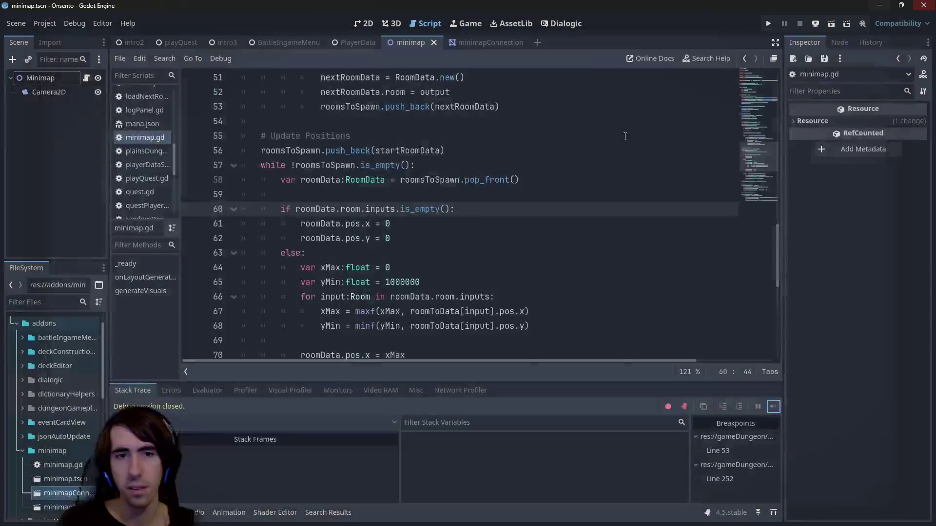
{"action": "double_click", "coordinate": [329, 238]}
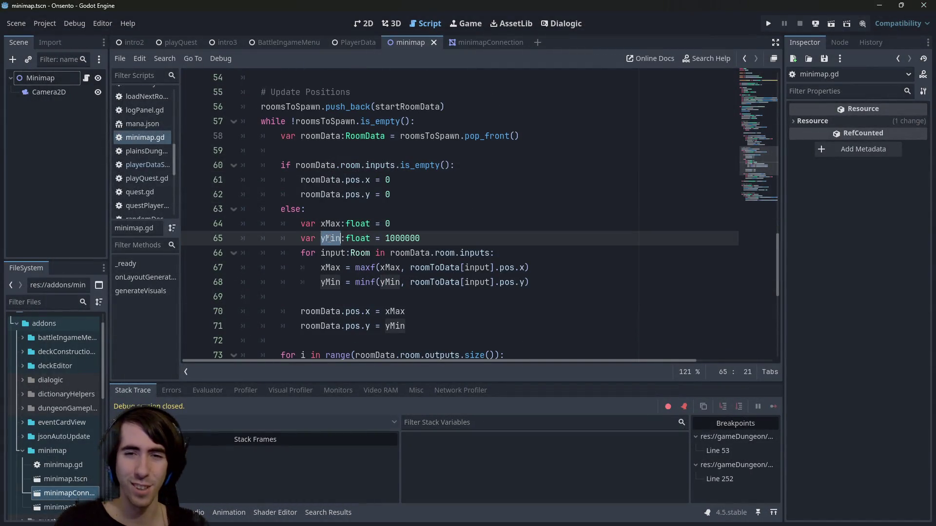
{"action": "left_click", "coordinate": [437, 267]}
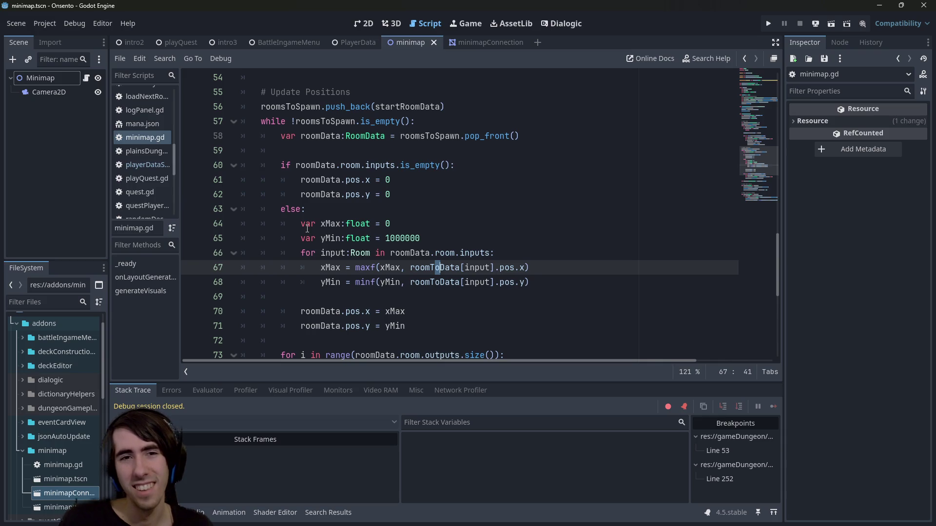
{"action": "left_click", "coordinate": [192, 253]}
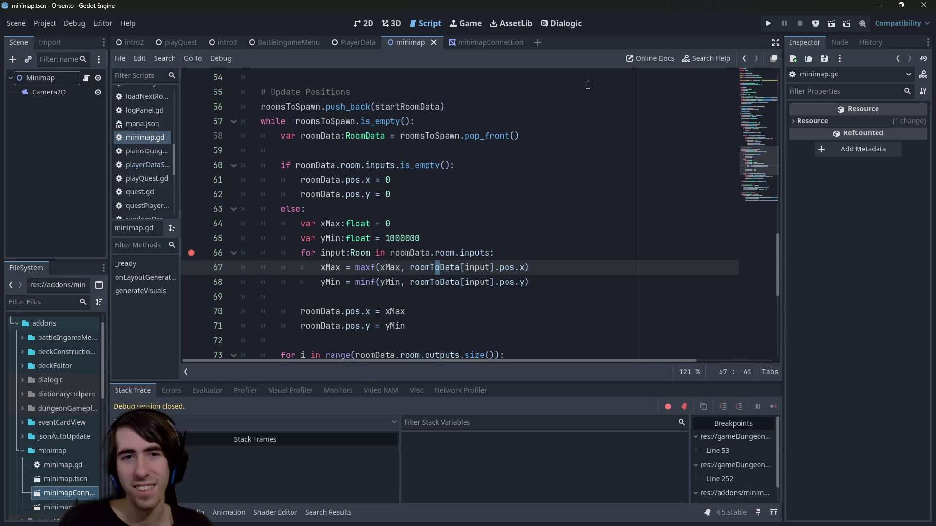
Run the scene to the line 66 breakpoint and step over twice to the yMin update.
{"action": "left_click", "coordinate": [834, 24]}
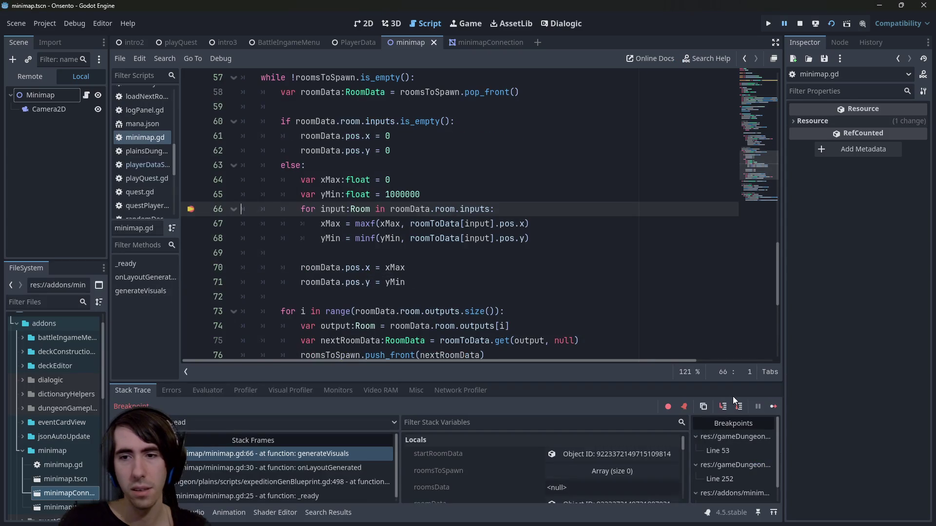
{"action": "left_click", "coordinate": [739, 408]}
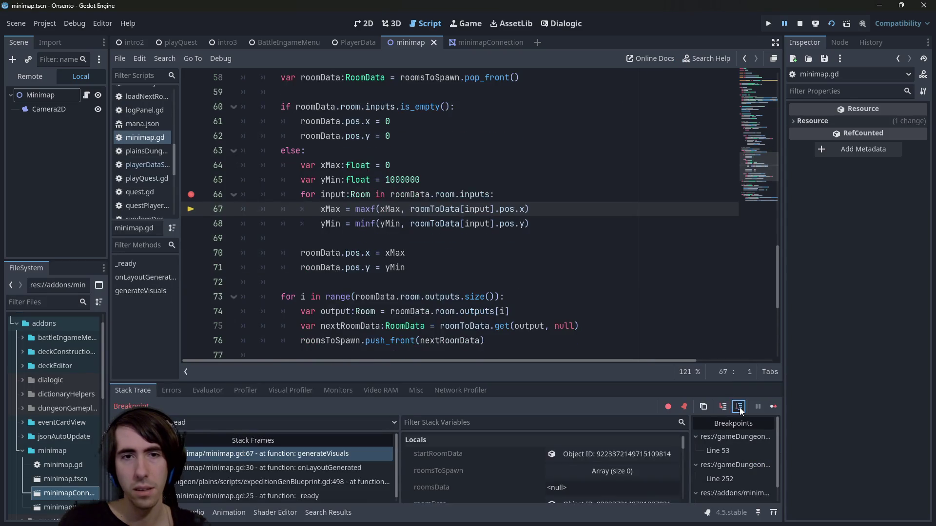
{"action": "left_click", "coordinate": [739, 408]}
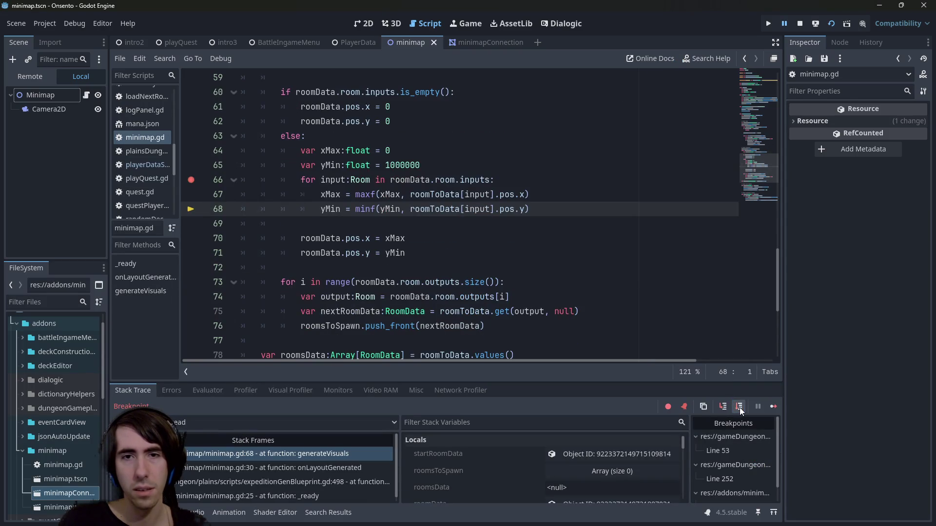
{"action": "left_click", "coordinate": [337, 193]}
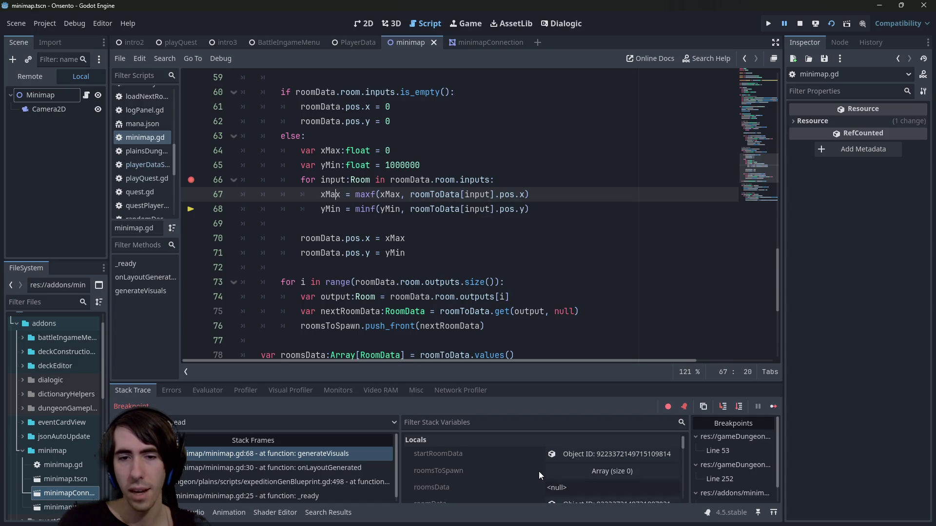
Expand roomToData in Locals and inspect its first entry, positioned at 0, 0.
{"action": "scroll", "coordinate": [539, 472], "scroll_direction": "down", "scroll_amount": 1}
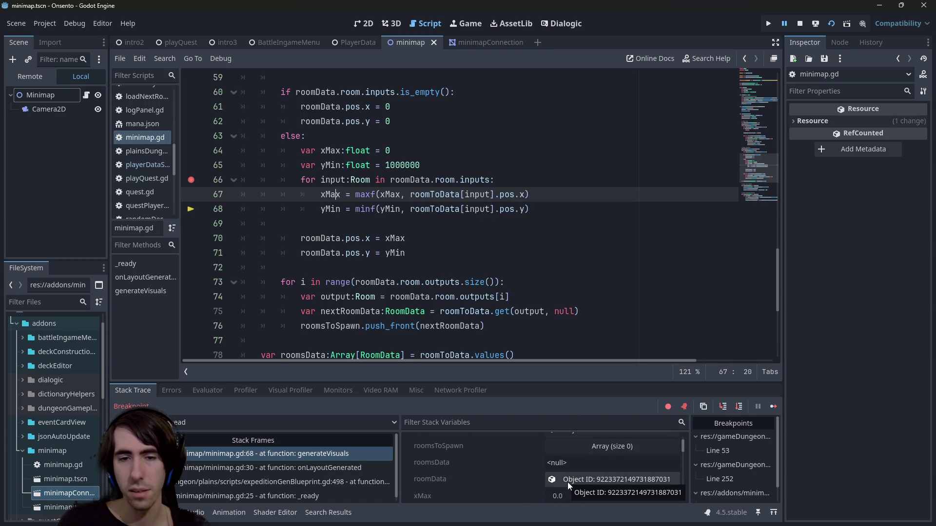
{"action": "scroll", "coordinate": [558, 466], "scroll_direction": "down", "scroll_amount": 2}
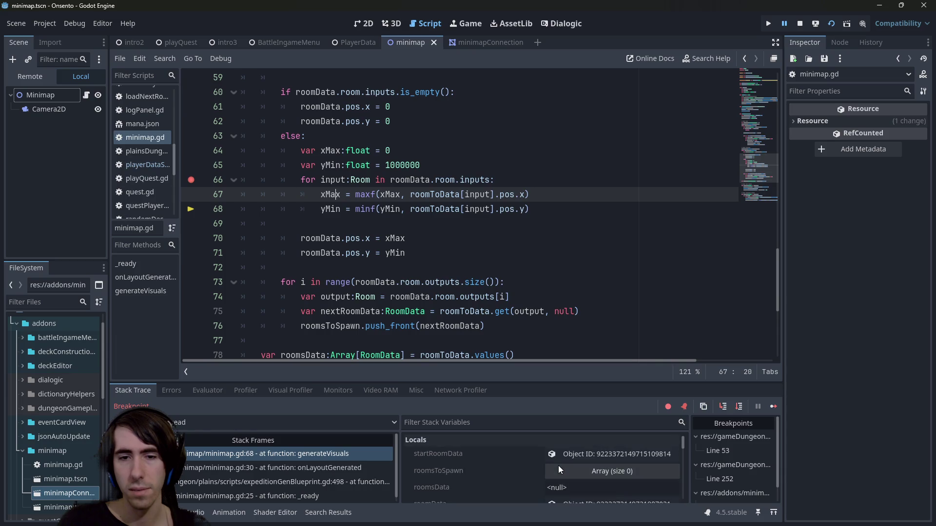
{"action": "scroll", "coordinate": [557, 466], "scroll_direction": "down", "scroll_amount": 5}
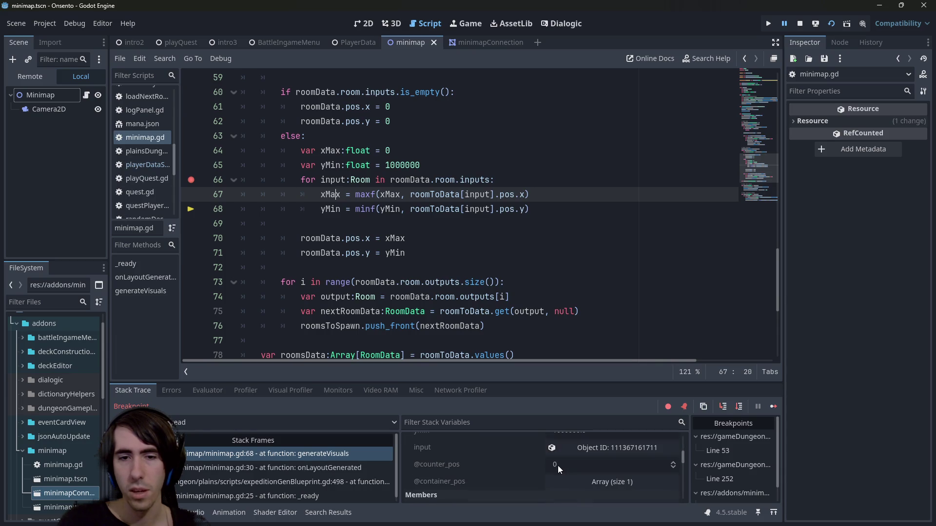
{"action": "scroll", "coordinate": [543, 472], "scroll_direction": "down", "scroll_amount": 5}
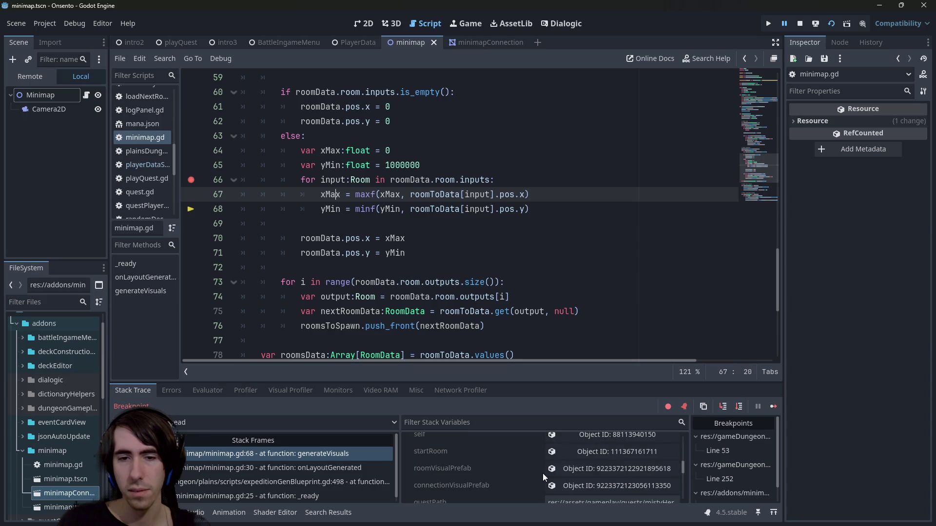
{"action": "left_click", "coordinate": [555, 480]}
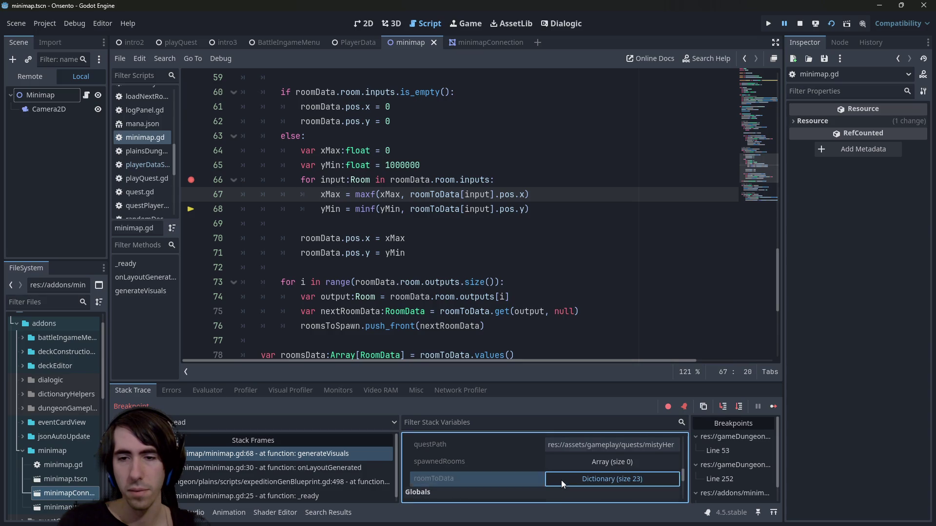
{"action": "left_click", "coordinate": [602, 454]}
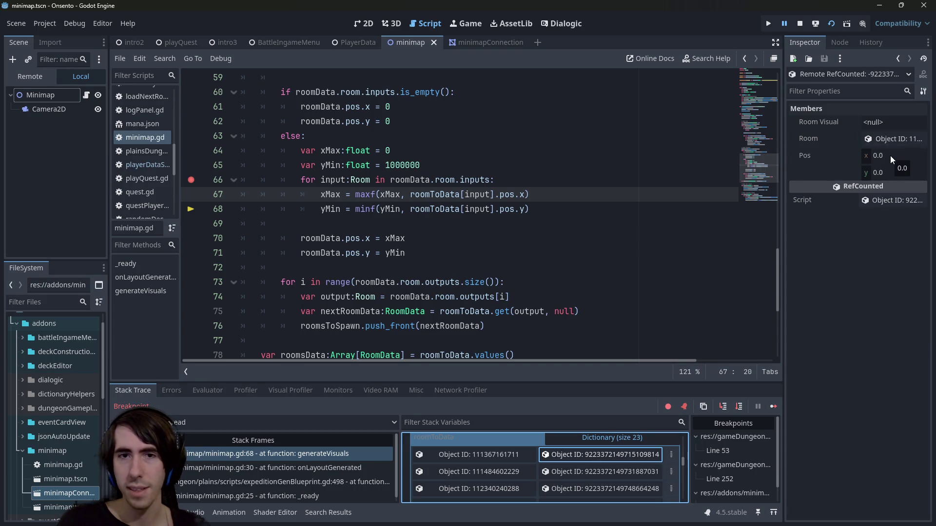
{"action": "left_click", "coordinate": [530, 195]}
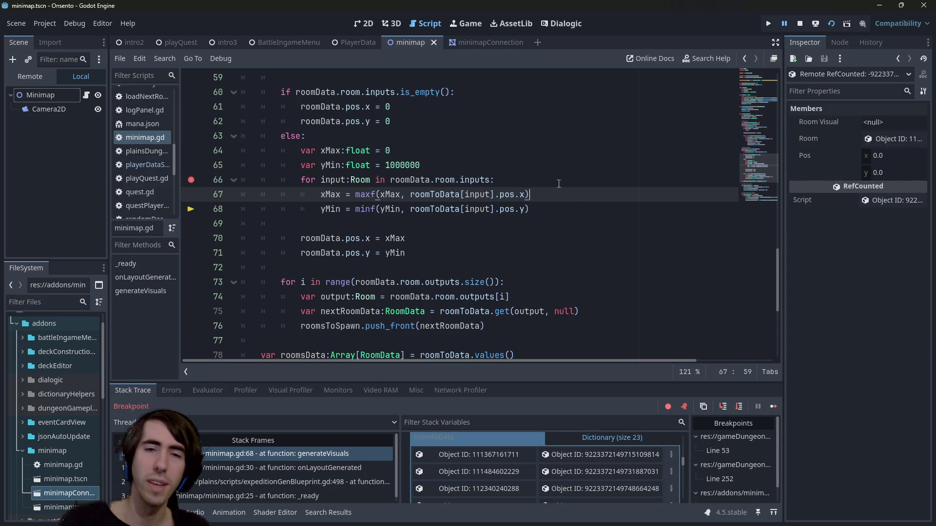
Append '+ 1' to the xMax update line, leave the yMin line unchanged, and save.
{"action": "type", "text": "+ 1"}
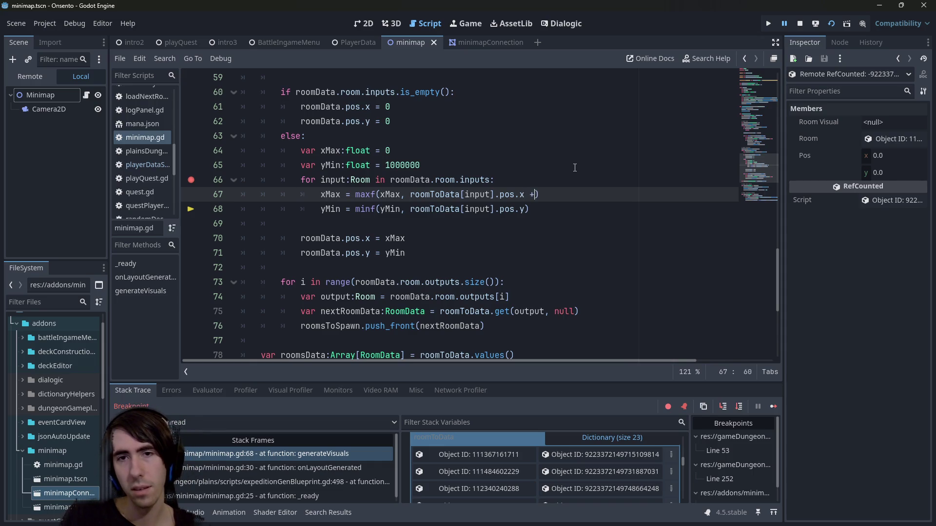
{"action": "key", "text": "Down"}
{"action": "key", "text": "Left"}
{"action": "type", "text": "+ 1"}
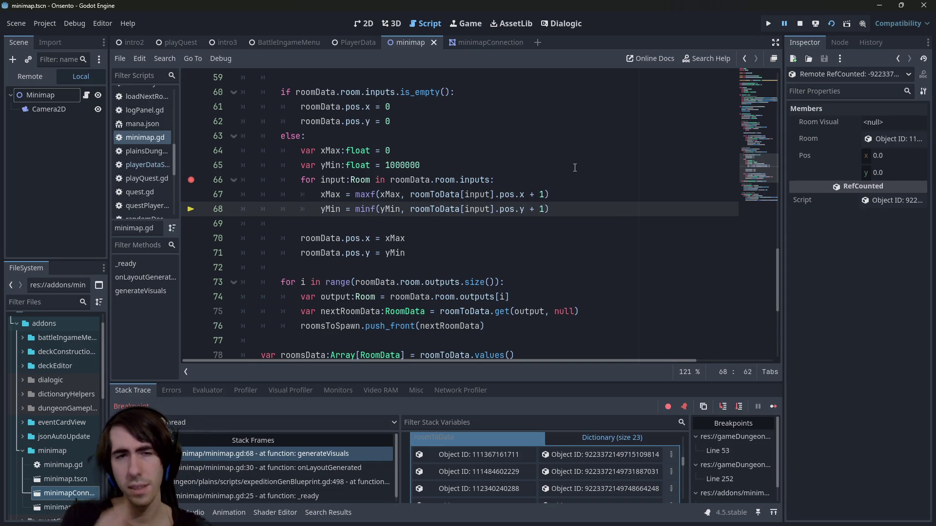
{"action": "key", "text": "BackSpace"}
{"action": "key", "text": "BackSpace"}
{"action": "key", "text": "BackSpace"}
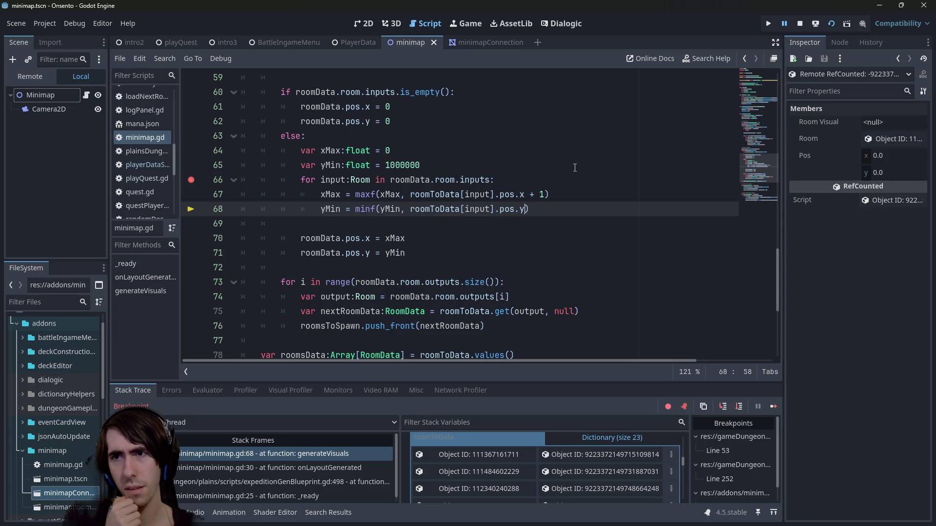
{"action": "key", "text": "ctrl+s"}
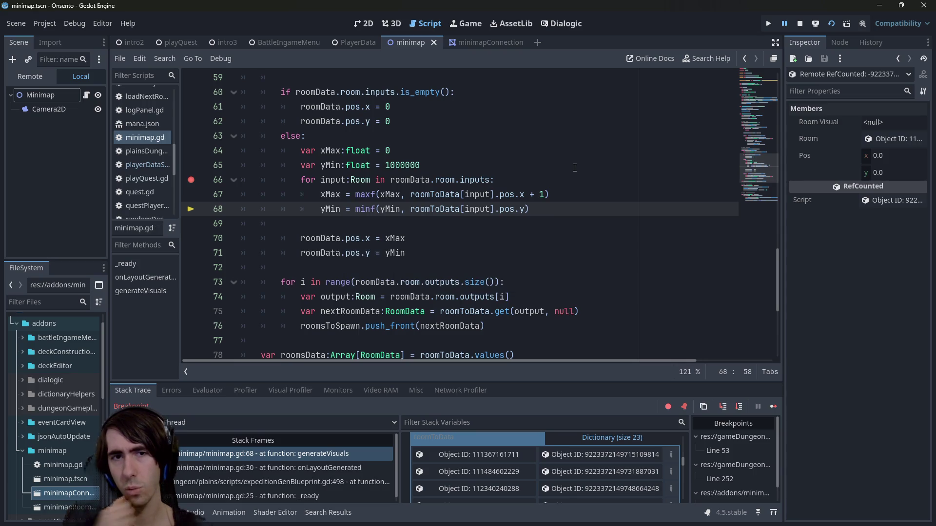
Restart the game, remove the line 66 breakpoint, continue, and close the game after viewing.
{"action": "scroll", "coordinate": [575, 167], "scroll_direction": "up", "scroll_amount": 1}
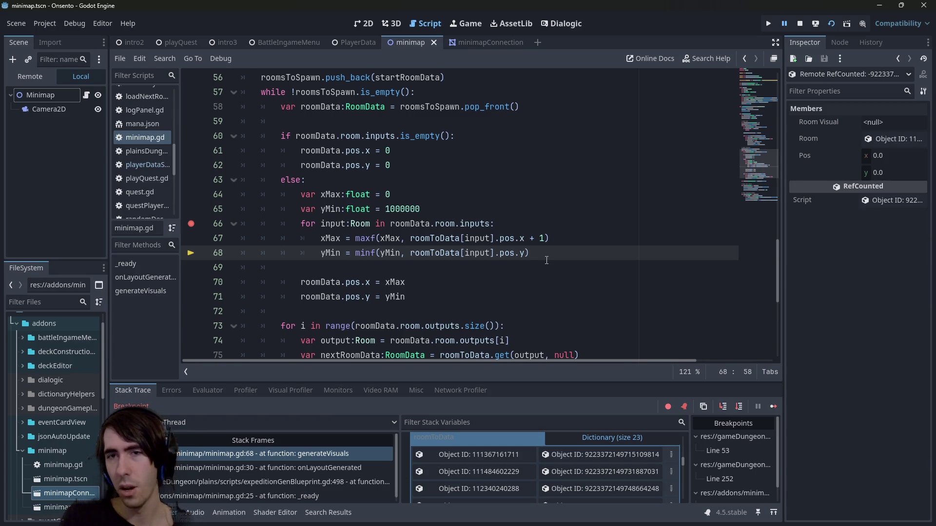
{"action": "left_click", "coordinate": [800, 24]}
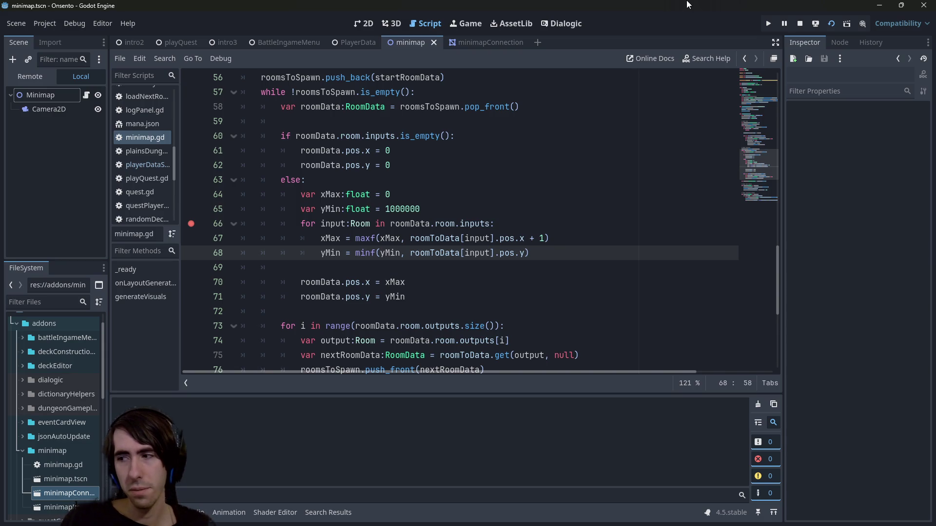
{"action": "key", "text": "F5"}
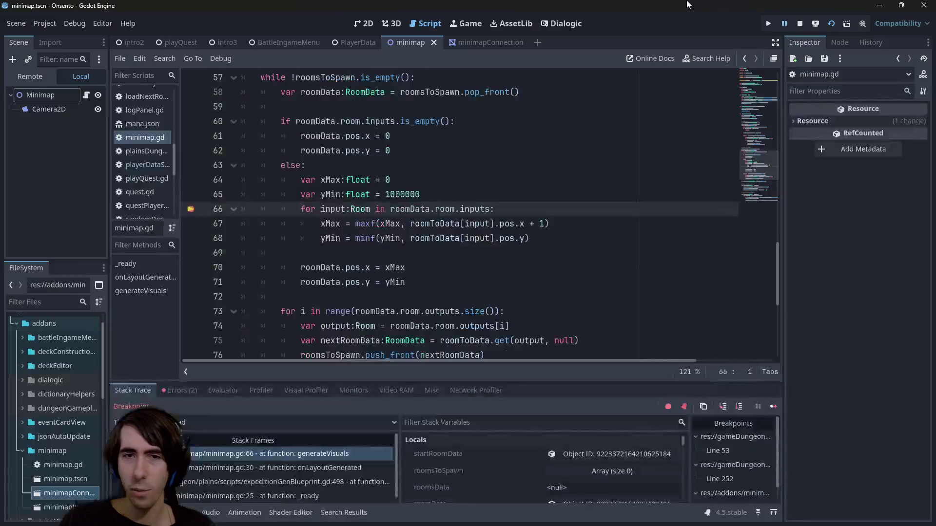
{"action": "left_click", "coordinate": [190, 209]}
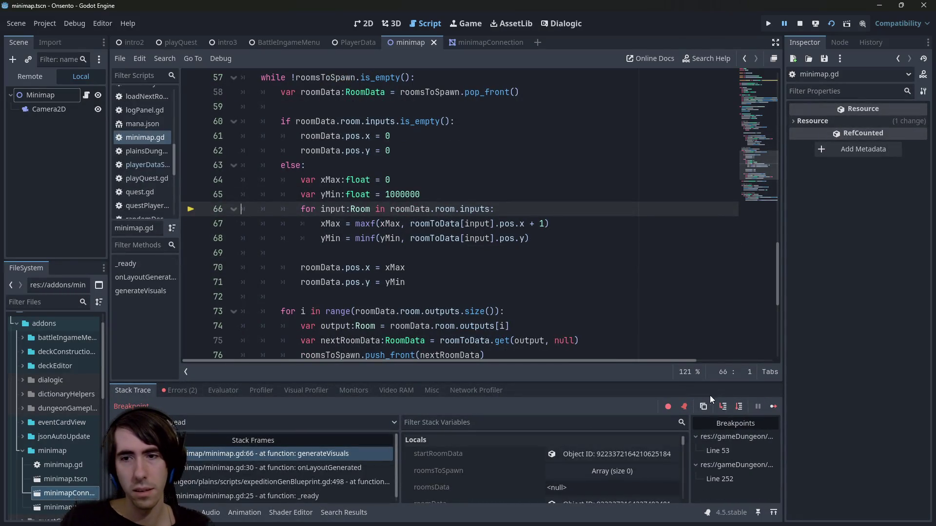
{"action": "left_click", "coordinate": [774, 407]}
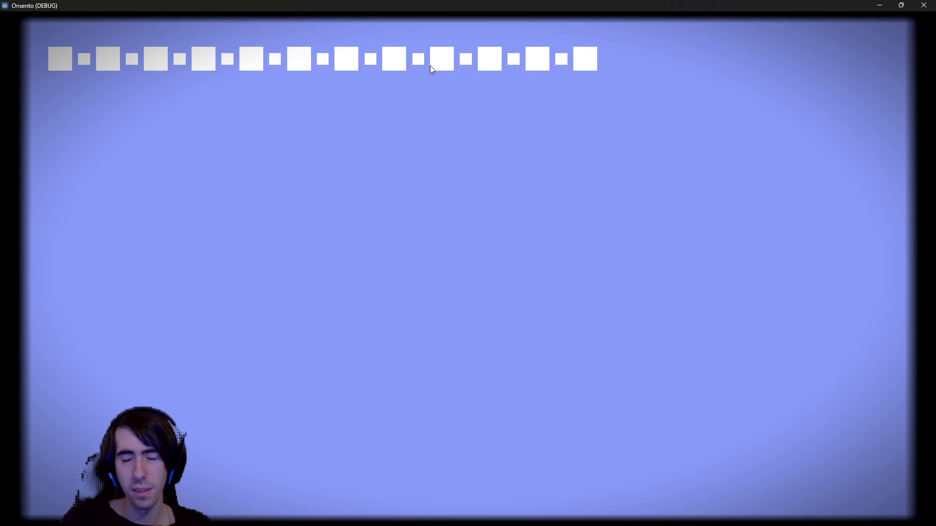
{"action": "left_click", "coordinate": [921, 5]}
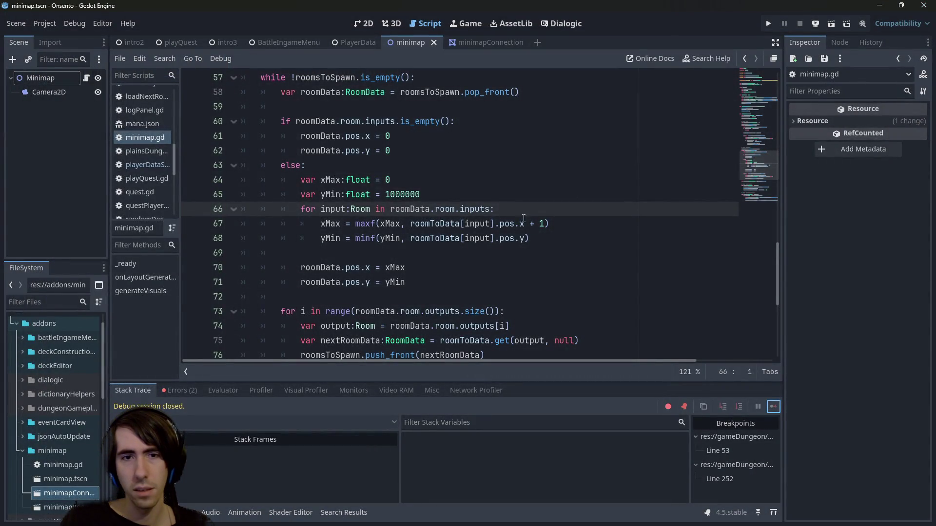
Insert several empty lines after line 77, below the room-spawning loop.
{"action": "scroll", "coordinate": [538, 212], "scroll_direction": "up", "scroll_amount": 2}
{"action": "scroll", "coordinate": [543, 185], "scroll_direction": "down", "scroll_amount": 3}
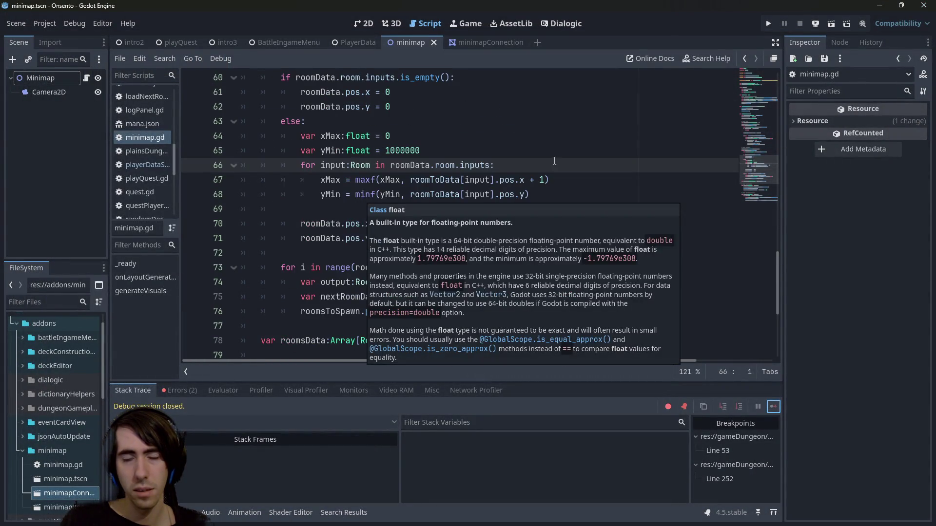
{"action": "key", "text": "shift+Up"}
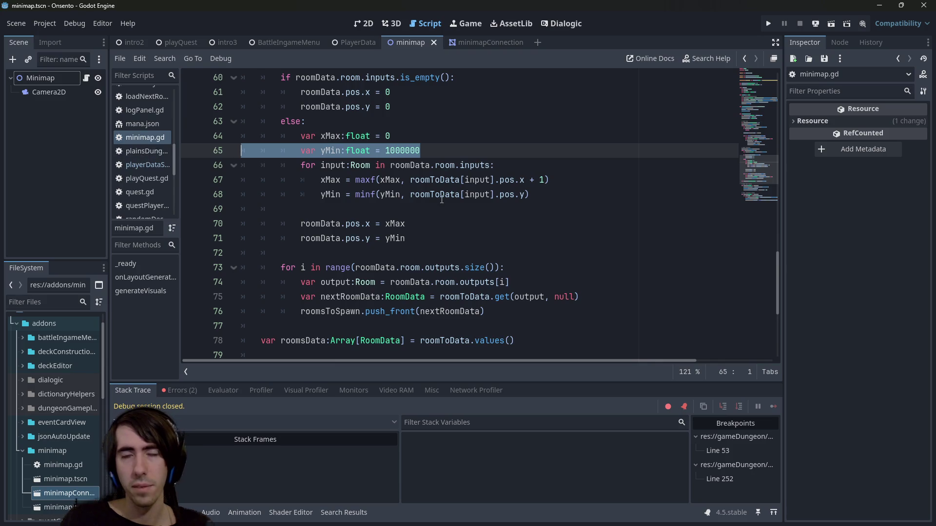
{"action": "scroll", "coordinate": [517, 188], "scroll_direction": "down", "scroll_amount": 2}
{"action": "left_click", "coordinate": [530, 237]}
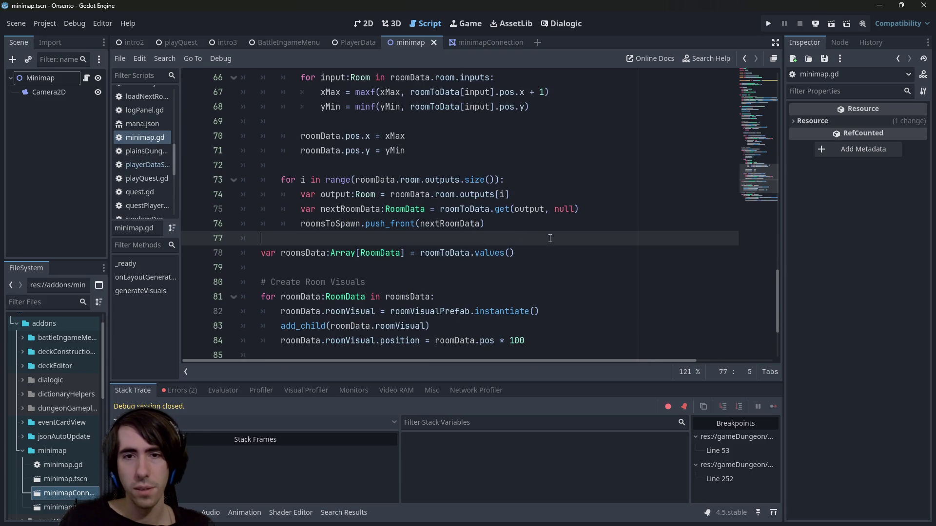
{"action": "key", "text": "Return"}
{"action": "key", "text": "Return"}
{"action": "key", "text": "Return"}
{"action": "key", "text": "Up"}
{"action": "key", "text": "Up"}
{"action": "key", "text": "Up"}
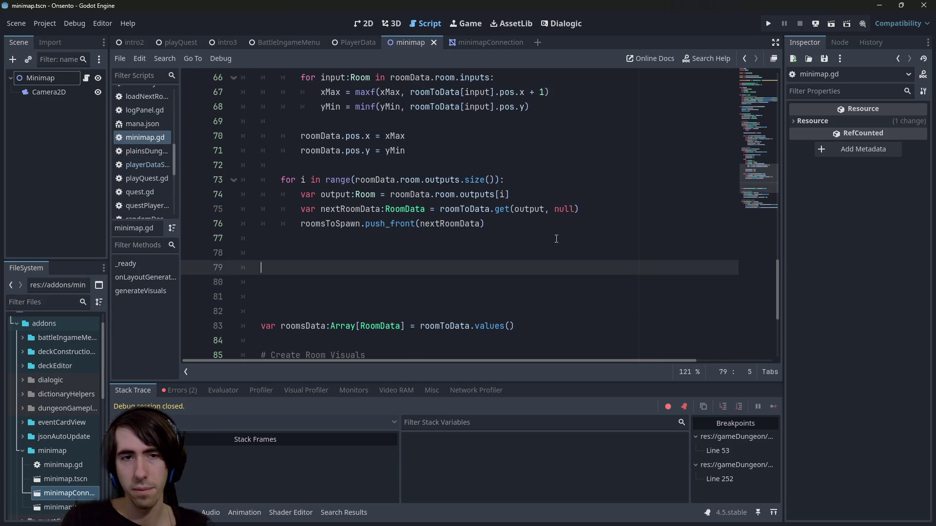
{"action": "scroll", "coordinate": [557, 238], "scroll_direction": "up", "scroll_amount": 3}
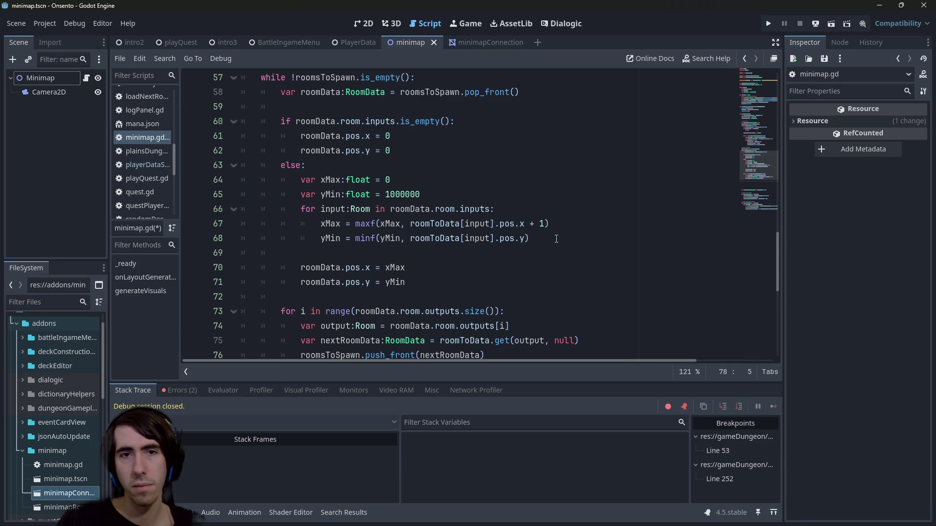
Change line 71 to 'roomData.pos.y = yMin + roomData.room.inputs.size() - 1' and test-run the game.
{"action": "left_click_drag", "start_coordinate": [394, 121], "coordinate": [296, 122]}
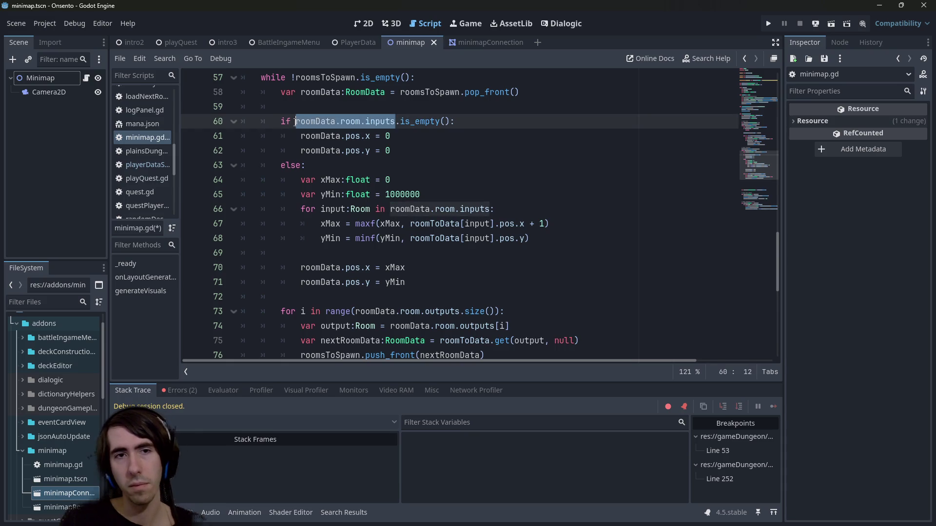
{"action": "left_click", "coordinate": [419, 284]}
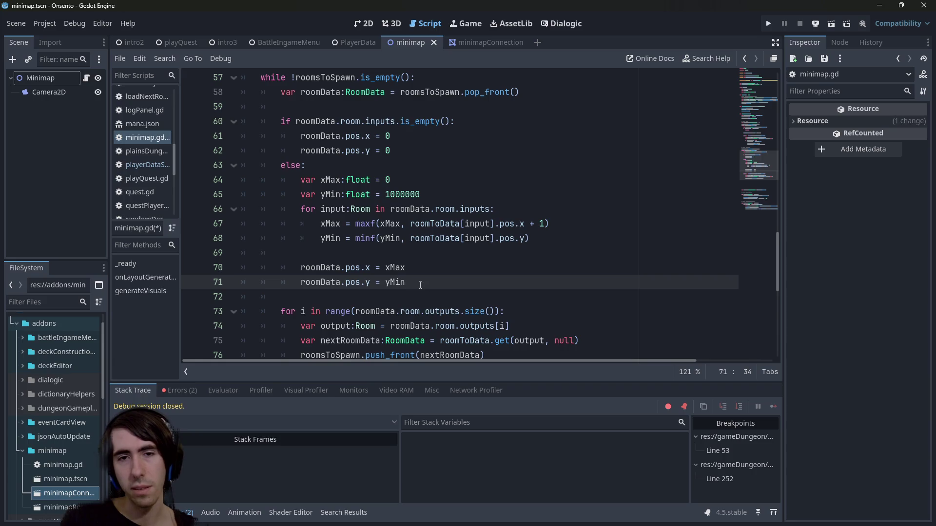
{"action": "type", "text": "+ roomData.room.inputs."}
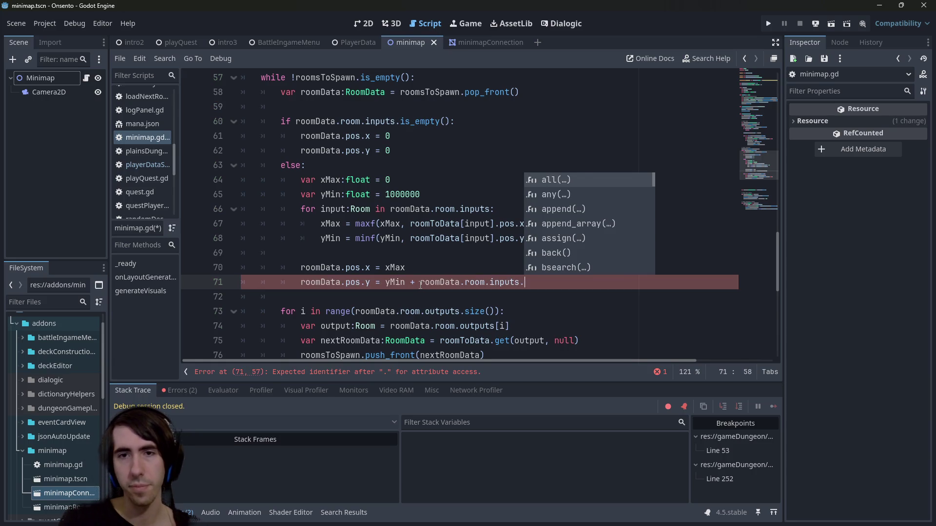
{"action": "type", "text": "size"}
{"action": "key", "text": "BackSpace"}
{"action": "key", "text": "BackSpace"}
{"action": "key", "text": "BackSpace"}
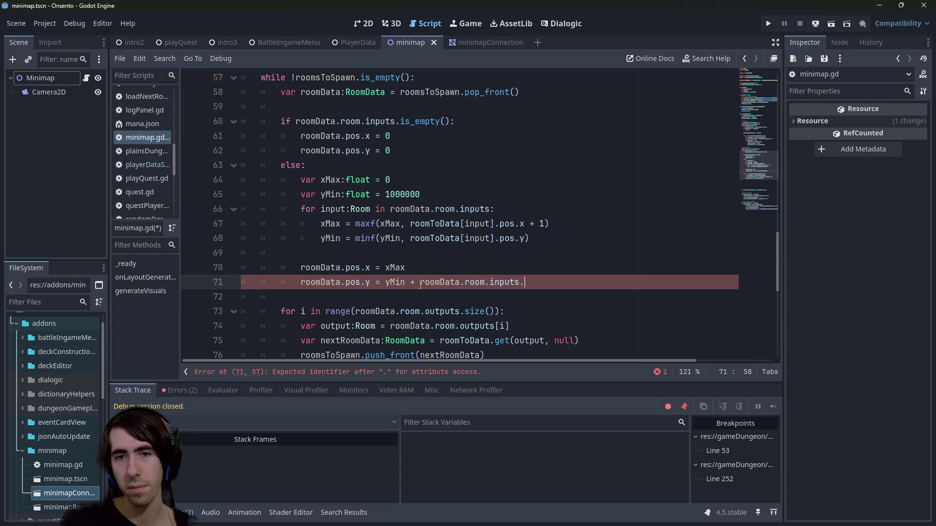
{"action": "type", "text": "size"}
{"action": "key", "text": "Return"}
{"action": "type", "text": "- 1"}
{"action": "key", "text": "F5"}
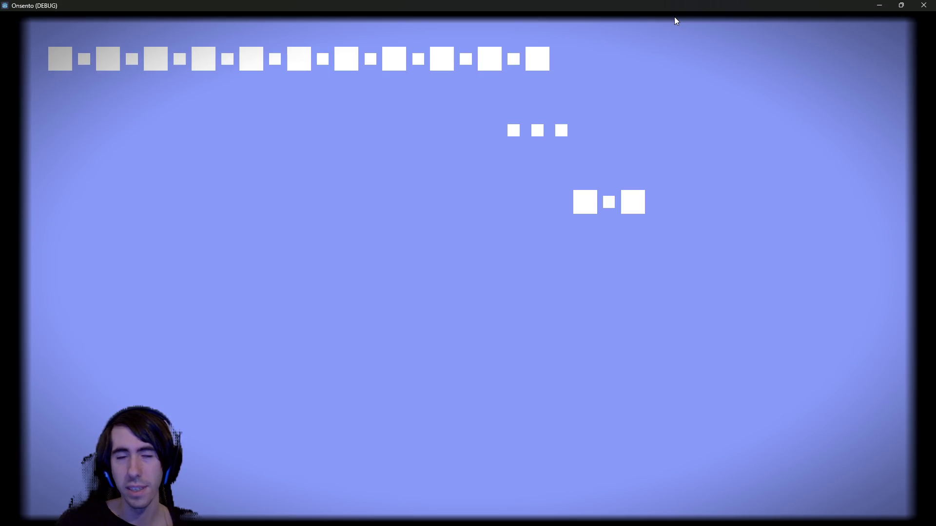
{"action": "left_click", "coordinate": [923, 5]}
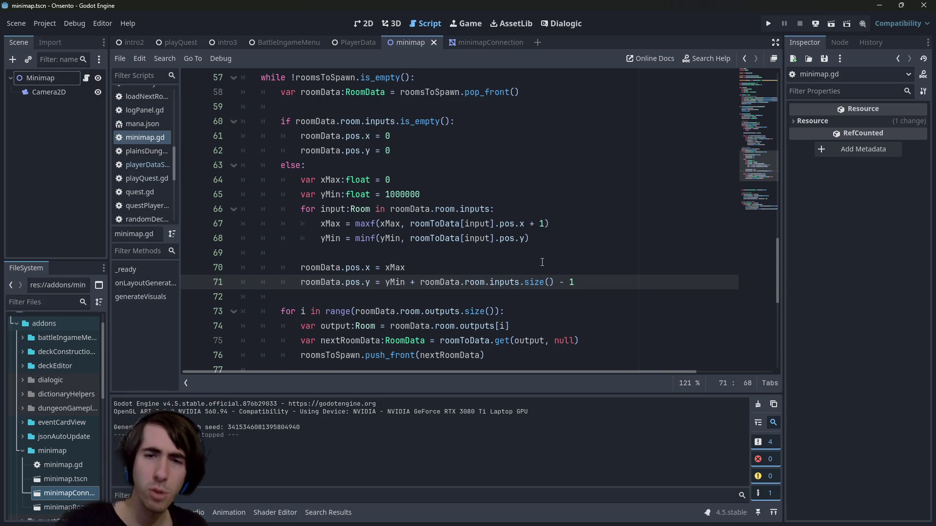
Run the minimap scene again to view the second row of rooms, then close it.
{"action": "left_click_drag", "start_coordinate": [421, 284], "coordinate": [607, 287]}
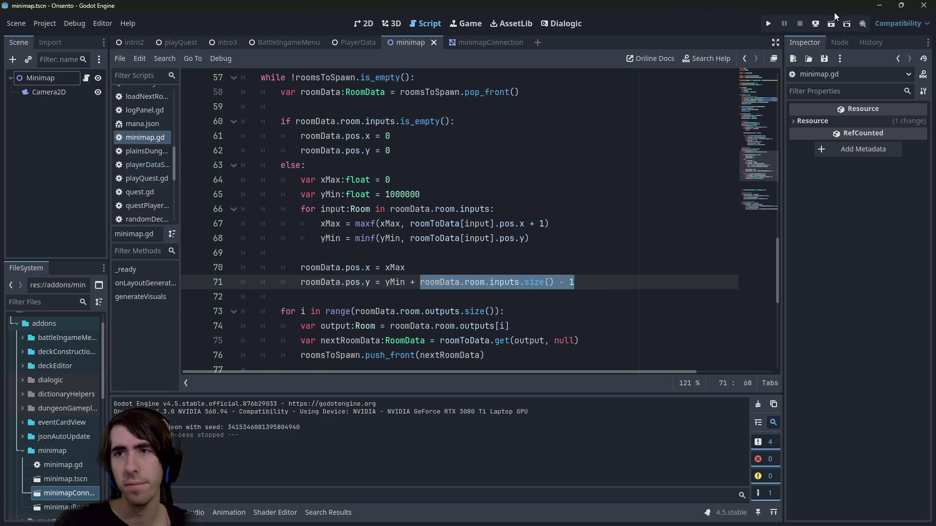
{"action": "key", "text": "F6"}
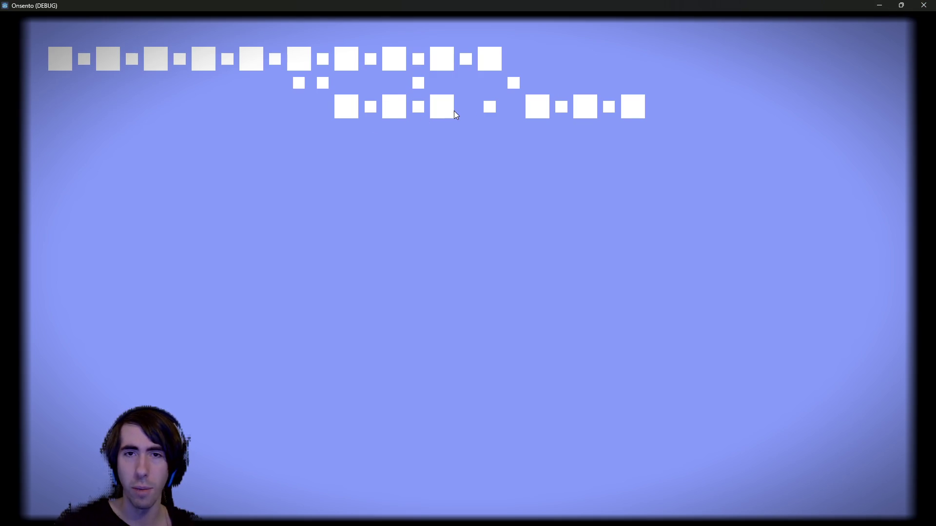
{"action": "left_click", "coordinate": [924, 5]}
{"action": "scroll", "coordinate": [437, 209], "scroll_direction": "up", "scroll_amount": 1}
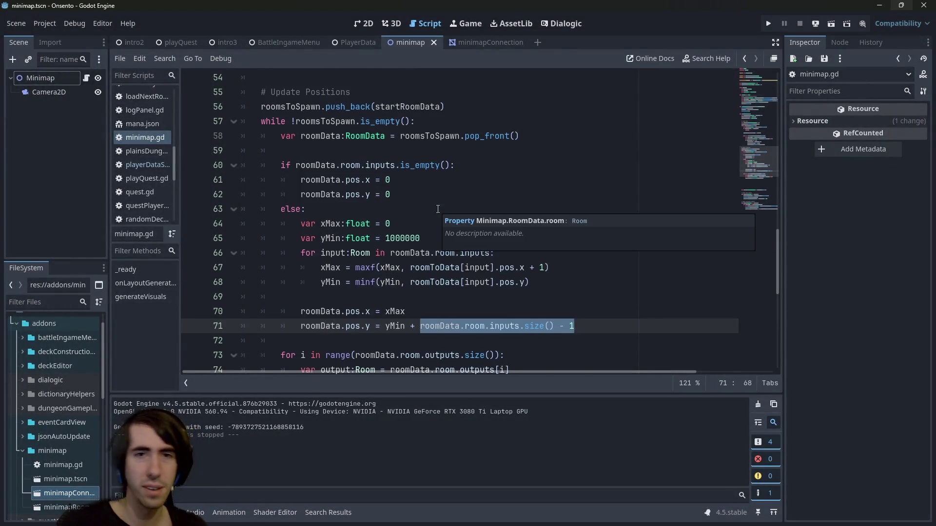
{"action": "mouse_move", "coordinate": [343, 123]}
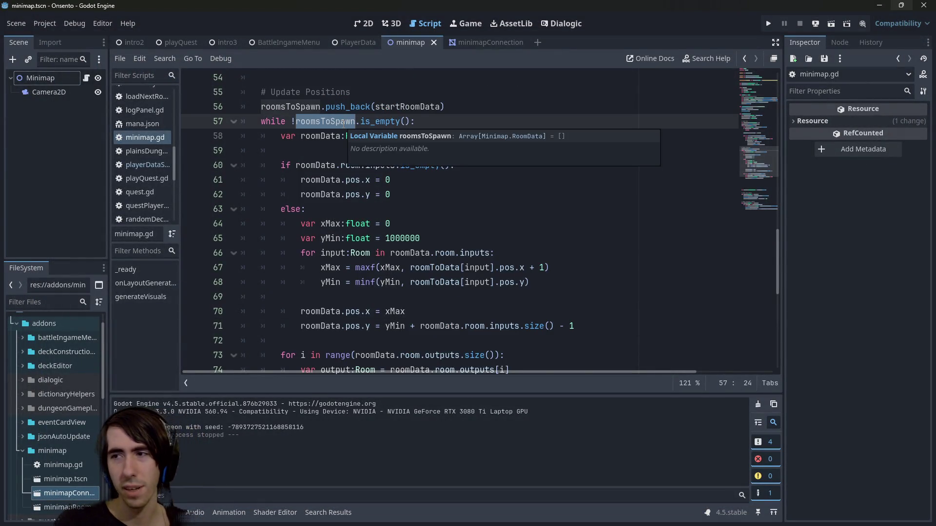
{"action": "scroll", "coordinate": [327, 197], "scroll_direction": "down", "scroll_amount": 1}
{"action": "scroll", "coordinate": [331, 187], "scroll_direction": "up", "scroll_amount": 1}
{"action": "left_click", "coordinate": [609, 330]}
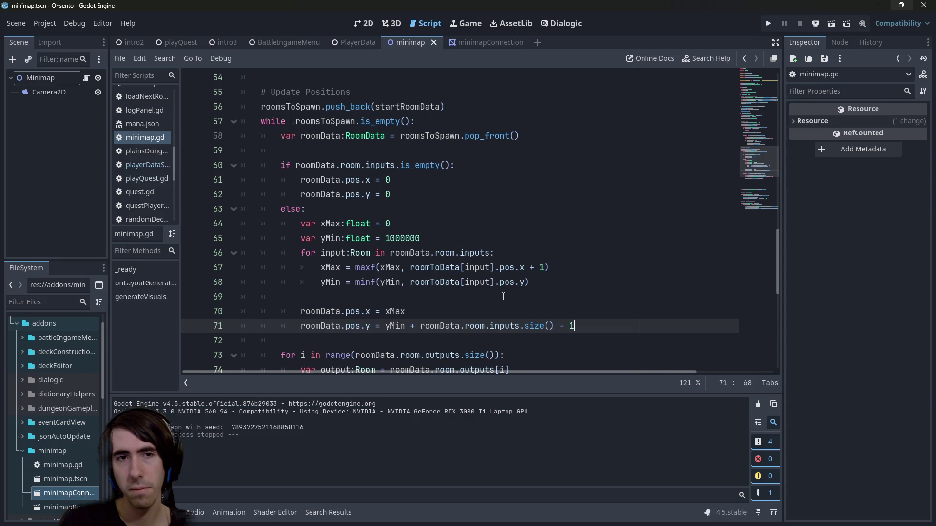
{"action": "scroll", "coordinate": [519, 299], "scroll_direction": "down", "scroll_amount": 5}
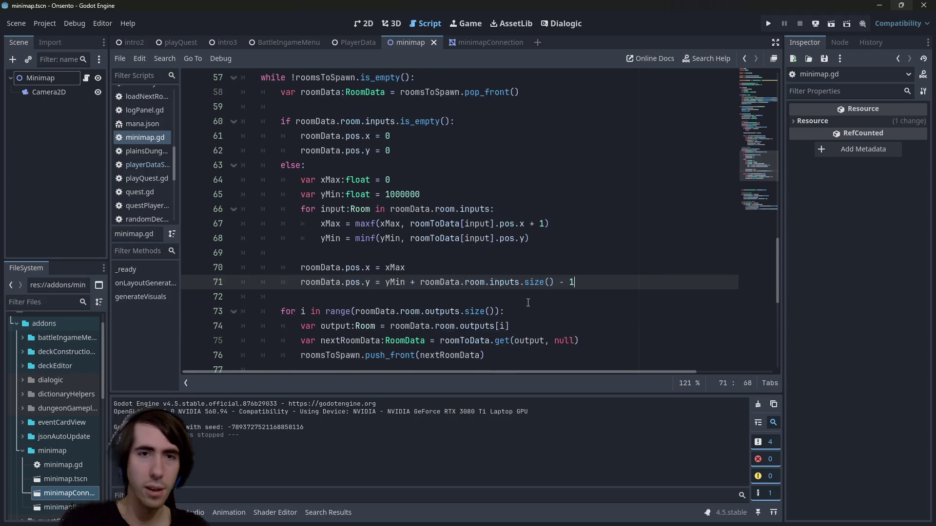
Rename the position-update comment to 'Update X Positions'.
{"action": "left_click", "coordinate": [387, 197]}
{"action": "key", "text": "Down"}
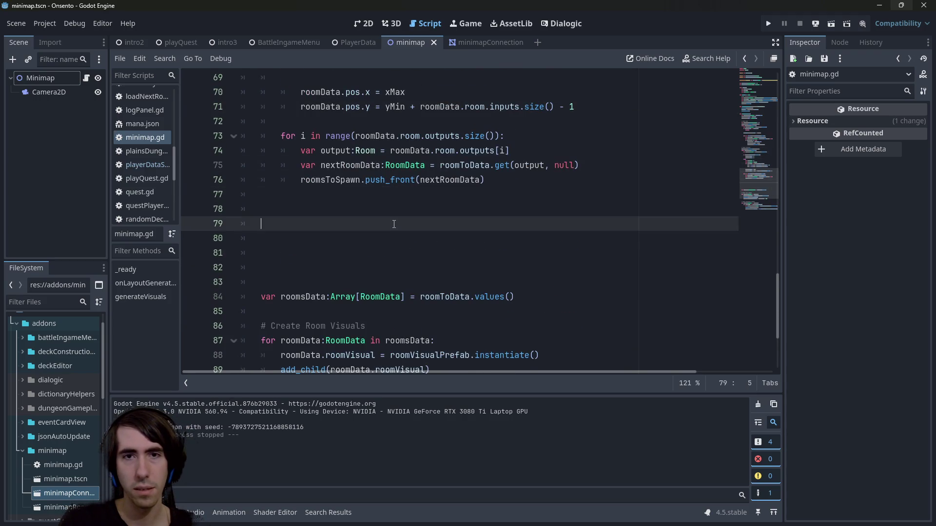
{"action": "scroll", "coordinate": [350, 246], "scroll_direction": "up", "scroll_amount": 5}
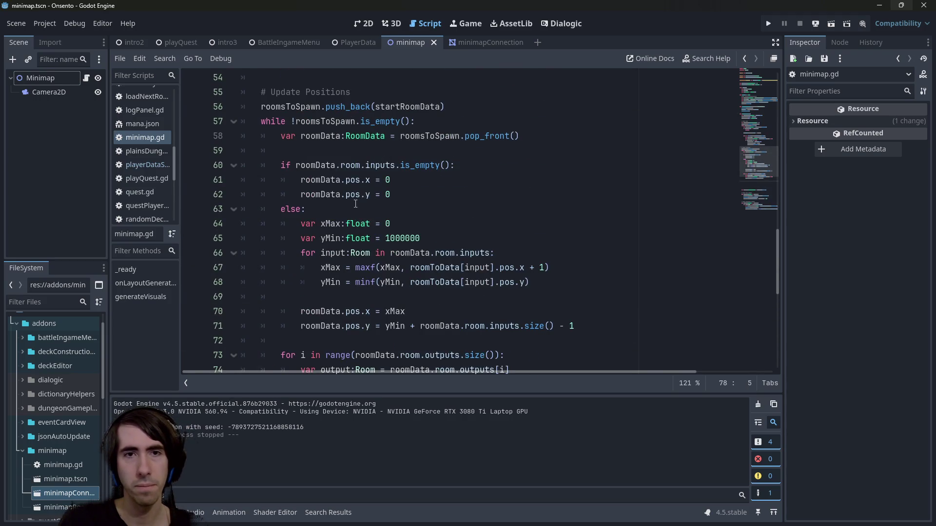
{"action": "scroll", "coordinate": [356, 204], "scroll_direction": "down", "scroll_amount": 2}
{"action": "mouse_move", "coordinate": [312, 337]}
{"action": "left_mouse_down"}
{"action": "mouse_move", "coordinate": [387, 239]}
{"action": "mouse_move", "coordinate": [251, 154]}
{"action": "mouse_move", "coordinate": [249, 137]}
{"action": "left_mouse_up"}
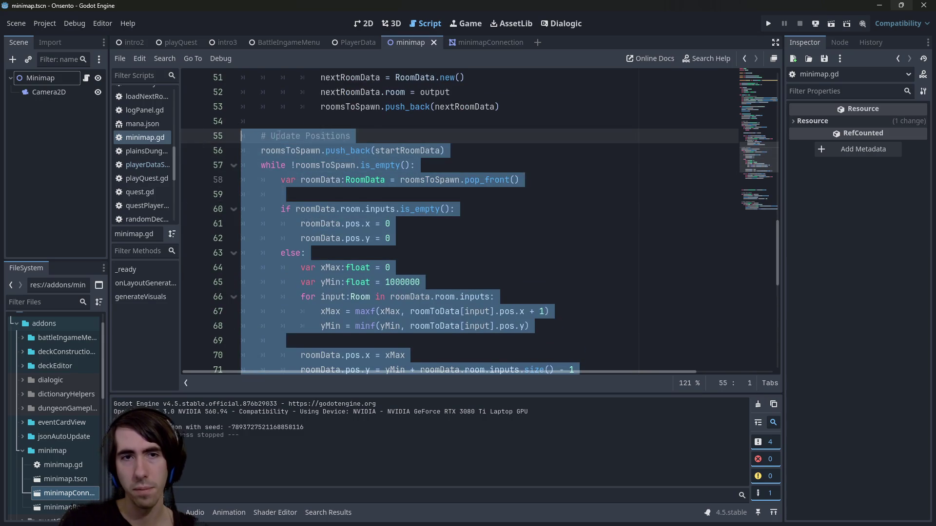
{"action": "key", "text": "ctrl+z"}
{"action": "left_click", "coordinate": [307, 136]}
{"action": "type", "text": "X"}
Duplicate the update block, relabel the copy 'Update Y Positions', and save.
{"action": "scroll", "coordinate": [312, 219], "scroll_direction": "down", "scroll_amount": 2}
{"action": "mouse_move", "coordinate": [588, 368]}
{"action": "left_mouse_down"}
{"action": "mouse_move", "coordinate": [244, 179]}
{"action": "mouse_move", "coordinate": [234, 124]}
{"action": "left_mouse_up"}
{"action": "key", "text": "ctrl+shift+d"}
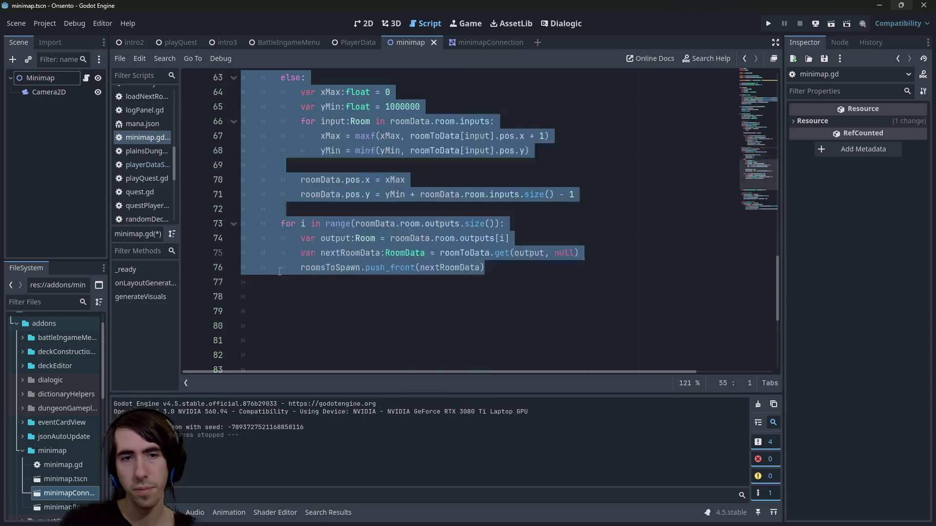
{"action": "left_click", "coordinate": [279, 297]}
{"action": "key", "text": "Down"}
{"action": "key", "text": "Down"}
{"action": "key", "text": "Down"}
{"action": "key", "text": "End"}
{"action": "scroll", "coordinate": [279, 282], "scroll_direction": "up", "scroll_amount": 3}
{"action": "double_click", "coordinate": [311, 181]}
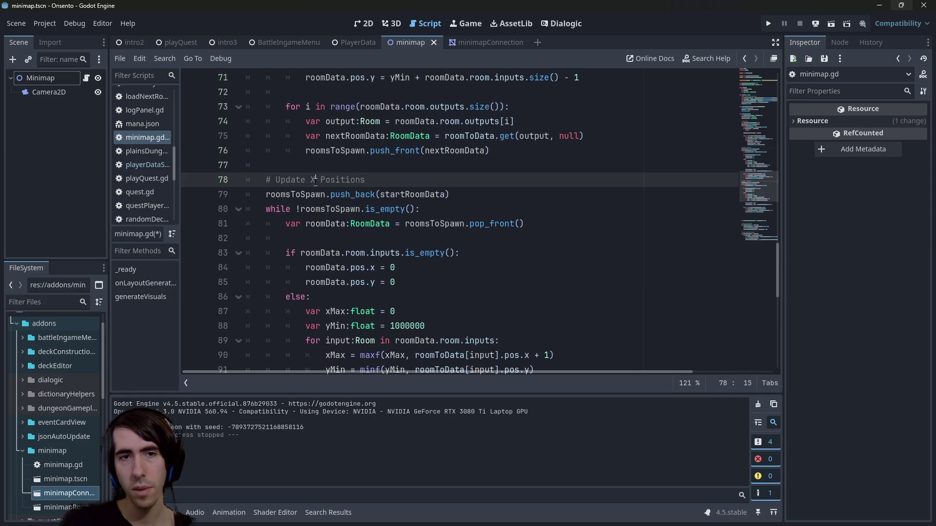
{"action": "type", "text": "Y"}
{"action": "key", "text": "ctrl+s"}
Delete the yMin declaration, yMin update and pos.y assignment from the X block, and save.
{"action": "scroll", "coordinate": [356, 200], "scroll_direction": "down", "scroll_amount": 3}
{"action": "scroll", "coordinate": [390, 214], "scroll_direction": "down", "scroll_amount": 1}
{"action": "scroll", "coordinate": [401, 219], "scroll_direction": "up", "scroll_amount": 1}
{"action": "left_click", "coordinate": [390, 195]}
{"action": "left_click", "coordinate": [388, 179]}
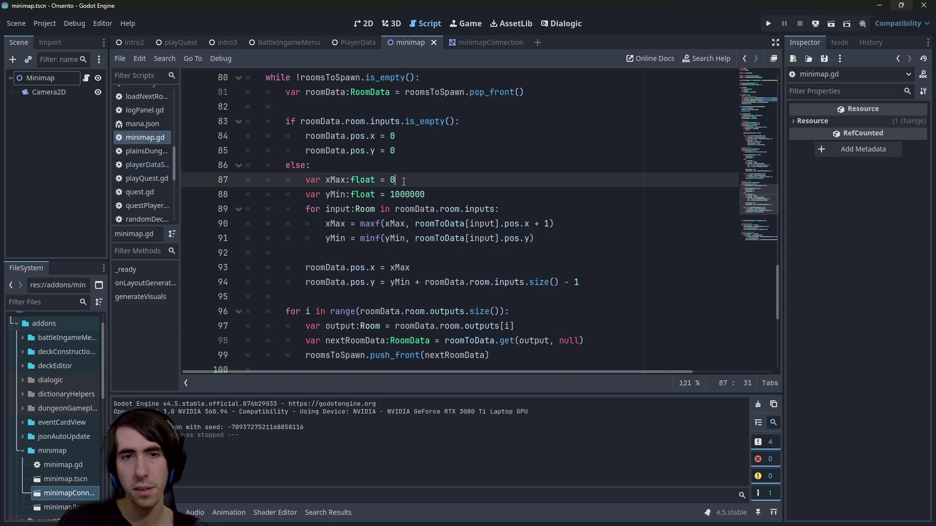
{"action": "scroll", "coordinate": [383, 173], "scroll_direction": "up", "scroll_amount": 8}
{"action": "triple_click", "coordinate": [453, 214]}
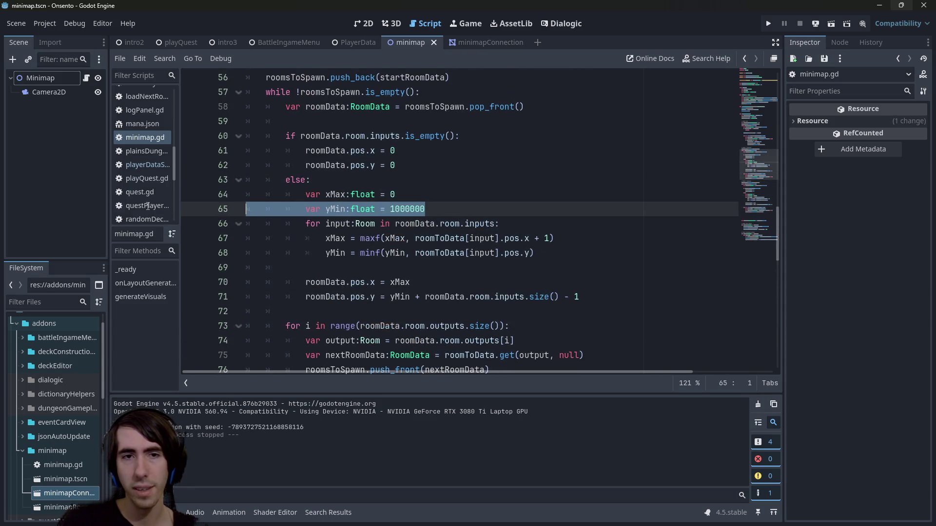
{"action": "key", "text": "BackSpace"}
{"action": "key", "text": "BackSpace"}
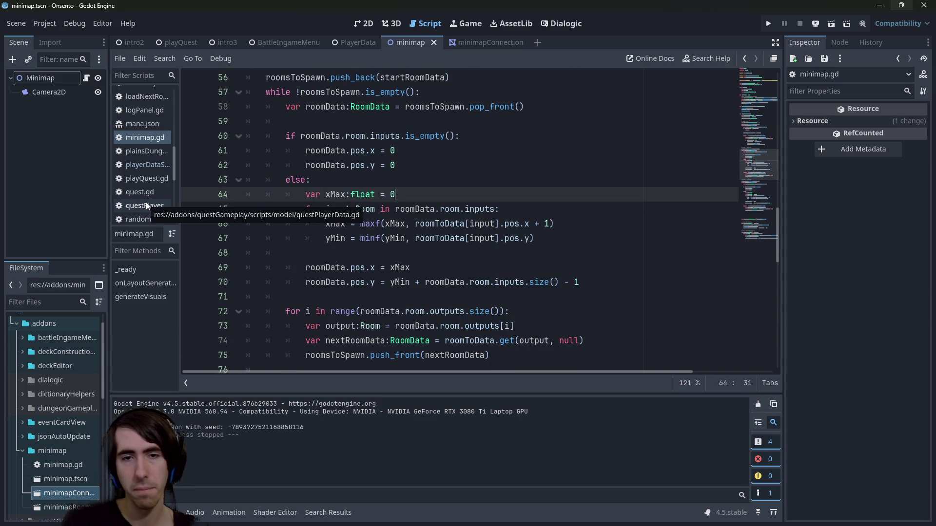
{"action": "left_click_drag", "start_coordinate": [535, 239], "coordinate": [218, 238]}
{"action": "key", "text": "BackSpace"}
{"action": "key", "text": "BackSpace"}
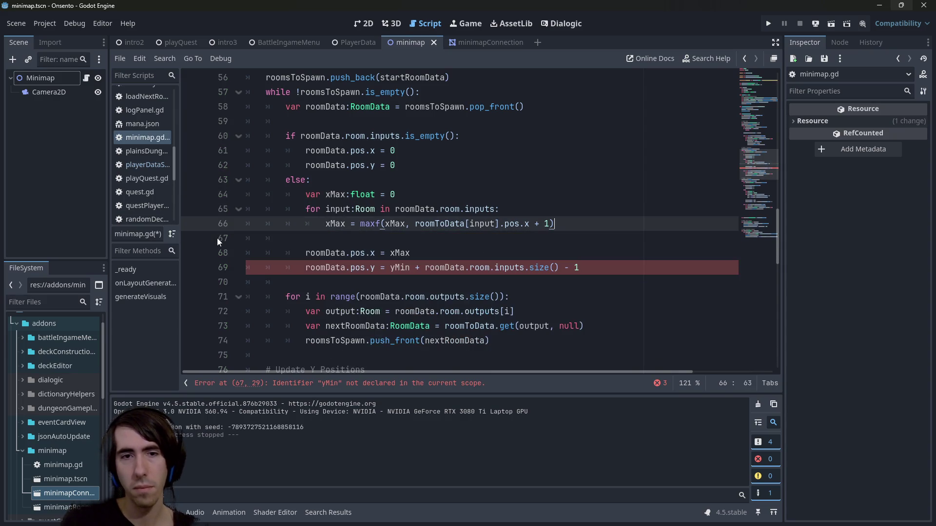
{"action": "left_click_drag", "start_coordinate": [595, 267], "coordinate": [132, 264]}
{"action": "key", "text": "BackSpace"}
{"action": "key", "text": "BackSpace"}
{"action": "key", "text": "ctrl+s"}
Delete the pos.x = 0, xMax declaration and xMax maxf lines from the Y block.
{"action": "scroll", "coordinate": [352, 236], "scroll_direction": "down", "scroll_amount": 7}
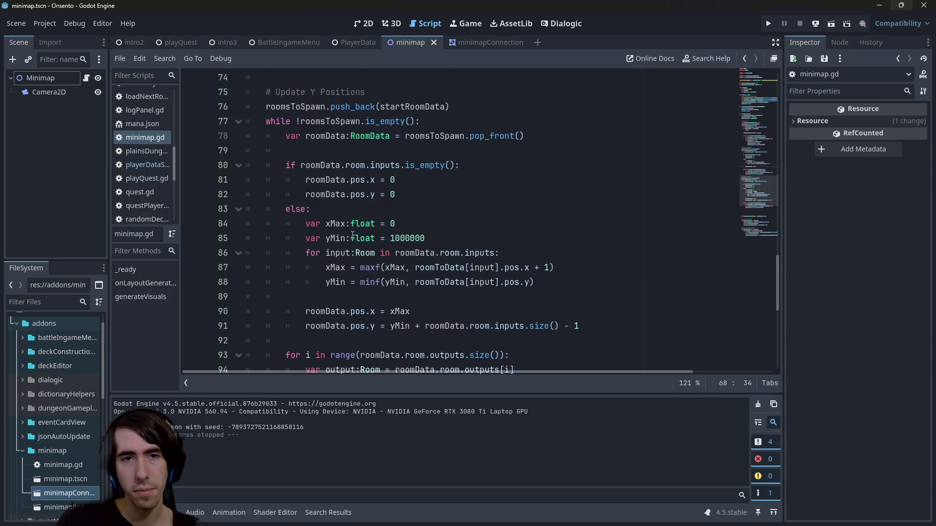
{"action": "mouse_move", "coordinate": [423, 226]}
{"action": "left_mouse_down"}
{"action": "mouse_move", "coordinate": [243, 209]}
{"action": "mouse_move", "coordinate": [246, 224]}
{"action": "left_mouse_up"}
{"action": "left_click_drag", "start_coordinate": [412, 181], "coordinate": [246, 181]}
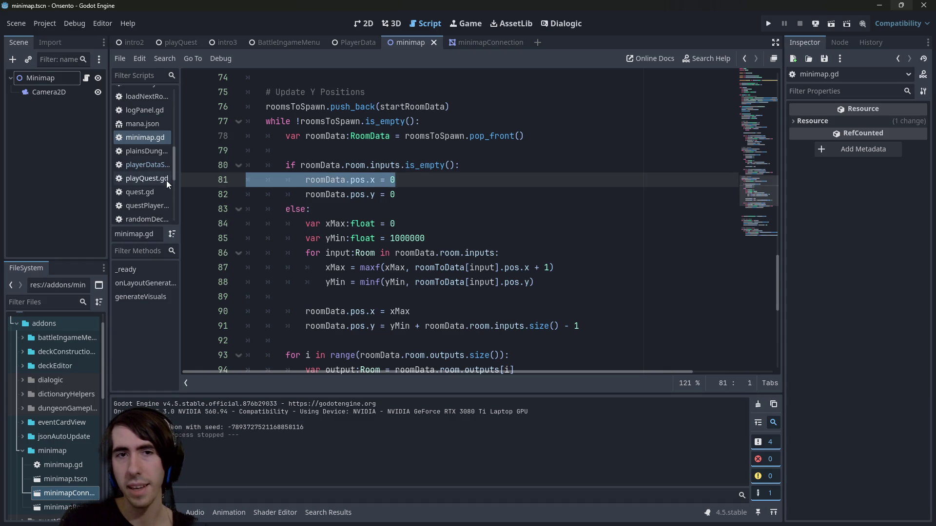
{"action": "key", "text": "BackSpace"}
{"action": "key", "text": "BackSpace"}
{"action": "left_click_drag", "start_coordinate": [396, 209], "coordinate": [175, 218]}
{"action": "key", "text": "BackSpace"}
{"action": "key", "text": "BackSpace"}
{"action": "left_click_drag", "start_coordinate": [554, 238], "coordinate": [188, 241]}
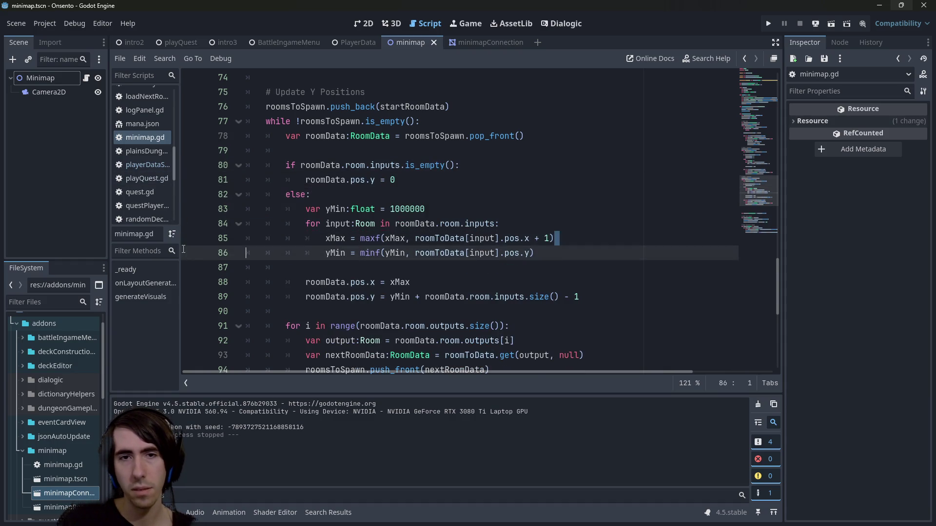
{"action": "key", "text": "BackSpace"}
{"action": "key", "text": "BackSpace"}
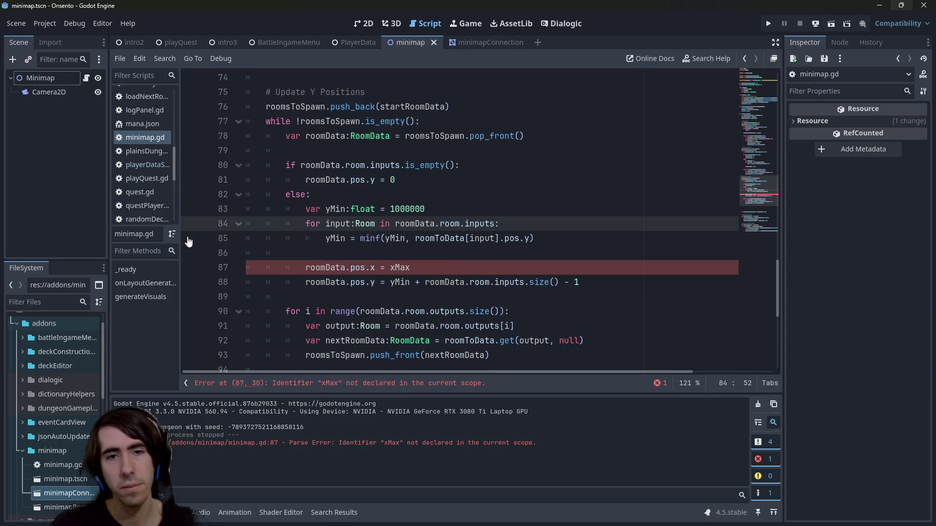
Delete the leftover roomData.pos.x = xMax line and paste nextRoomData onto a new line in the outputs loop.
{"action": "left_click_drag", "start_coordinate": [411, 267], "coordinate": [161, 268]}
{"action": "key", "text": "BackSpace"}
{"action": "key", "text": "BackSpace"}
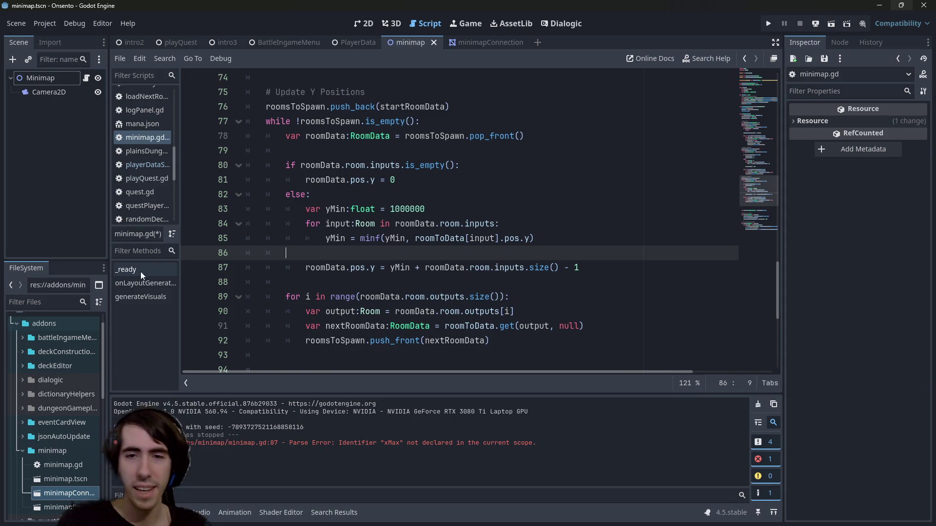
{"action": "left_click", "coordinate": [604, 325]}
{"action": "scroll", "coordinate": [604, 326], "scroll_direction": "down", "scroll_amount": 1}
{"action": "scroll", "coordinate": [538, 246], "scroll_direction": "up", "scroll_amount": 1}
{"action": "key", "text": "Return"}
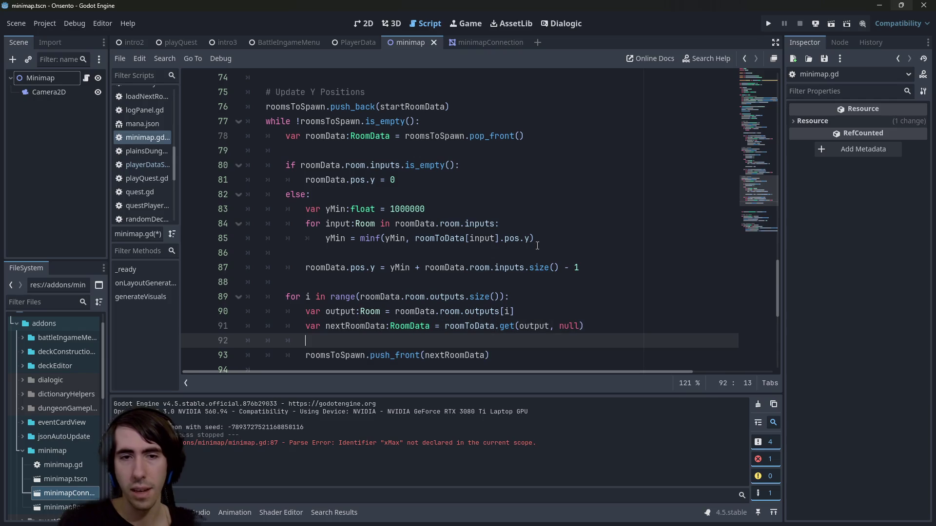
{"action": "double_click", "coordinate": [376, 326]}
{"action": "key", "text": "ctrl+c"}
{"action": "left_click", "coordinate": [378, 337]}
{"action": "key", "text": "ctrl+v"}
Complete the line as nextRoomData.pos.y = roomData.pos.y + i and save.
{"action": "type", "text": "."}
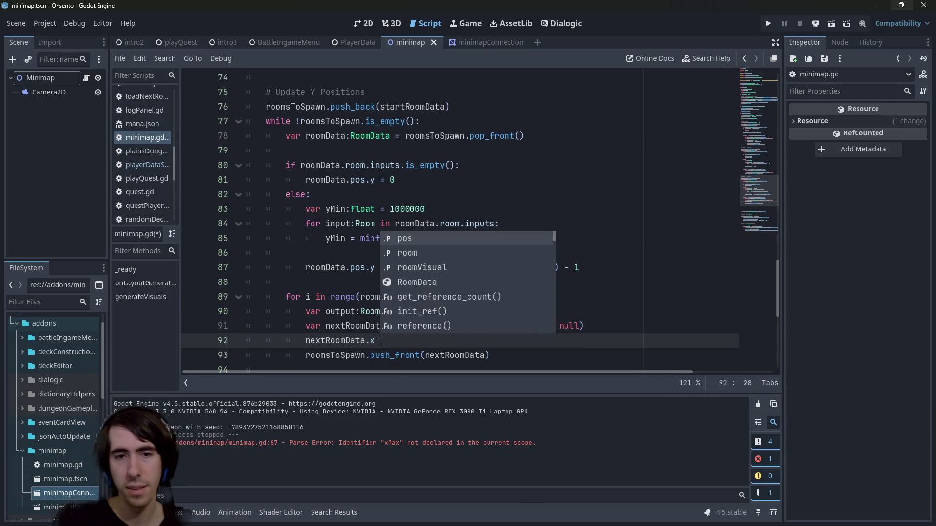
{"action": "key", "text": "Escape"}
{"action": "type", "text": "pos.x"}
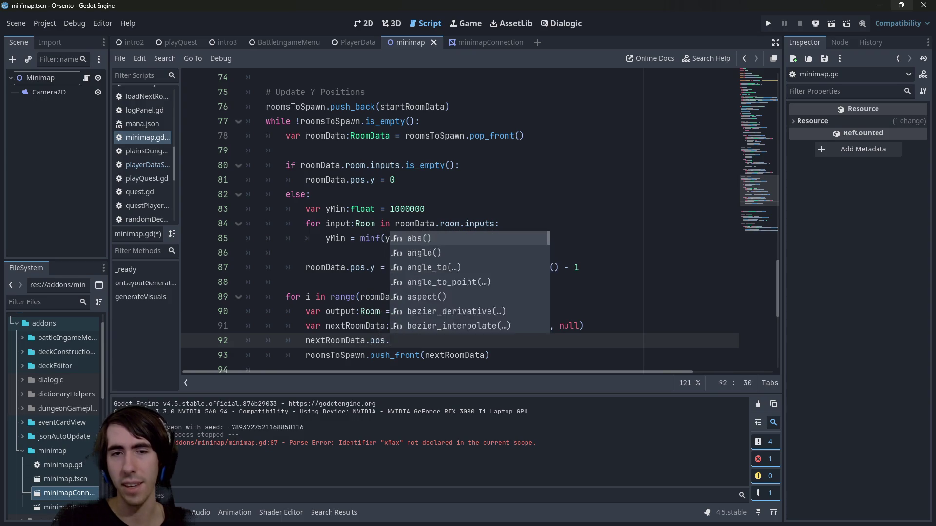
{"action": "key", "text": "BackSpace"}
{"action": "key", "text": "BackSpace"}
{"action": "key", "text": "BackSpace"}
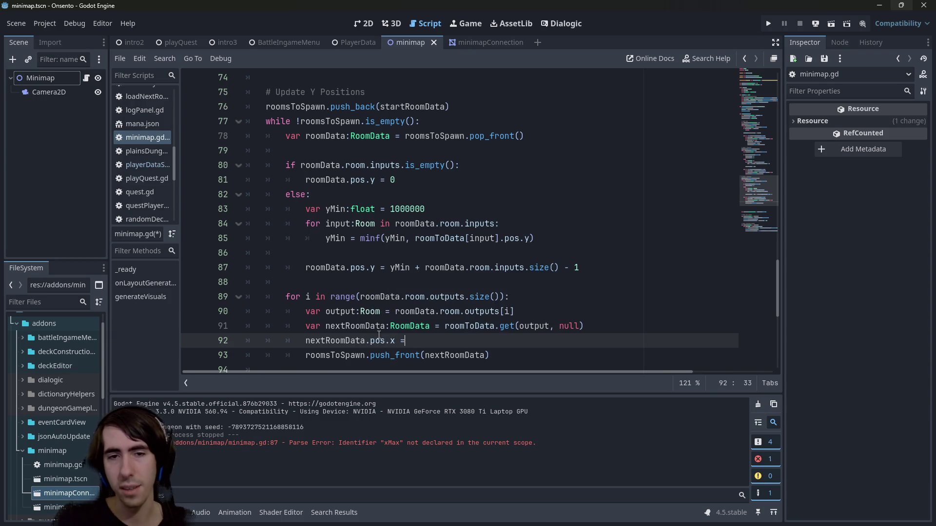
{"action": "type", "text": ".y ="}
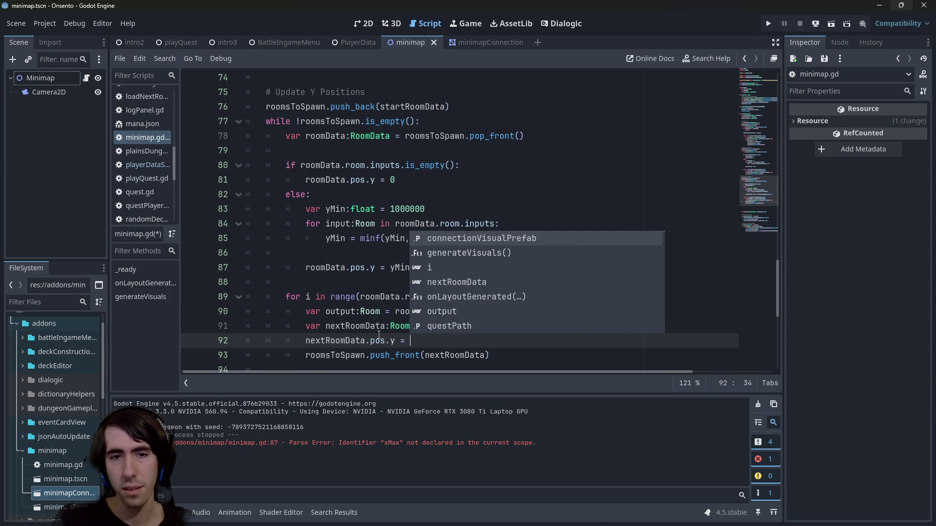
{"action": "key", "text": "Escape"}
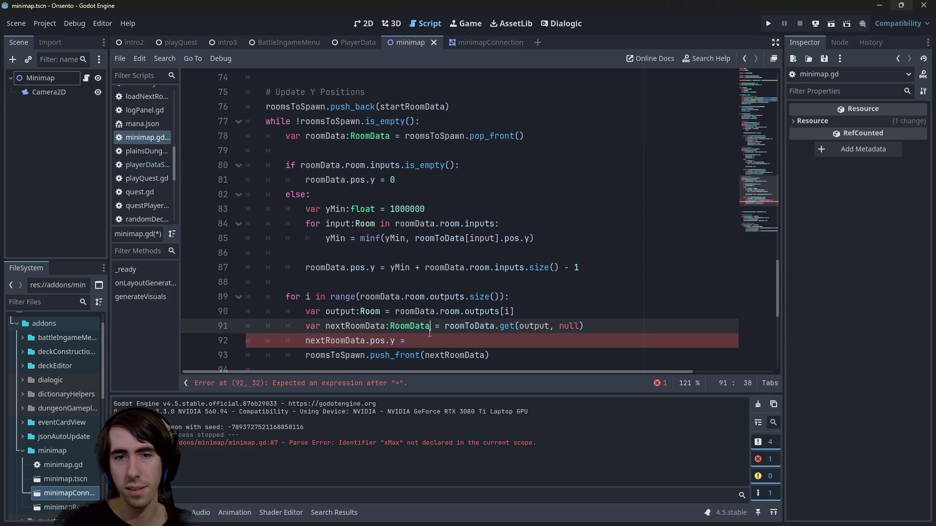
{"action": "type", "text": "roomData.pos.y"}
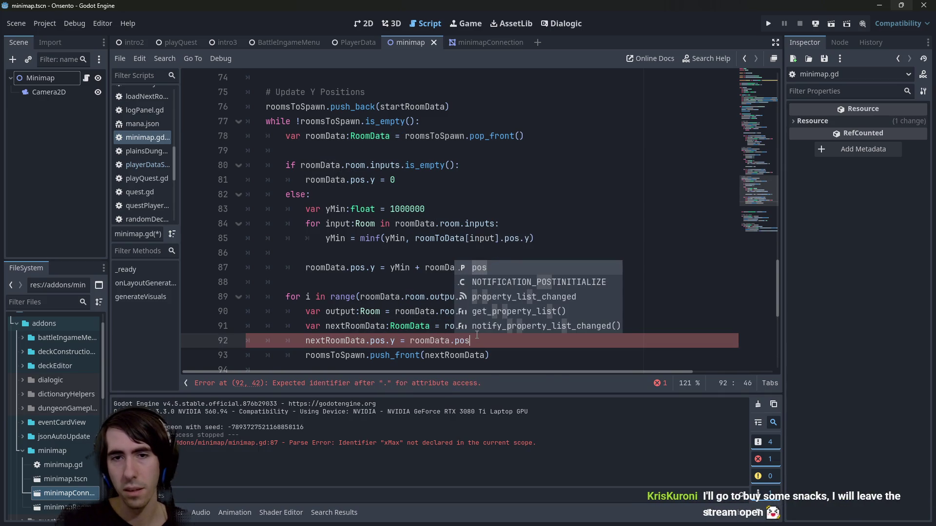
{"action": "type", "text": " + "}
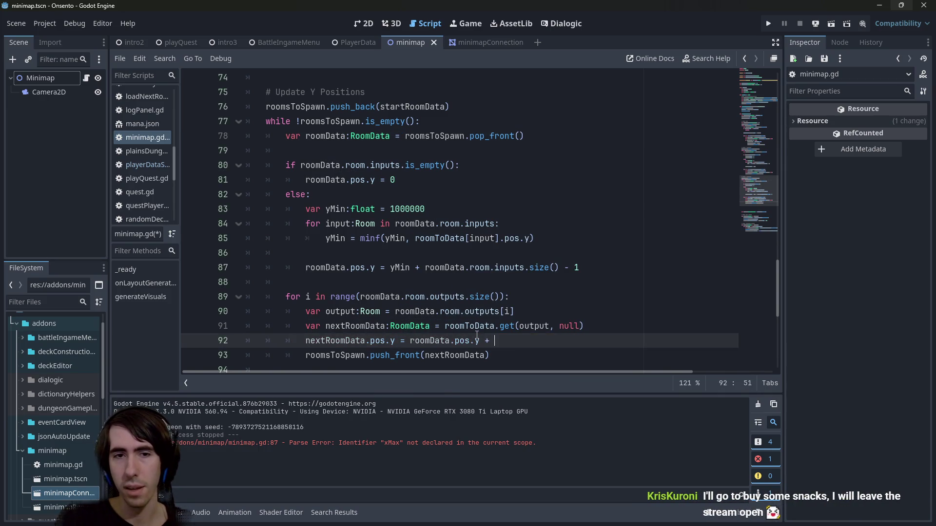
{"action": "type", "text": "i"}
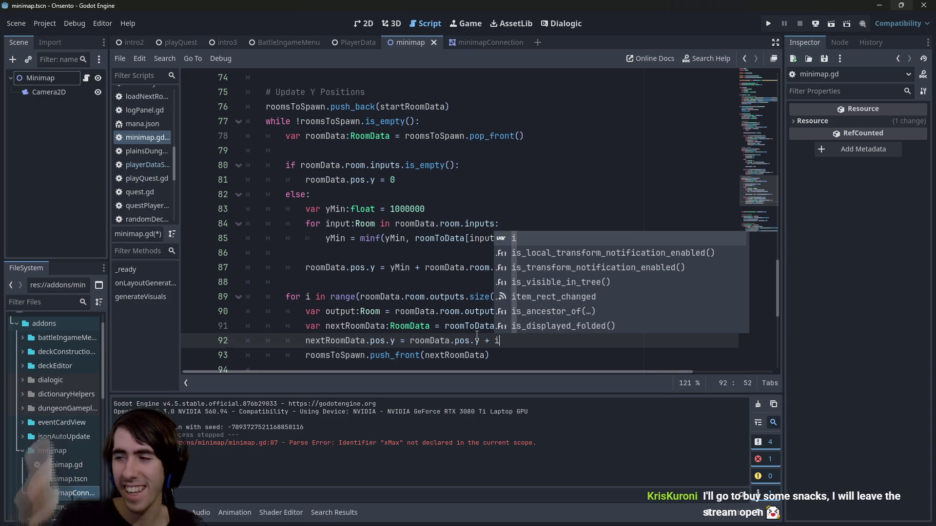
{"action": "left_click", "coordinate": [513, 326]}
{"action": "key", "text": "ctrl+s"}
Delete the old inputs-based y block and save the script.
{"action": "left_click_drag", "start_coordinate": [651, 289], "coordinate": [210, 165]}
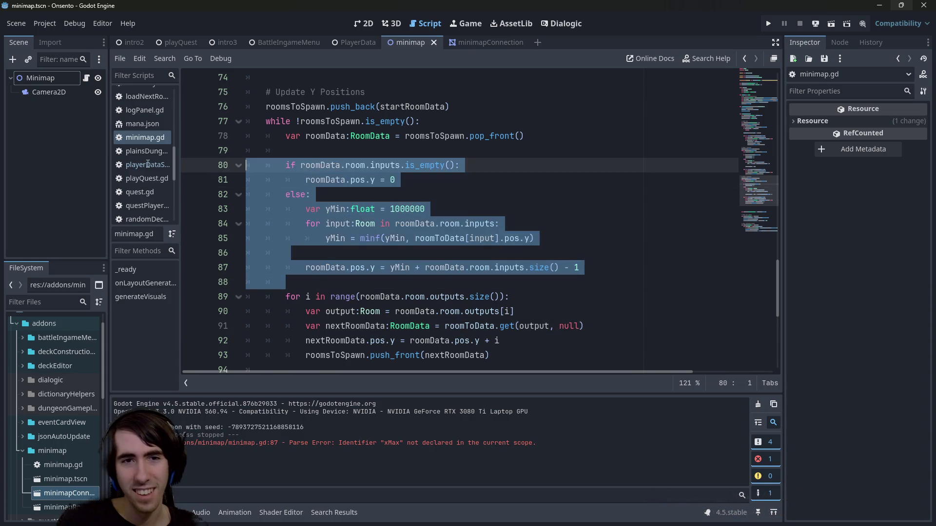
{"action": "key", "text": "BackSpace"}
{"action": "key", "text": "BackSpace"}
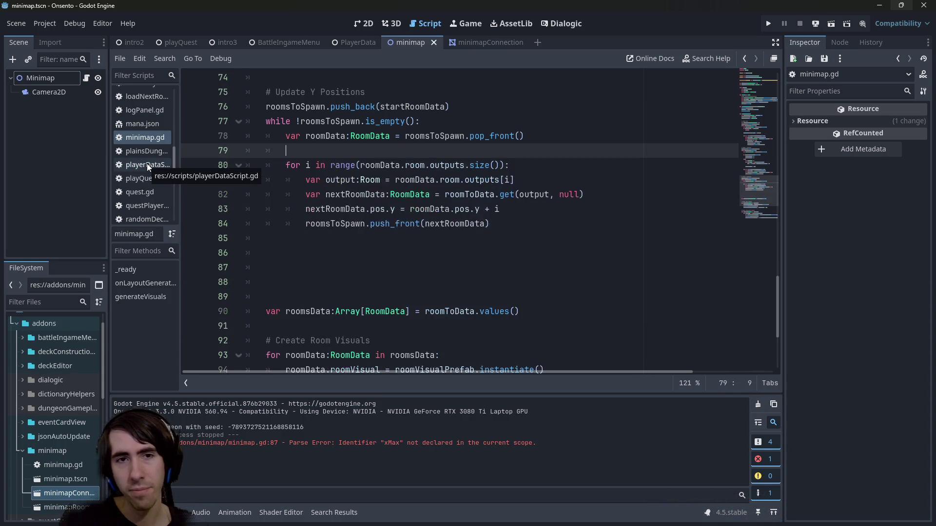
{"action": "key", "text": "ctrl+s"}
Review the x-position pass's inputs loop for reference, then return to the new y line.
{"action": "scroll", "coordinate": [485, 317], "scroll_direction": "up", "scroll_amount": 2}
{"action": "scroll", "coordinate": [485, 317], "scroll_direction": "up", "scroll_amount": 4}
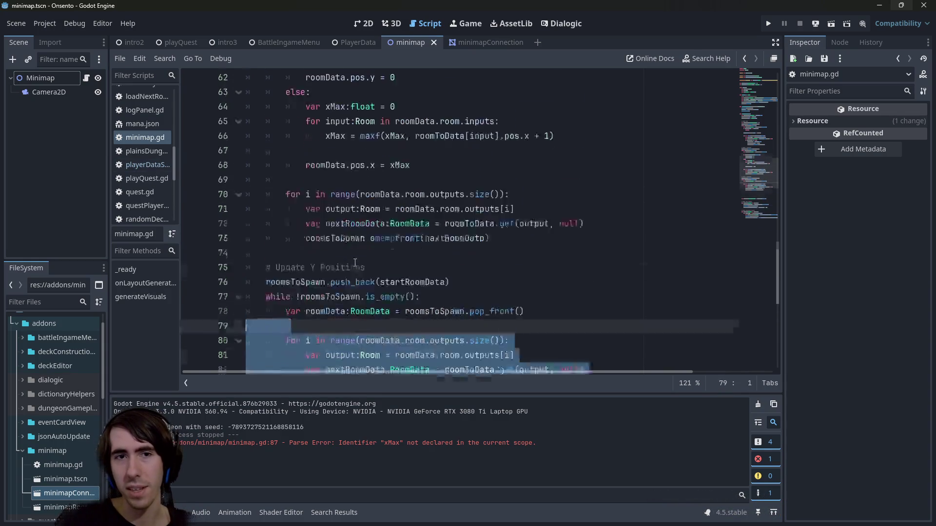
{"action": "left_click_drag", "start_coordinate": [286, 281], "coordinate": [254, 73]}
{"action": "scroll", "coordinate": [375, 261], "scroll_direction": "down", "scroll_amount": 3}
{"action": "scroll", "coordinate": [375, 260], "scroll_direction": "down", "scroll_amount": 3}
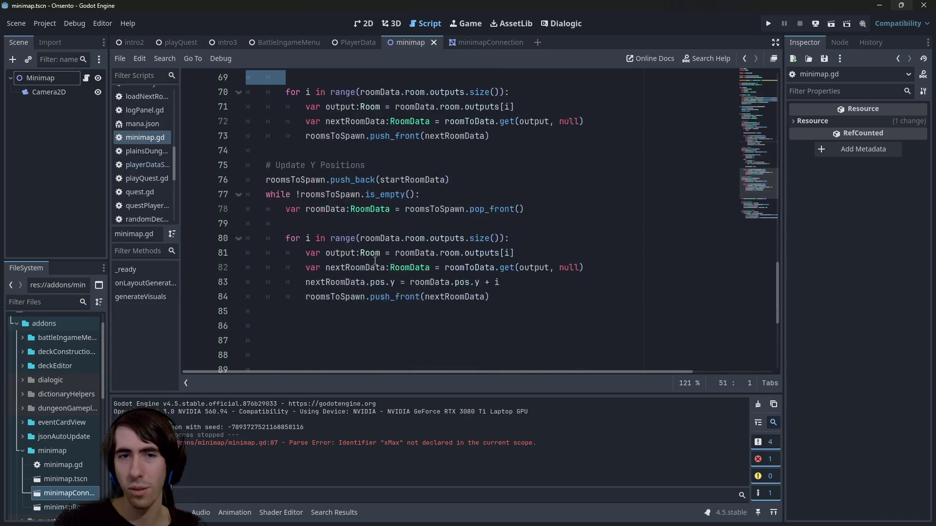
{"action": "scroll", "coordinate": [375, 261], "scroll_direction": "up", "scroll_amount": 4}
{"action": "mouse_move", "coordinate": [396, 150]}
{"action": "left_mouse_down"}
{"action": "mouse_move", "coordinate": [253, 136]}
{"action": "mouse_move", "coordinate": [215, 121]}
{"action": "left_mouse_up"}
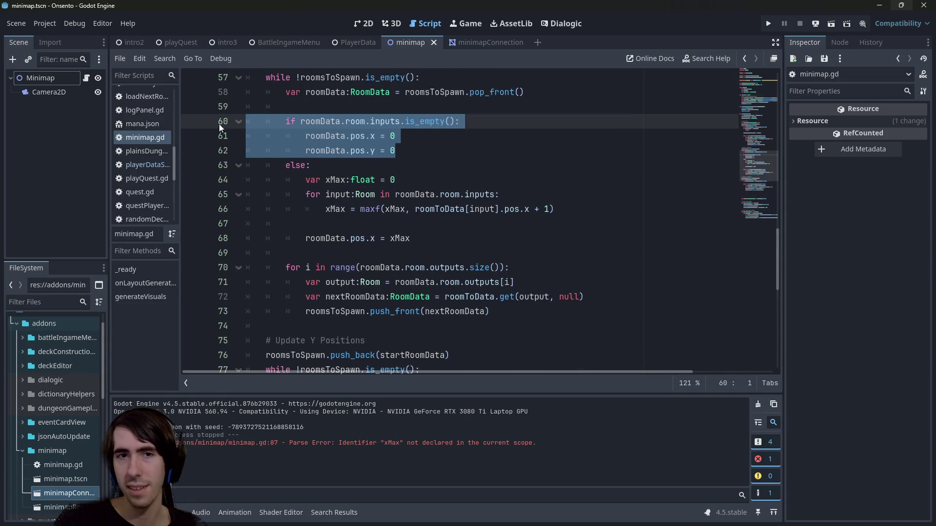
{"action": "left_click", "coordinate": [447, 220]}
{"action": "double_click", "coordinate": [341, 194]}
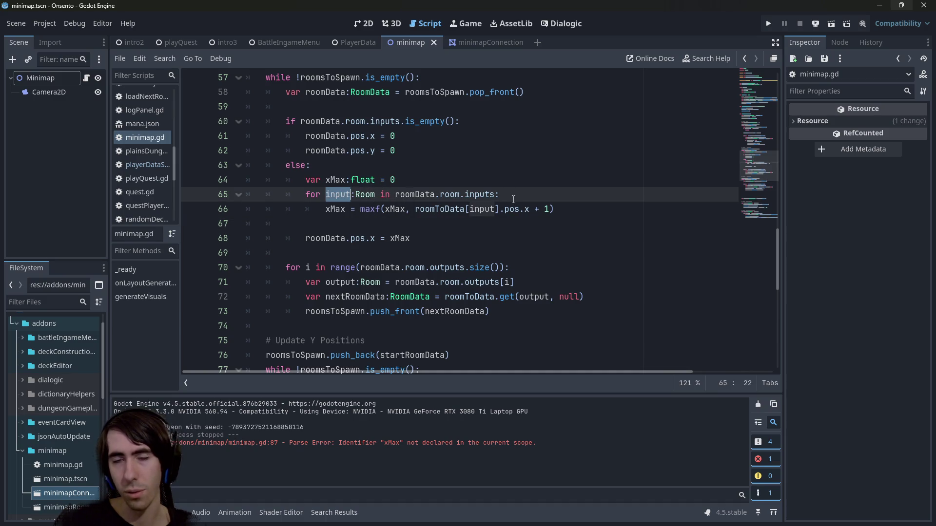
{"action": "mouse_move", "coordinate": [556, 210]}
{"action": "left_mouse_down"}
{"action": "mouse_move", "coordinate": [248, 197]}
{"action": "mouse_move", "coordinate": [219, 186]}
{"action": "left_mouse_up"}
{"action": "mouse_move", "coordinate": [582, 207]}
{"action": "left_mouse_down"}
{"action": "mouse_move", "coordinate": [590, 209]}
{"action": "mouse_move", "coordinate": [244, 195]}
{"action": "left_mouse_up"}
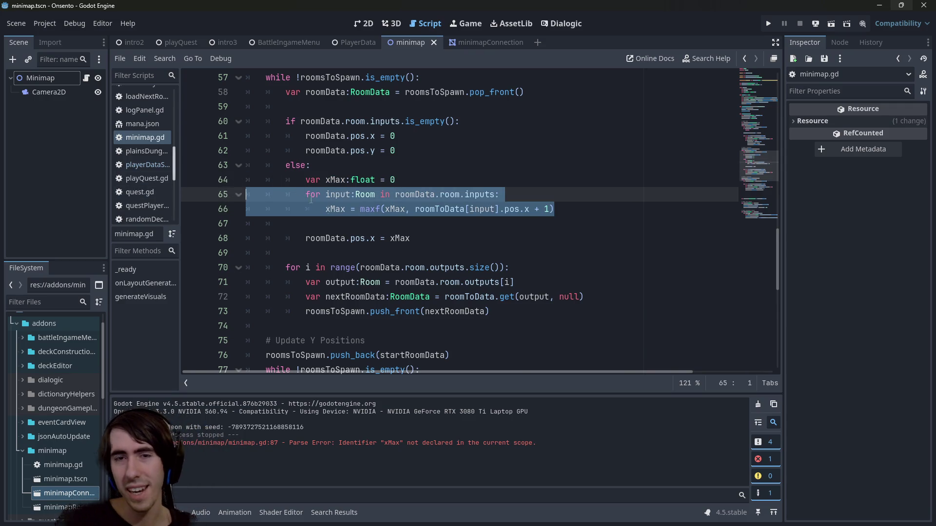
{"action": "scroll", "coordinate": [341, 220], "scroll_direction": "down", "scroll_amount": 4}
{"action": "scroll", "coordinate": [355, 241], "scroll_direction": "up", "scroll_amount": 3}
{"action": "scroll", "coordinate": [468, 212], "scroll_direction": "down", "scroll_amount": 2}
{"action": "scroll", "coordinate": [467, 212], "scroll_direction": "down", "scroll_amount": 3}
{"action": "scroll", "coordinate": [488, 243], "scroll_direction": "up", "scroll_amount": 2}
{"action": "left_click", "coordinate": [510, 285]}
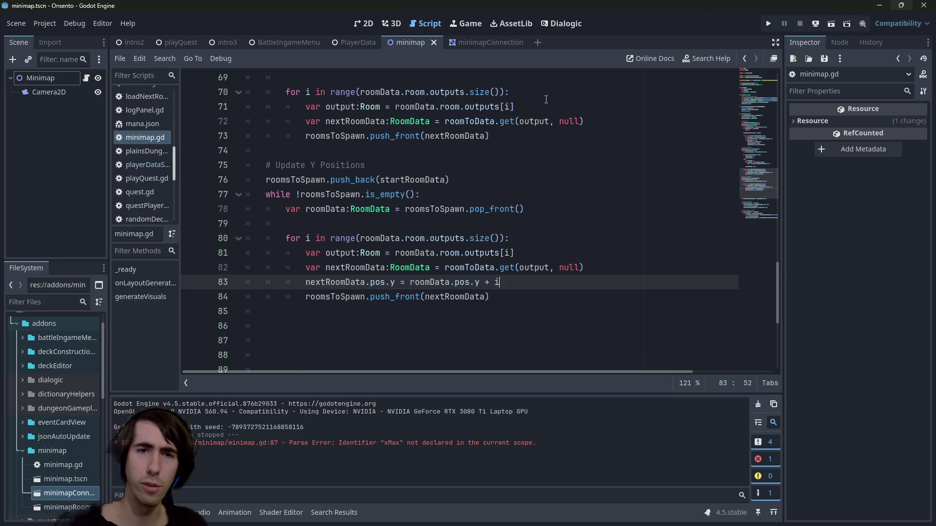
Declare var depth:int = 0 under the Update Y Positions comment.
{"action": "left_click", "coordinate": [498, 165]}
{"action": "key", "text": "Return"}
{"action": "type", "text": "var"}
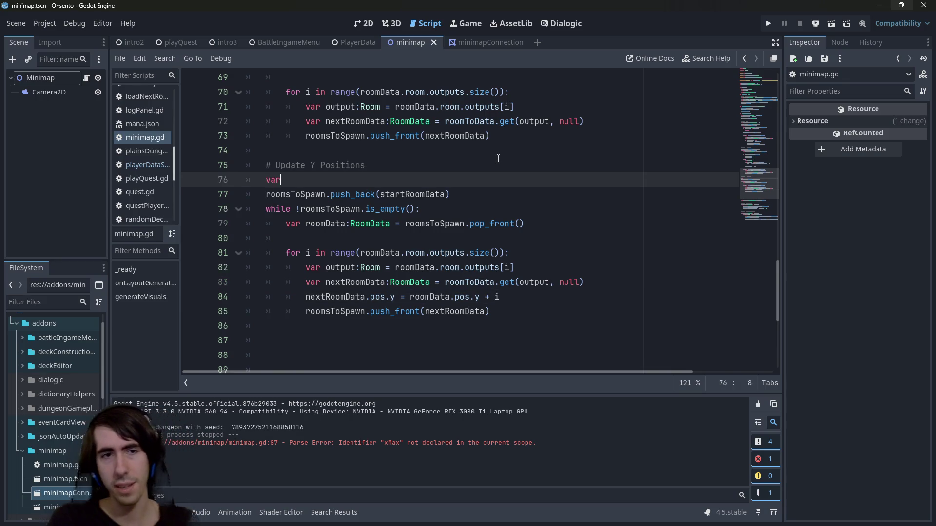
{"action": "type", "text": " depth:float = 00"}
{"action": "key", "text": "BackSpace"}
{"action": "type", "text": ".0"}
{"action": "key", "text": "BackSpace"}
{"action": "key", "text": "BackSpace"}
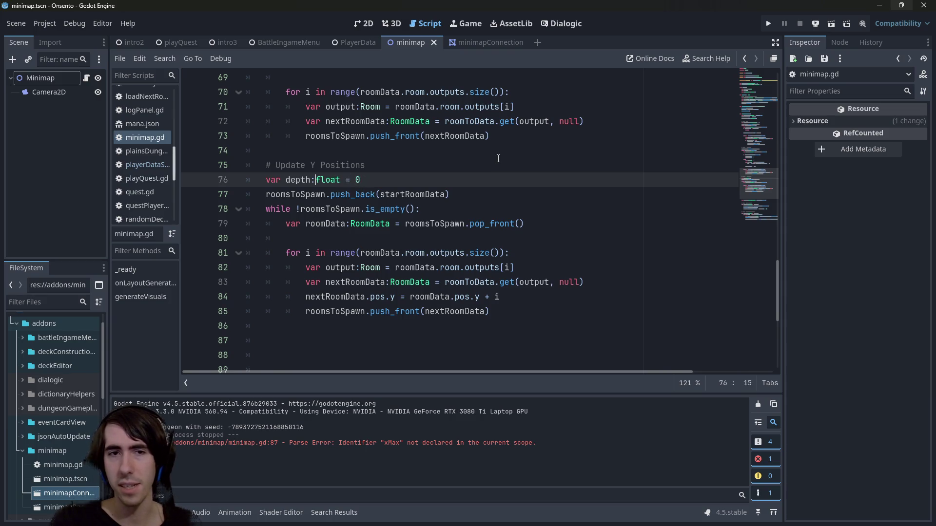
{"action": "key", "text": "ctrl+shift+Right"}
{"action": "type", "text": "int"}
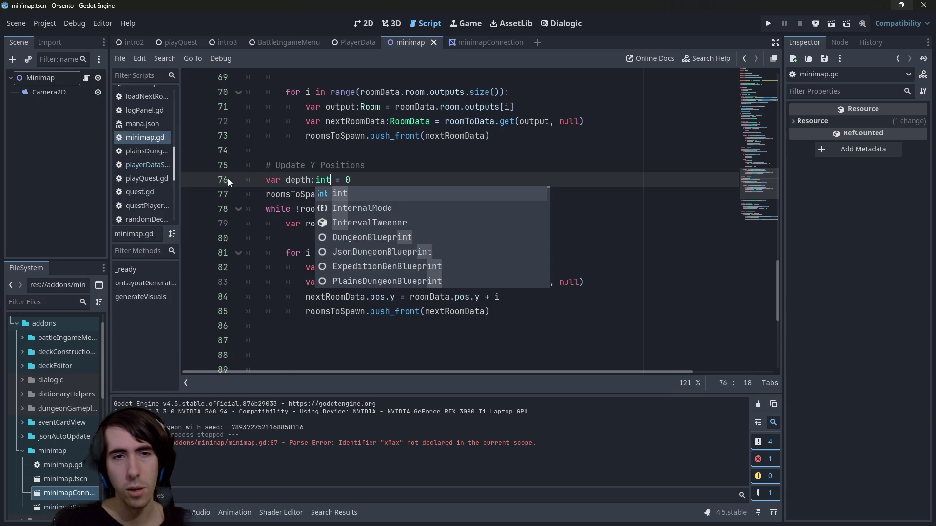
Add depth -= 1 after the pop_front line in the while loop and save.
{"action": "double_click", "coordinate": [301, 180]}
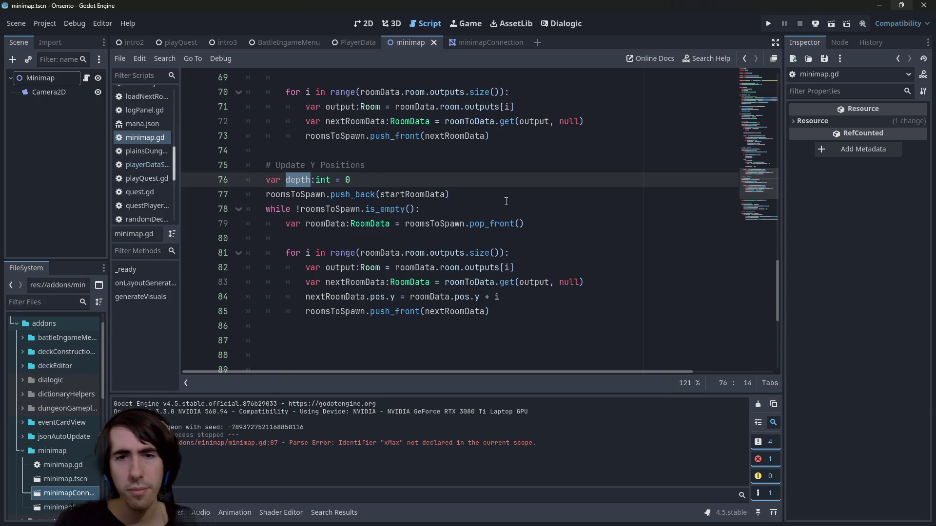
{"action": "left_click", "coordinate": [497, 195]}
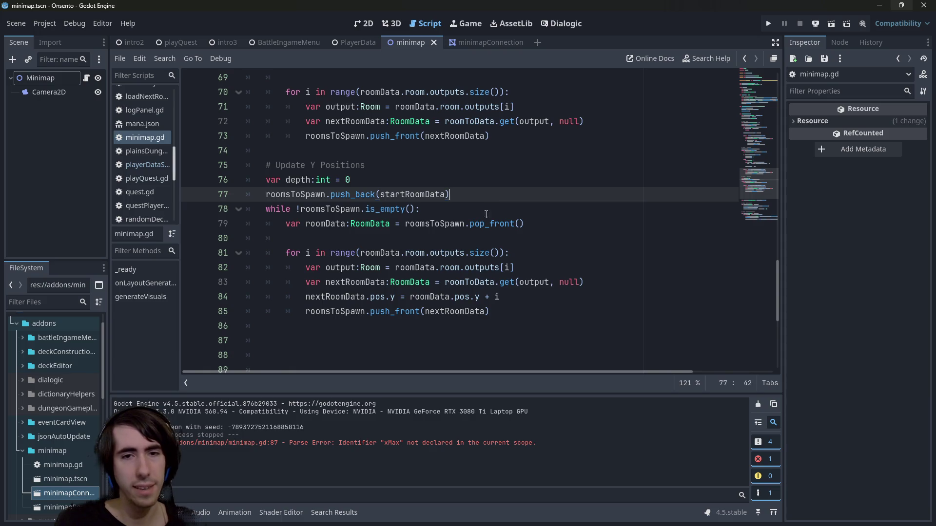
{"action": "left_click", "coordinate": [510, 311]}
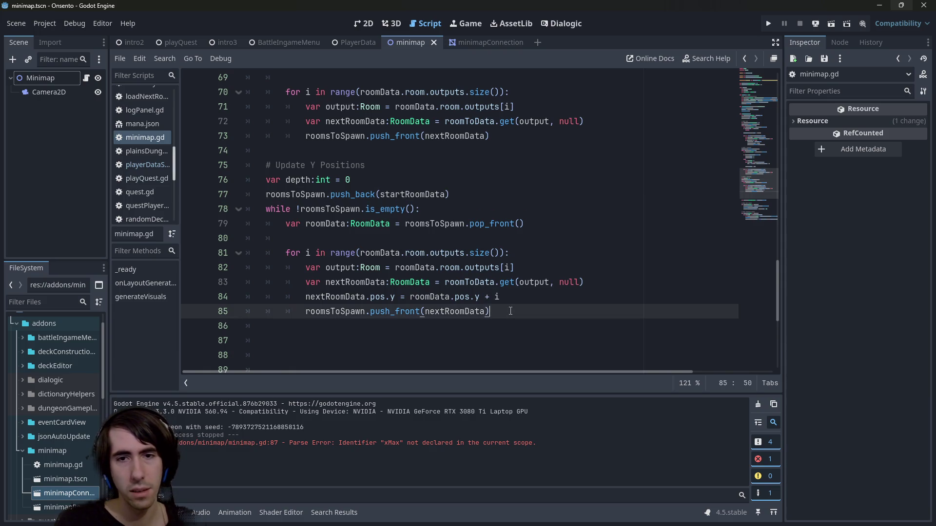
{"action": "left_click", "coordinate": [562, 236]}
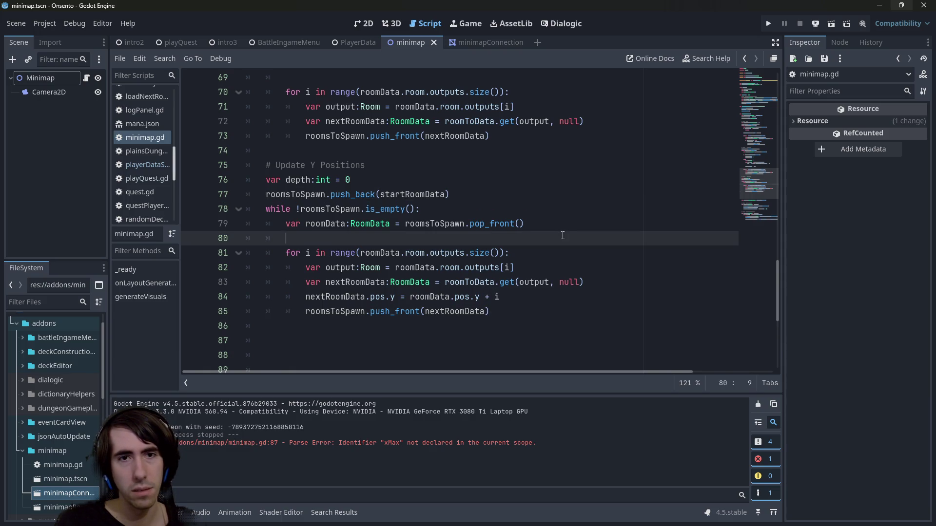
{"action": "left_click", "coordinate": [570, 222]}
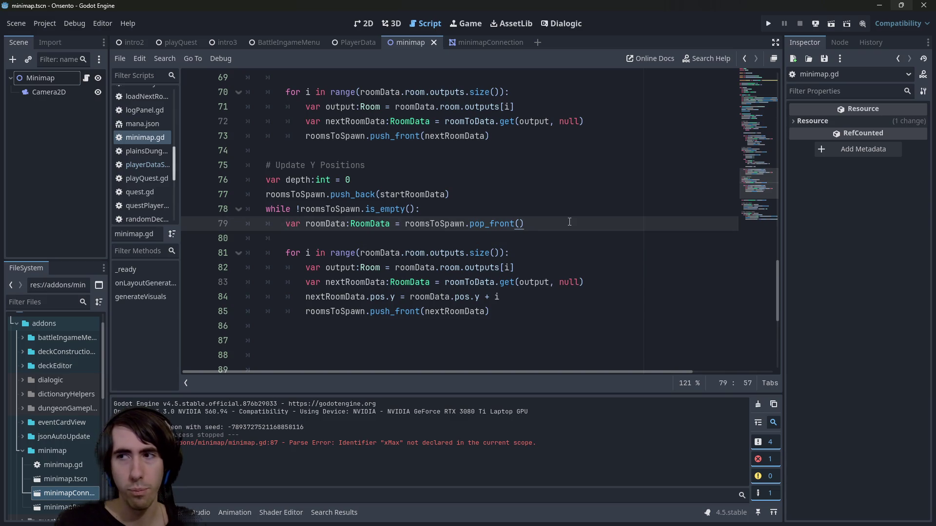
{"action": "key", "text": "Return"}
{"action": "type", "text": "depth -= 1"}
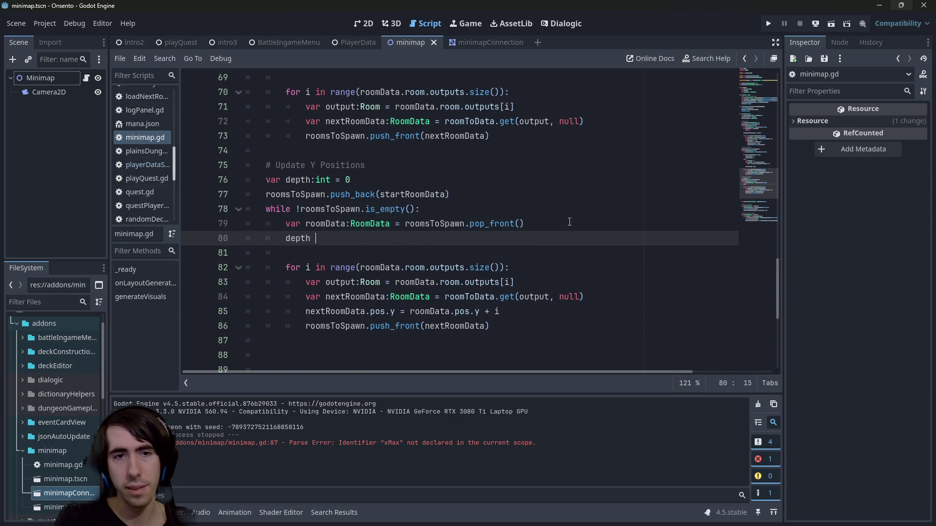
{"action": "key", "text": "ctrl+s"}
Add depth += 1 at the start of the outputs loop.
{"action": "left_click", "coordinate": [539, 323]}
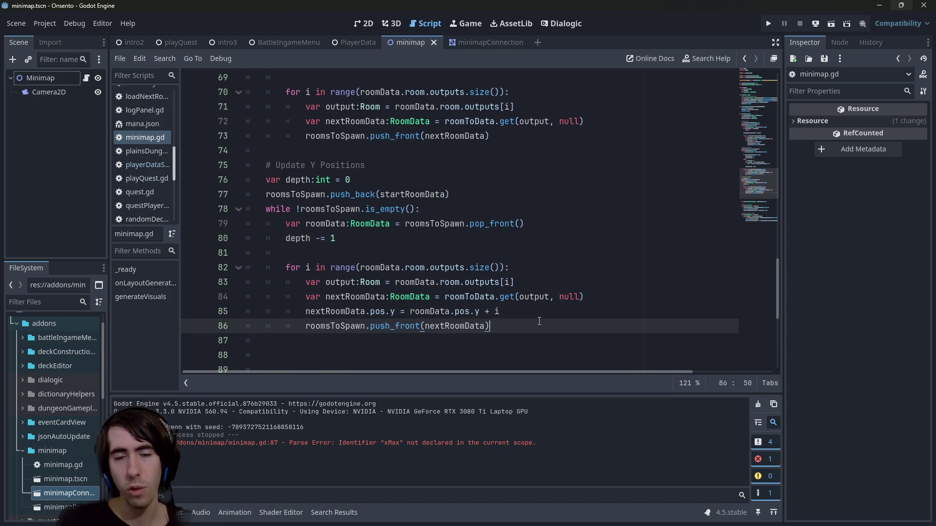
{"action": "left_click", "coordinate": [546, 264]}
{"action": "key", "text": "Return"}
{"action": "type", "text": "depth += 1"}
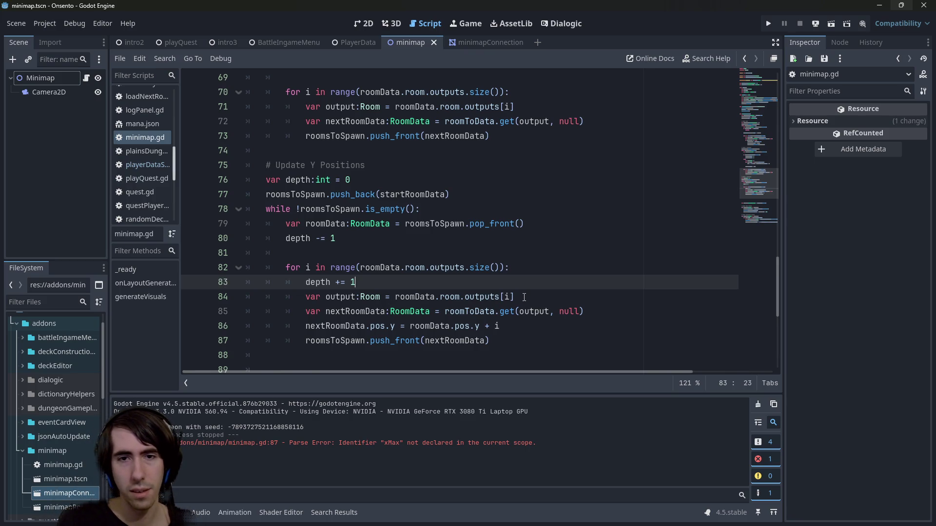
Replace roomData.pos.y + i with depth on line 86, then run the current scene.
{"action": "left_click", "coordinate": [492, 323]}
{"action": "mouse_move", "coordinate": [502, 326]}
{"action": "left_mouse_down"}
{"action": "mouse_move", "coordinate": [355, 340]}
{"action": "mouse_move", "coordinate": [409, 325]}
{"action": "left_mouse_up"}
{"action": "type", "text": "depth"}
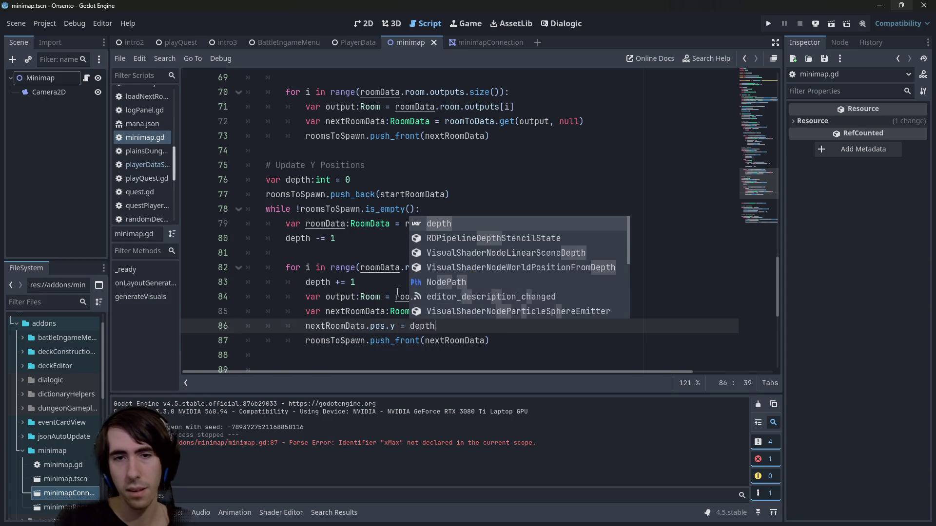
{"action": "left_click", "coordinate": [391, 340]}
{"action": "double_click", "coordinate": [391, 340]}
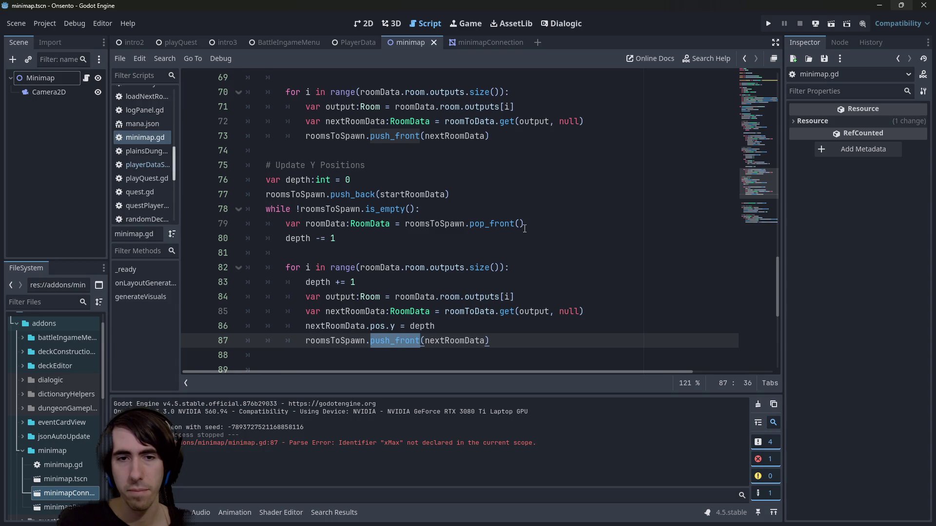
{"action": "left_click", "coordinate": [831, 24]}
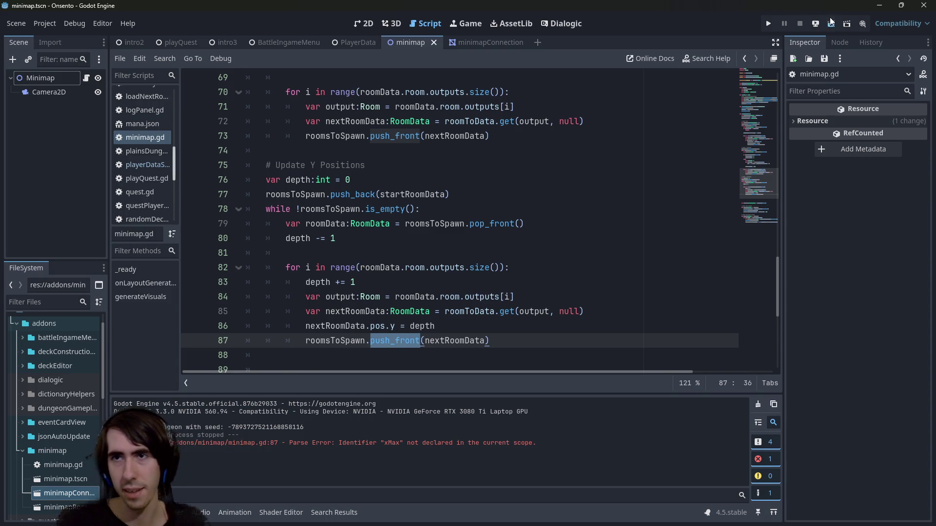
Inspect the three staggered rows of room squares in the running game, then close it with Alt+F4.
{"action": "scroll", "coordinate": [493, 146], "scroll_direction": "up", "scroll_amount": 4}
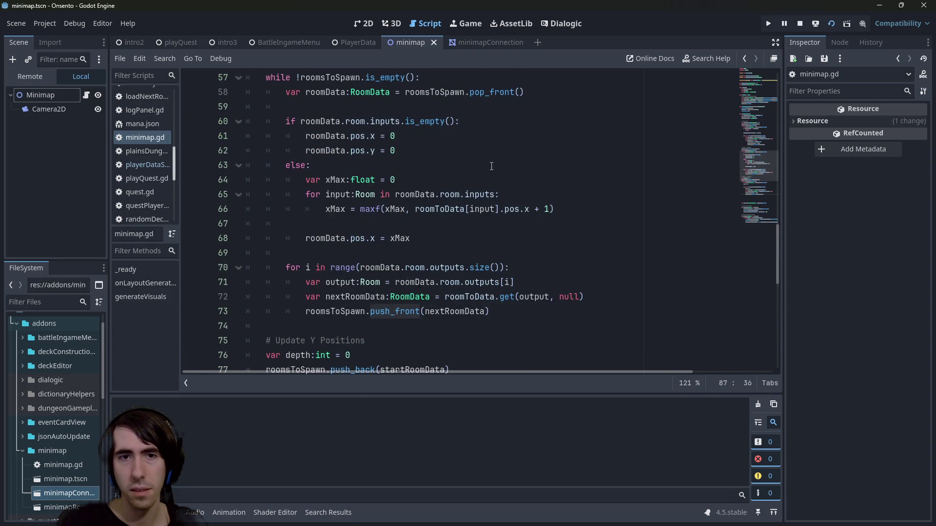
{"action": "scroll", "coordinate": [491, 165], "scroll_direction": "down", "scroll_amount": 5}
{"action": "scroll", "coordinate": [490, 161], "scroll_direction": "up", "scroll_amount": 1}
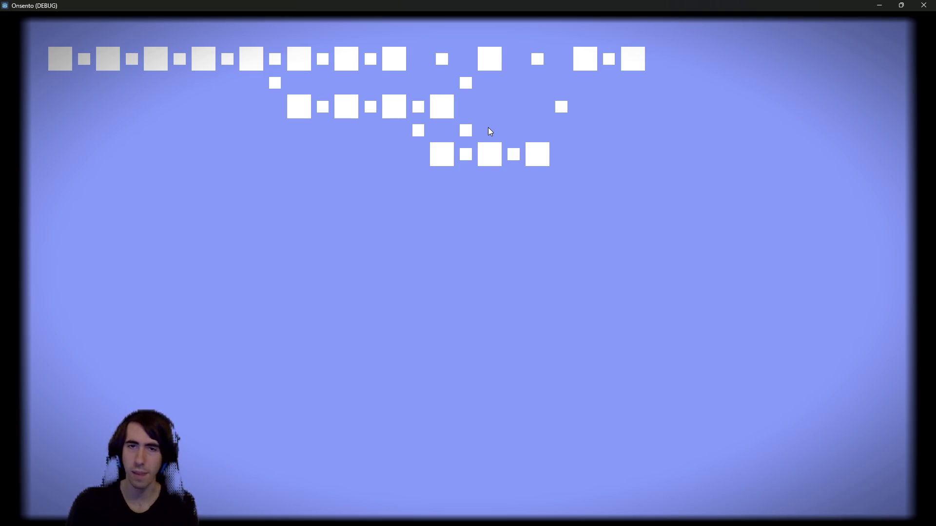
{"action": "key", "text": "alt+F4"}
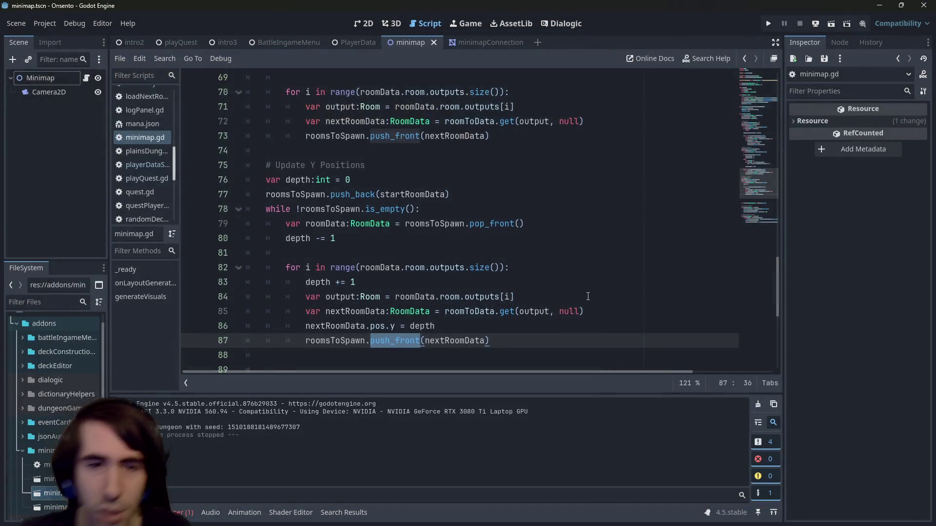
Run the scene with F6 twice to view new minimap layouts, closing the game window after each.
{"action": "scroll", "coordinate": [576, 307], "scroll_direction": "down", "scroll_amount": 1}
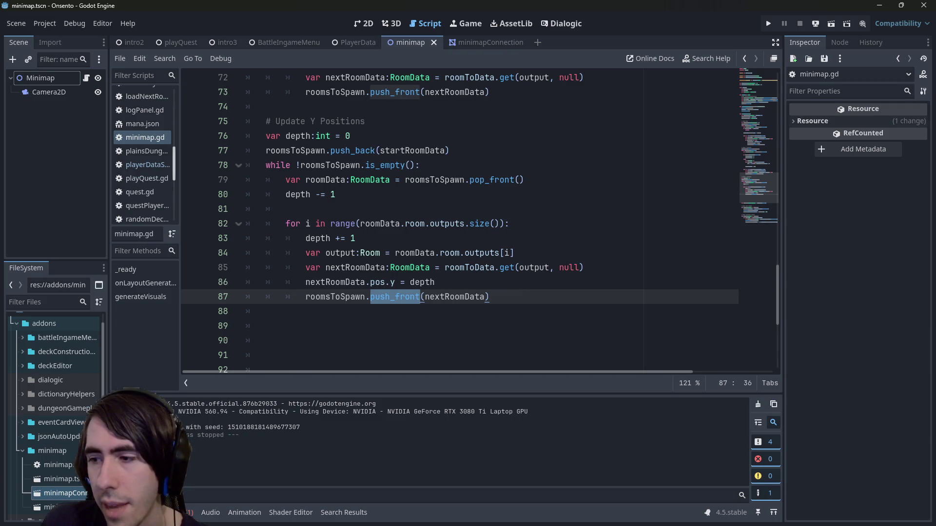
{"action": "key", "text": "F6"}
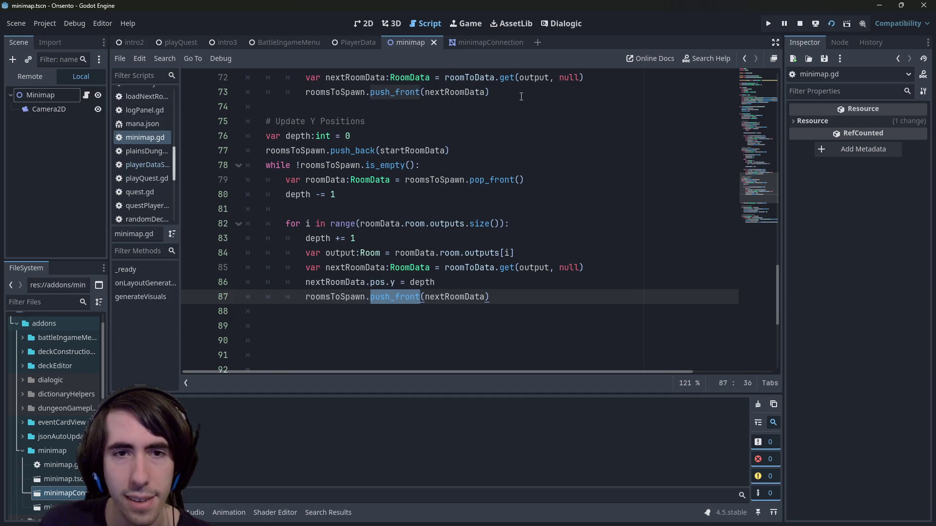
{"action": "mouse_move", "coordinate": [513, 174]}
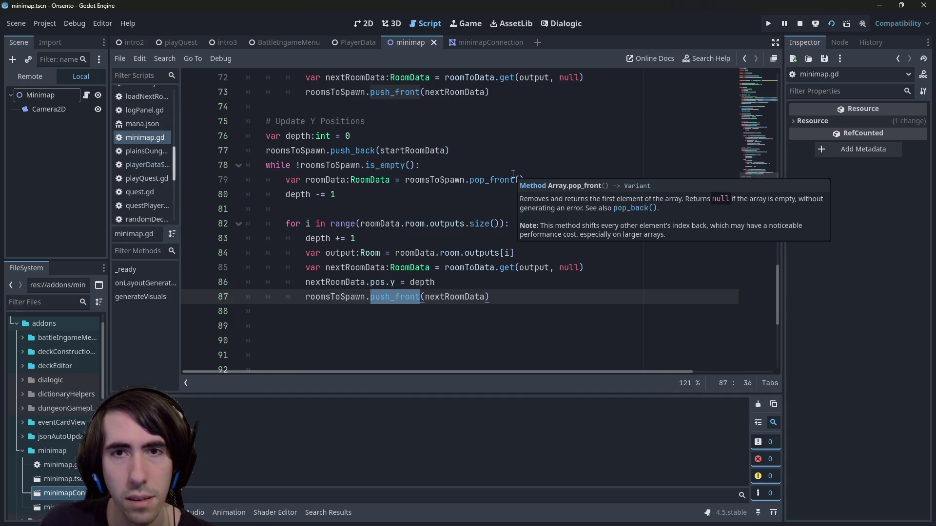
{"action": "key", "text": "F6"}
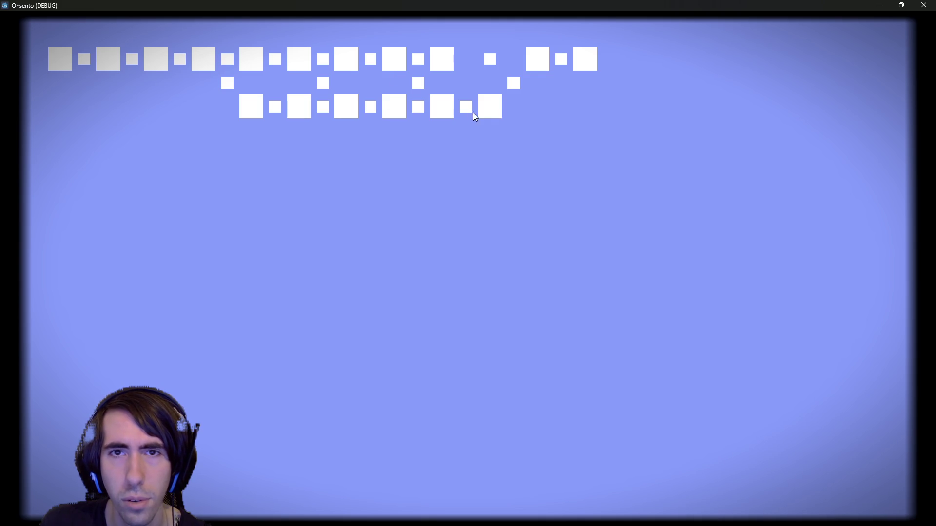
{"action": "left_click", "coordinate": [923, 5]}
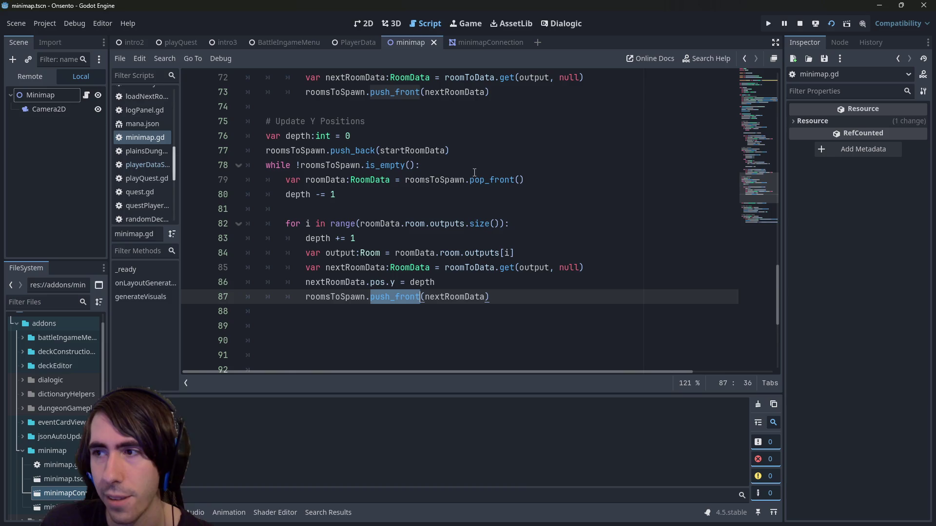
{"action": "key", "text": "F6"}
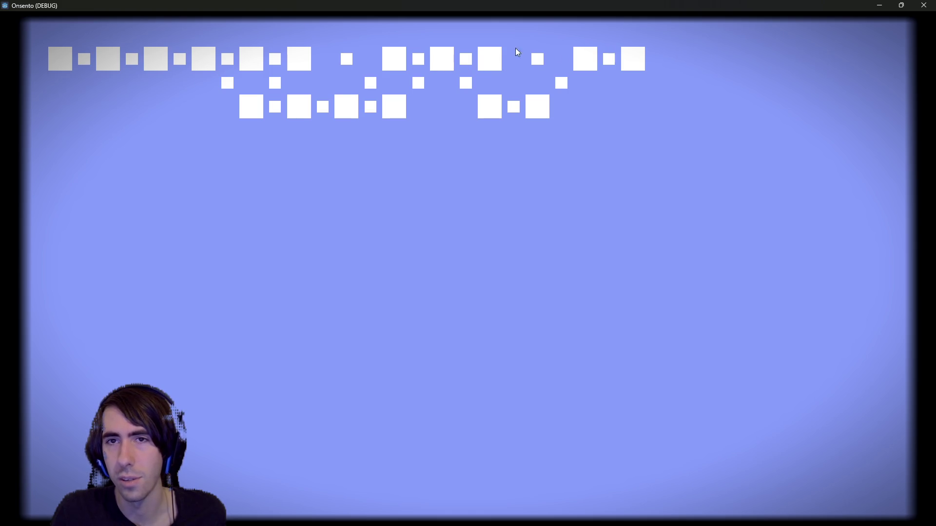
{"action": "left_click", "coordinate": [924, 5]}
Run the scene three more times to compare generated room layouts, closing the game window each time.
{"action": "left_click", "coordinate": [835, 23]}
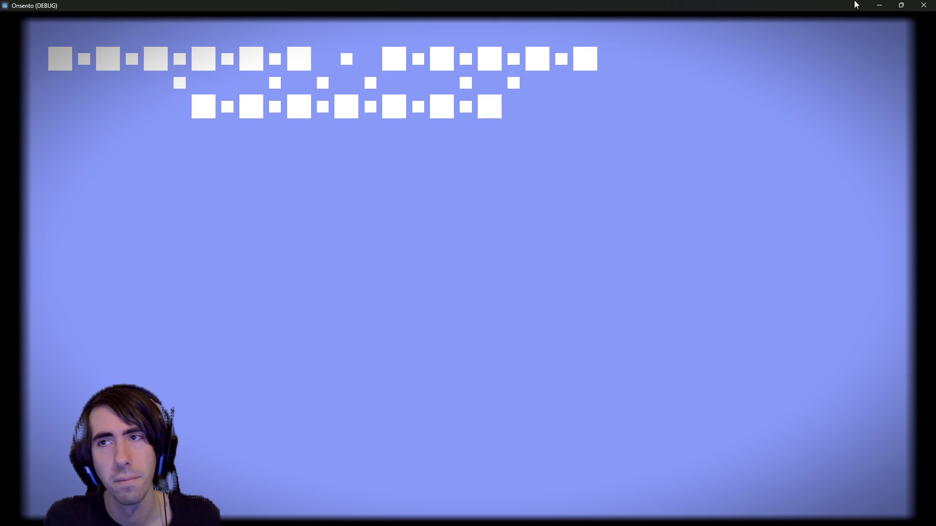
{"action": "left_click", "coordinate": [925, 5]}
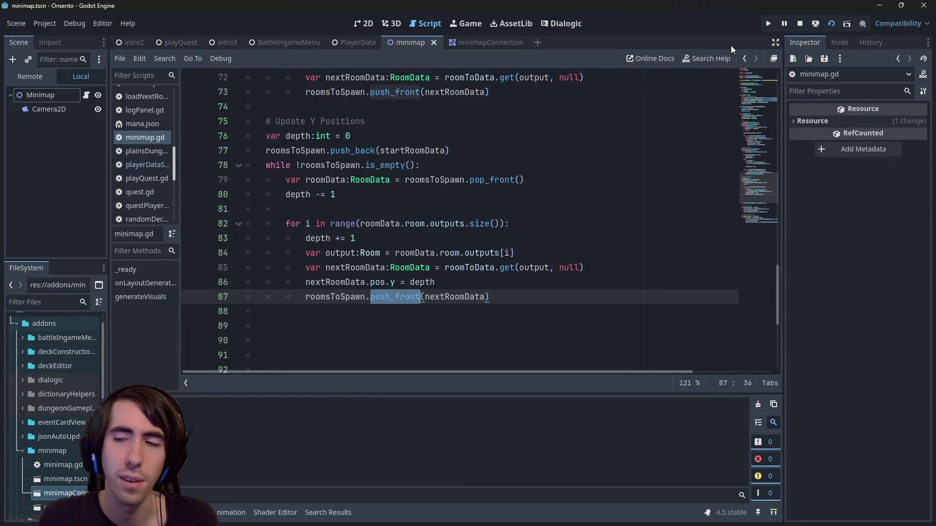
{"action": "key", "text": "F5"}
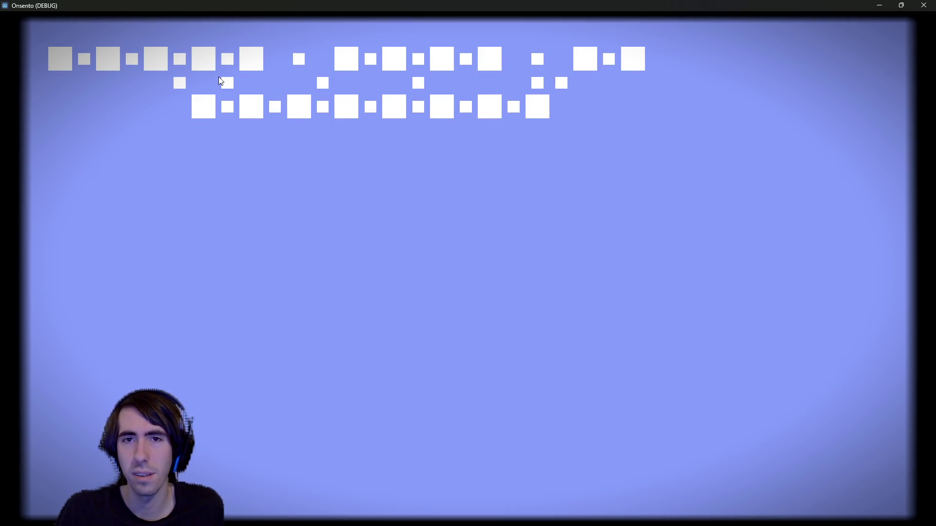
{"action": "left_click", "coordinate": [924, 5]}
{"action": "left_click", "coordinate": [832, 24]}
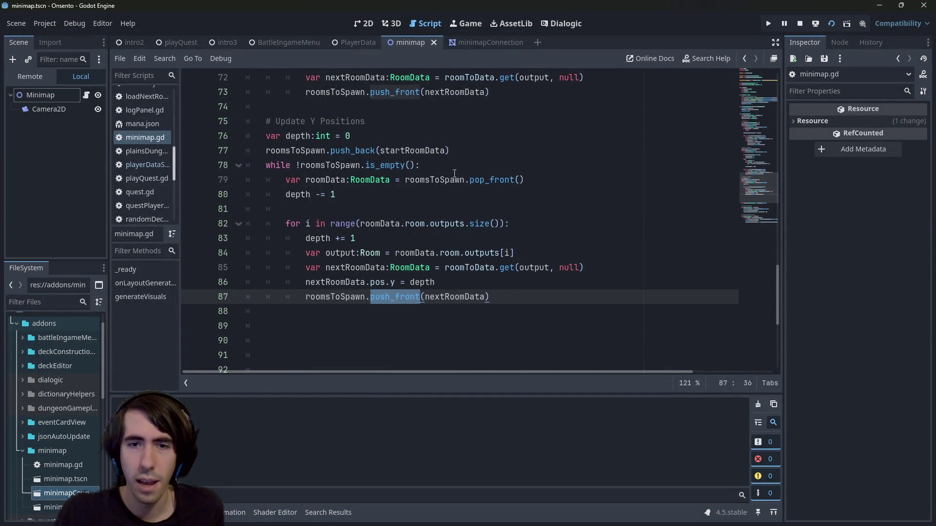
{"action": "mouse_move", "coordinate": [453, 175]}
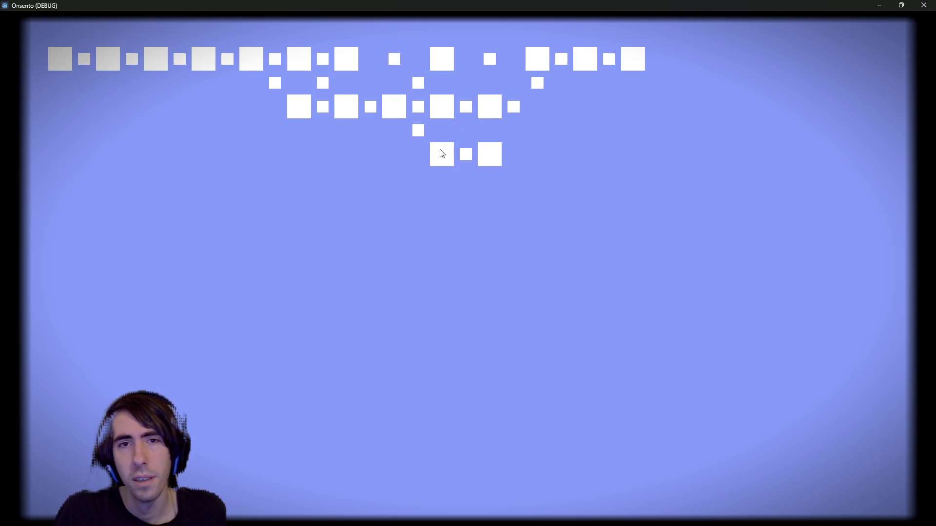
{"action": "left_click", "coordinate": [924, 5]}
{"action": "scroll", "coordinate": [391, 285], "scroll_direction": "down", "scroll_amount": 2}
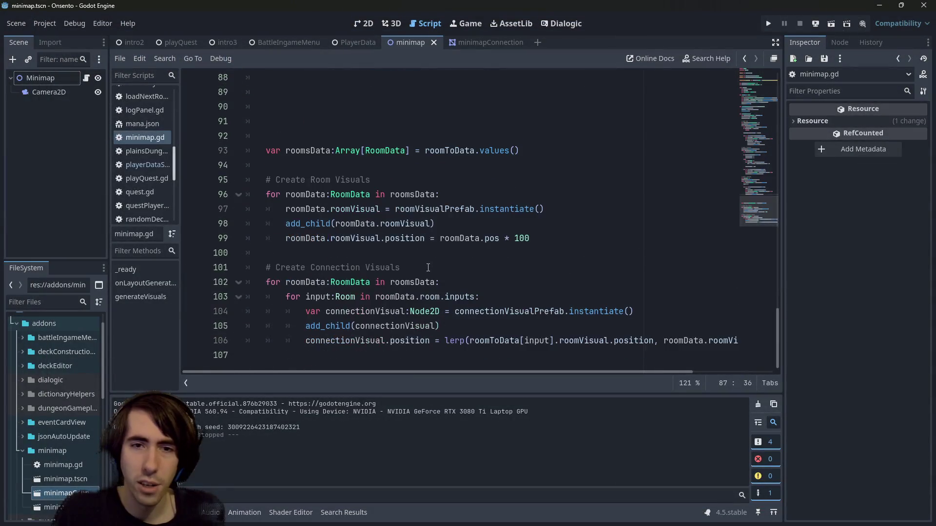
Add a connectionVisual.scale = line below the lerp line 106 and save.
{"action": "mouse_move", "coordinate": [635, 371]}
{"action": "left_mouse_down"}
{"action": "mouse_move", "coordinate": [755, 373]}
{"action": "mouse_move", "coordinate": [679, 373]}
{"action": "left_mouse_up"}
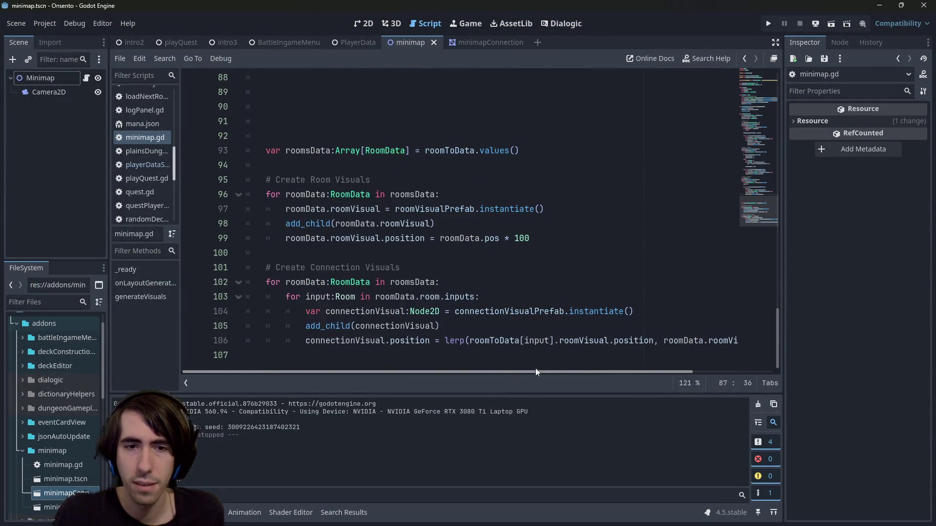
{"action": "double_click", "coordinate": [344, 340]}
{"action": "key", "text": "ctrl+c"}
{"action": "key", "text": "End"}
{"action": "key", "text": "Return"}
{"action": "key", "text": "ctrl+v"}
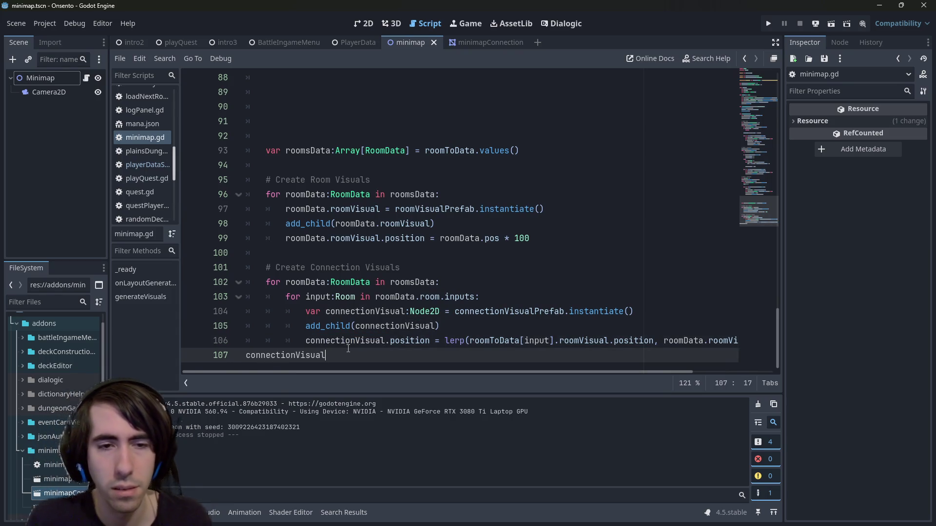
{"action": "type", "text": ".scale ="}
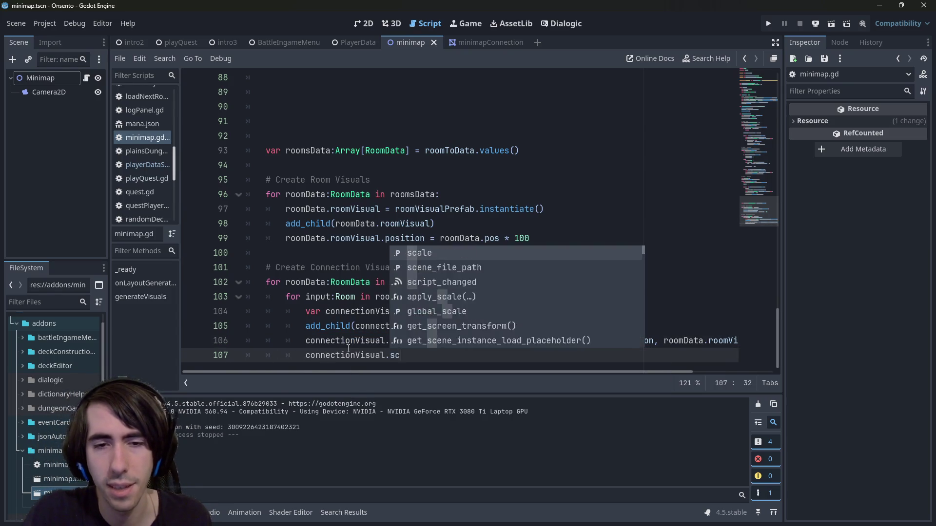
{"action": "key", "text": "BackSpace"}
{"action": "key", "text": "BackSpace"}
{"action": "key", "text": "BackSpace"}
{"action": "type", "text": "rotat"}
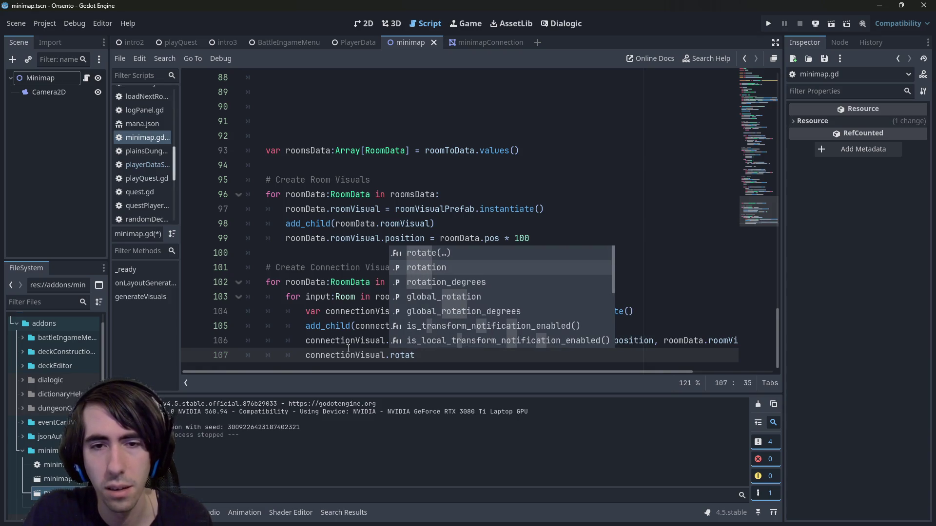
{"action": "key", "text": "BackSpace"}
{"action": "key", "text": "BackSpace"}
{"action": "key", "text": "BackSpace"}
{"action": "type", "text": "scale ="}
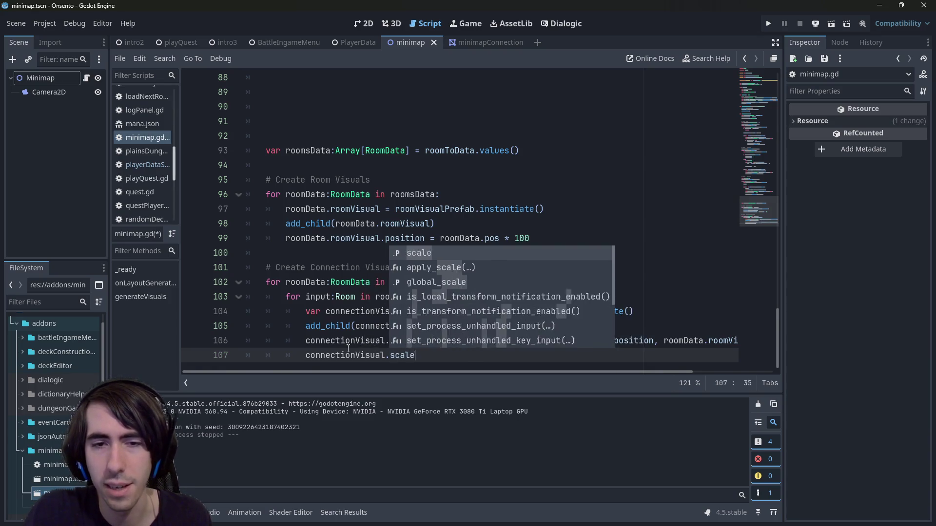
{"action": "left_click", "coordinate": [469, 341]}
{"action": "key", "text": "ctrl+s"}
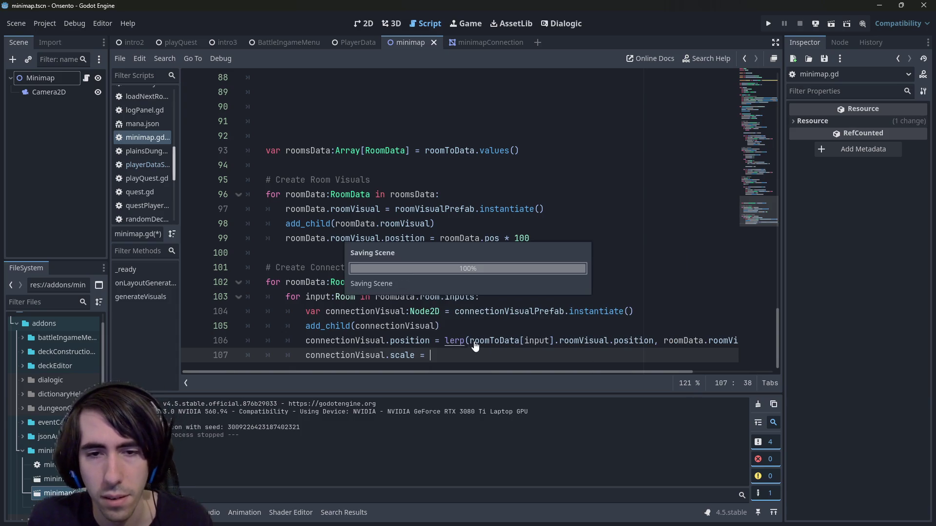
Paste line 106's two room positions into the scale line, joined by a minus, and save.
{"action": "mouse_move", "coordinate": [469, 341]}
{"action": "left_mouse_down"}
{"action": "mouse_move", "coordinate": [737, 340]}
{"action": "mouse_move", "coordinate": [711, 340]}
{"action": "left_mouse_up"}
{"action": "key", "text": "ctrl+c"}
{"action": "left_click", "coordinate": [692, 355]}
{"action": "key", "text": "ctrl+v"}
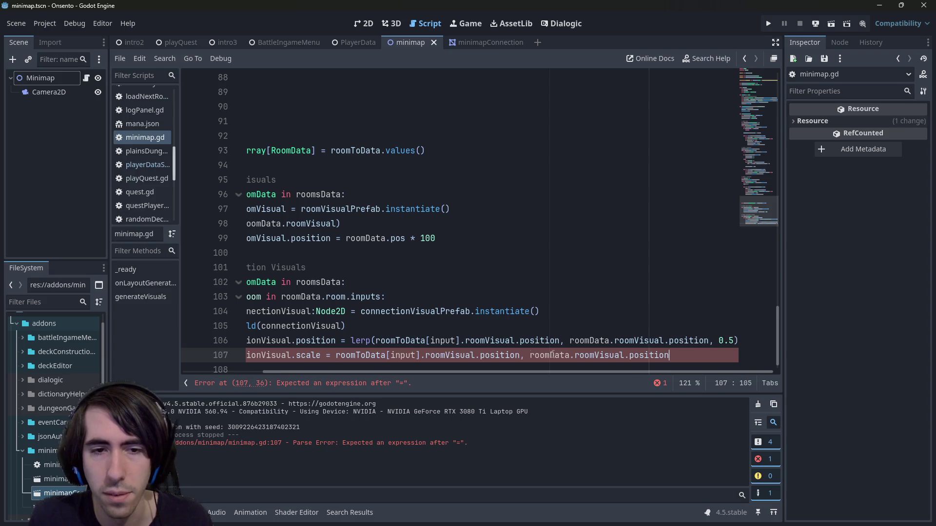
{"action": "left_click", "coordinate": [524, 355]}
{"action": "key", "text": "BackSpace"}
{"action": "type", "text": "-"}
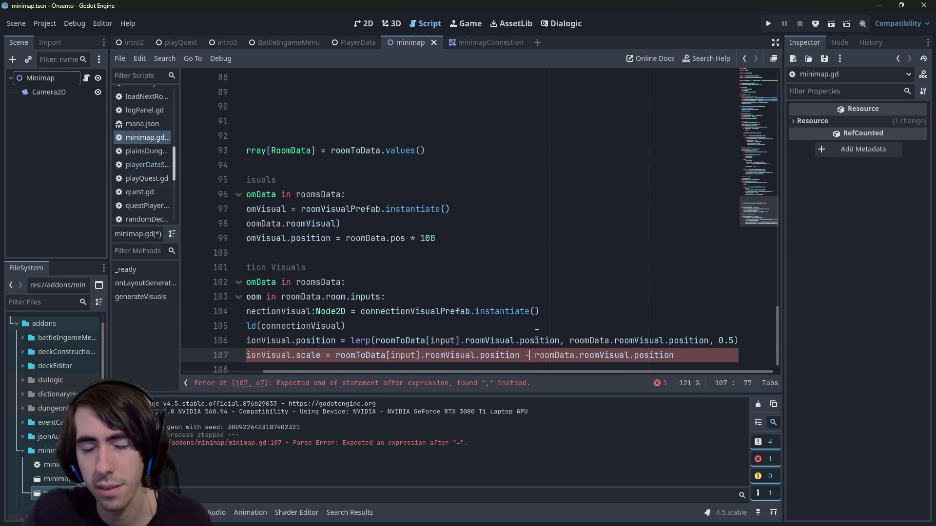
{"action": "key", "text": "ctrl+s"}
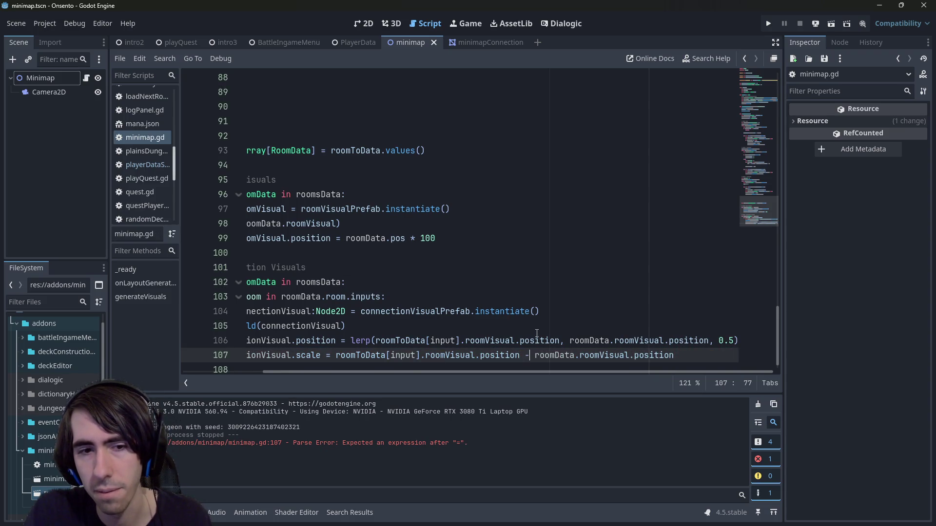
Rewrite the scale as the first room position's distance_to the second room position.
{"action": "key", "text": "Left"}
{"action": "type", "text": ".dist"}
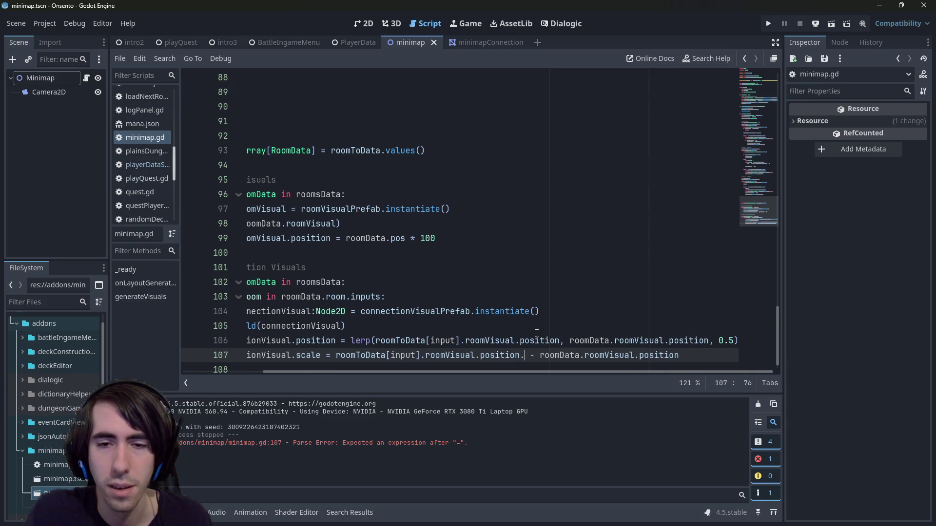
{"action": "key", "text": "Down"}
{"action": "key", "text": "Return"}
{"action": "key", "text": "Delete"}
{"action": "key", "text": "Delete"}
{"action": "key", "text": "Delete"}
{"action": "key", "text": "ctrl+Right"}
{"action": "key", "text": "ctrl+Right"}
{"action": "key", "text": "End"}
{"action": "type", "text": ")"}
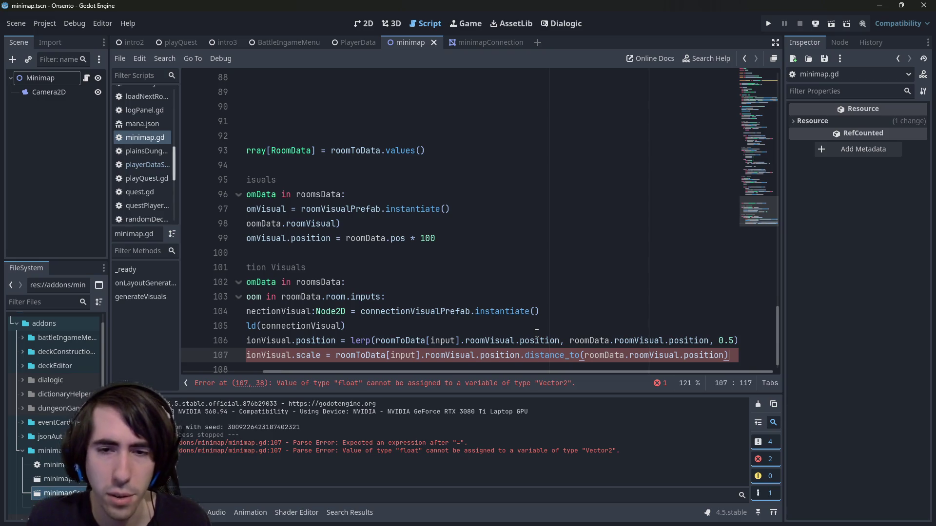
Try adding a var line above the scale assignment, then remove it.
{"action": "scroll", "coordinate": [347, 346], "scroll_direction": "down", "scroll_amount": 1}
{"action": "double_click", "coordinate": [309, 341]}
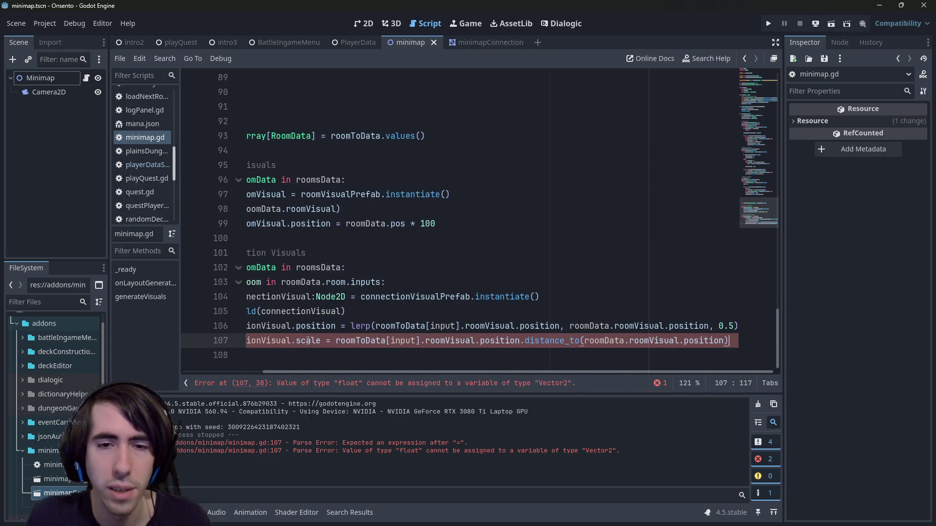
{"action": "left_click", "coordinate": [313, 341]}
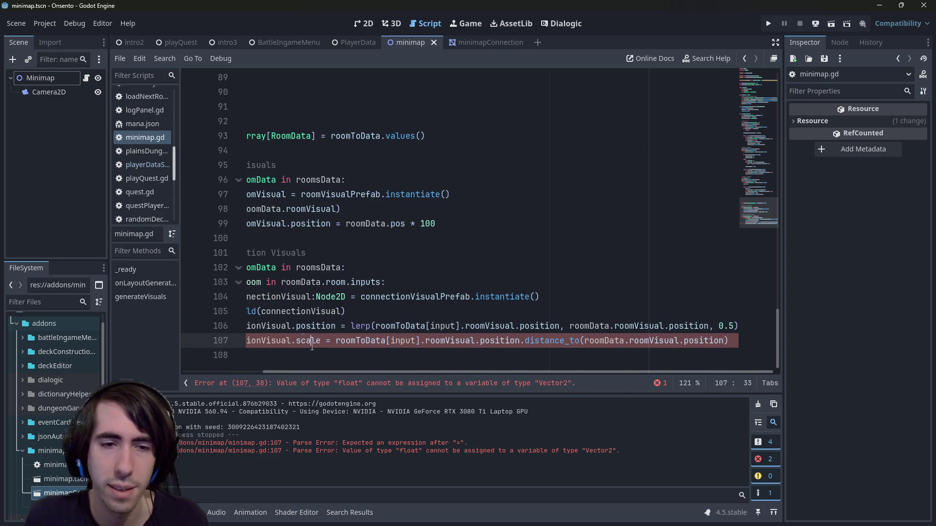
{"action": "key", "text": "Home"}
{"action": "key", "text": "Return"}
{"action": "key", "text": "Up"}
{"action": "type", "text": "var"}
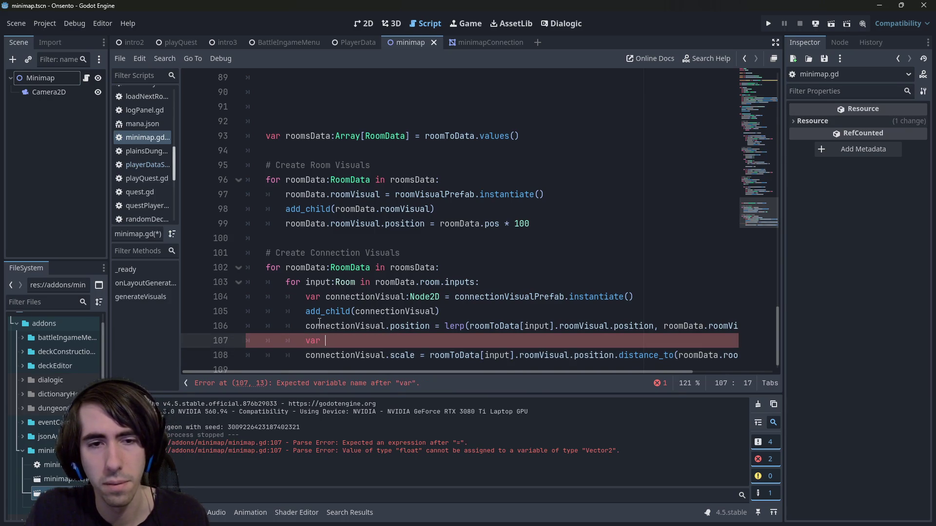
{"action": "key", "text": "BackSpace"}
{"action": "key", "text": "BackSpace"}
{"action": "key", "text": "BackSpace"}
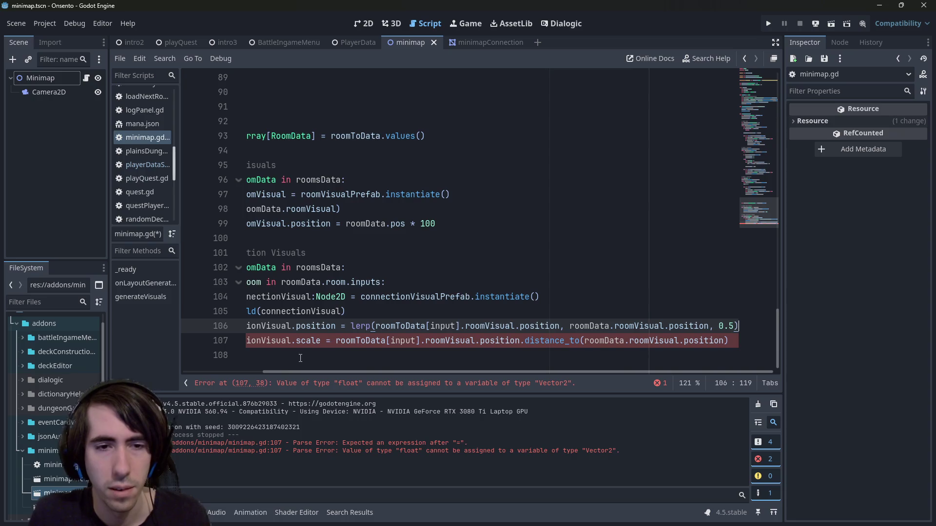
{"action": "left_click", "coordinate": [321, 340]}
Make line 107 set connectionVisual.scale.x and add a scale.y = 1.0 line below it, then save.
{"action": "type", "text": ".x"}
{"action": "key", "text": "shift+Home"}
{"action": "key", "text": "ctrl+c"}
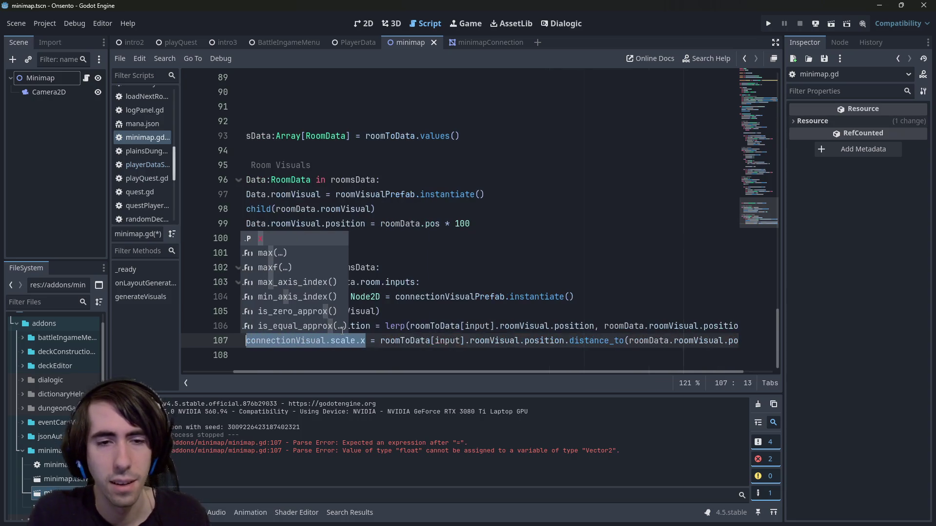
{"action": "key", "text": "Down"}
{"action": "key", "text": "ctrl+v"}
{"action": "key", "text": "BackSpace"}
{"action": "type", "text": "y = 1.0"}
{"action": "key", "text": "ctrl+s"}
Raise the connection's scale.y to 10.0 and halve the scale.x distance with / 2.
{"action": "left_click_drag", "start_coordinate": [460, 373], "coordinate": [538, 373]}
{"action": "left_click", "coordinate": [352, 342]}
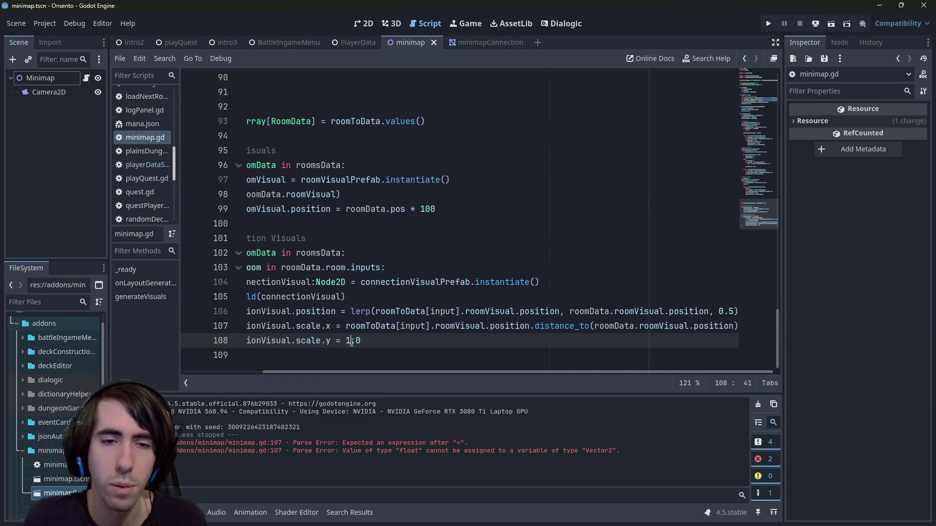
{"action": "type", "text": "0"}
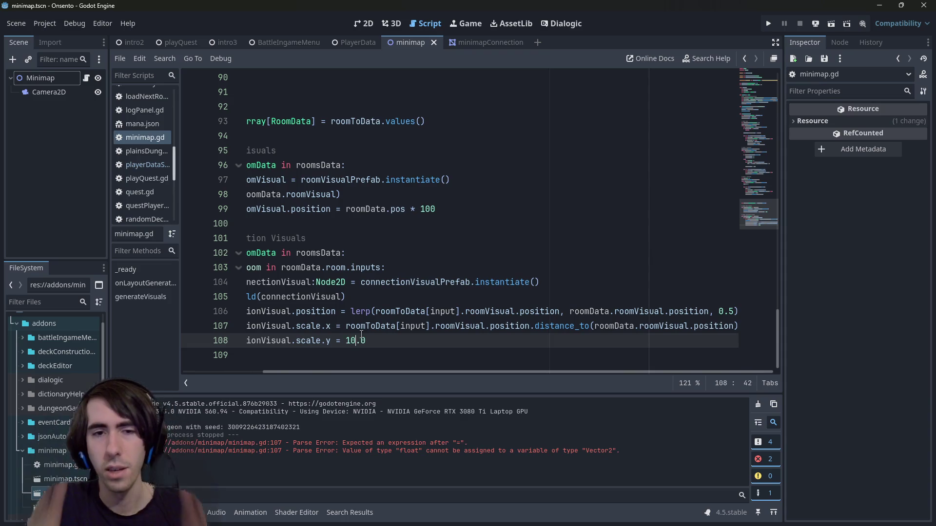
{"action": "key", "text": "BackSpace"}
{"action": "key", "text": "BackSpace"}
{"action": "type", "text": "20"}
{"action": "key", "text": "BackSpace"}
{"action": "key", "text": "BackSpace"}
{"action": "type", "text": "10"}
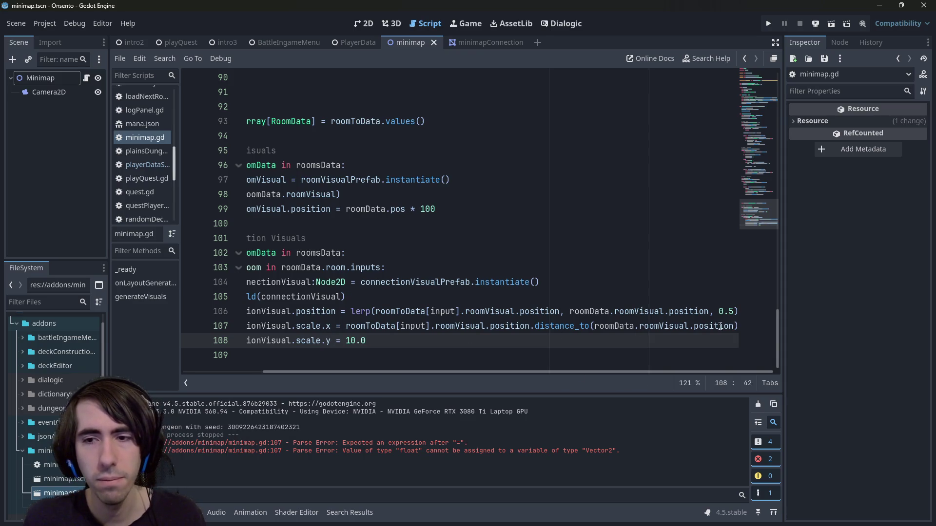
{"action": "left_click", "coordinate": [737, 326]}
{"action": "type", "text": "/2 /"}
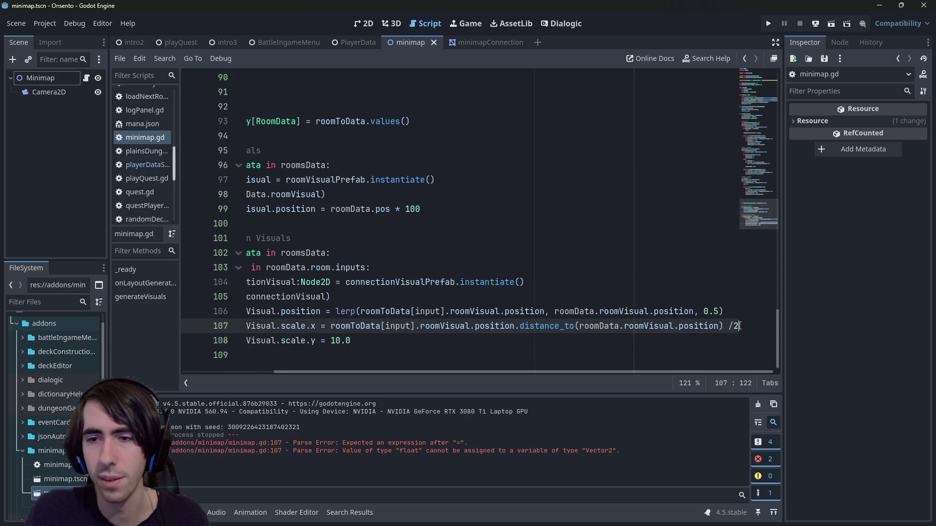
{"action": "key", "text": "BackSpace"}
{"action": "key", "text": "BackSpace"}
{"action": "key", "text": "BackSpace"}
{"action": "type", "text": "2 /"}
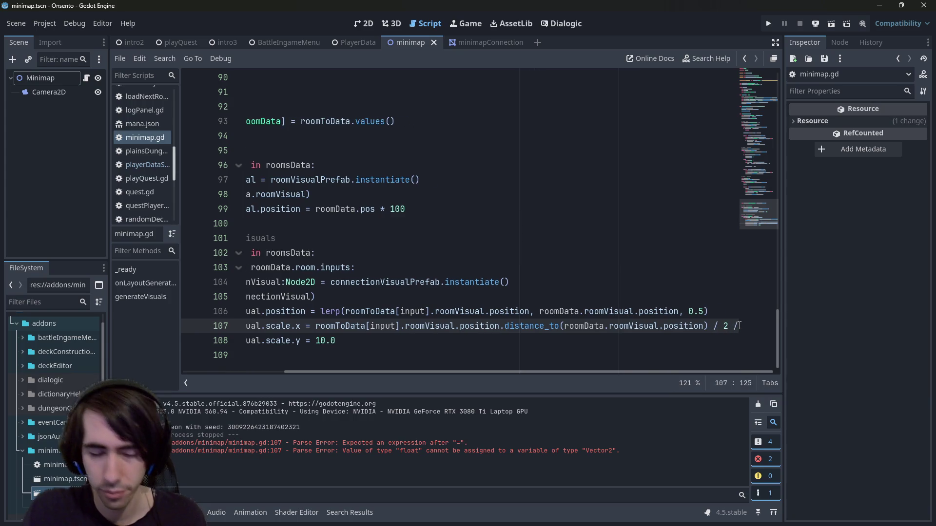
Add connectionVisual.look_at(roomToData[input].roomVisual.position), save, and run the game.
{"action": "key", "text": "Down"}
{"action": "key", "text": "Down"}
{"action": "type", "text": "connectionVisual.look_at("}
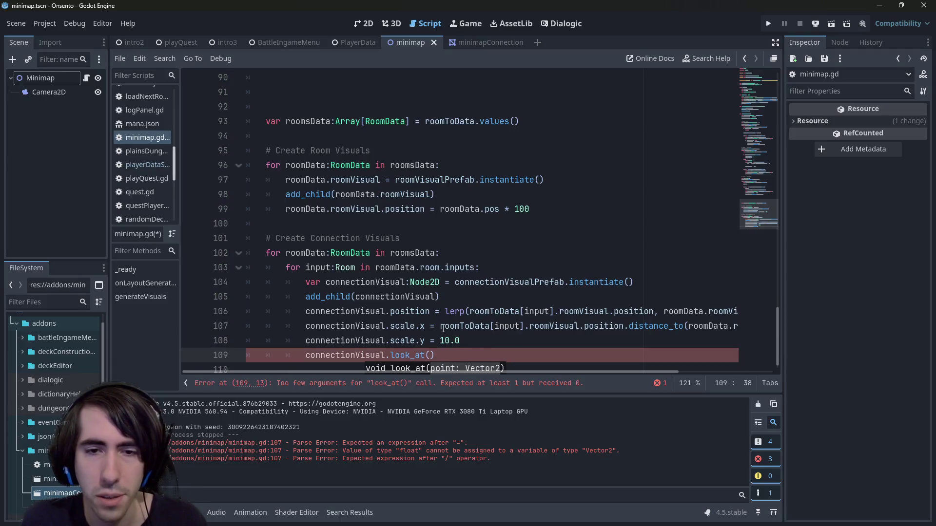
{"action": "left_click_drag", "start_coordinate": [468, 312], "coordinate": [654, 312]}
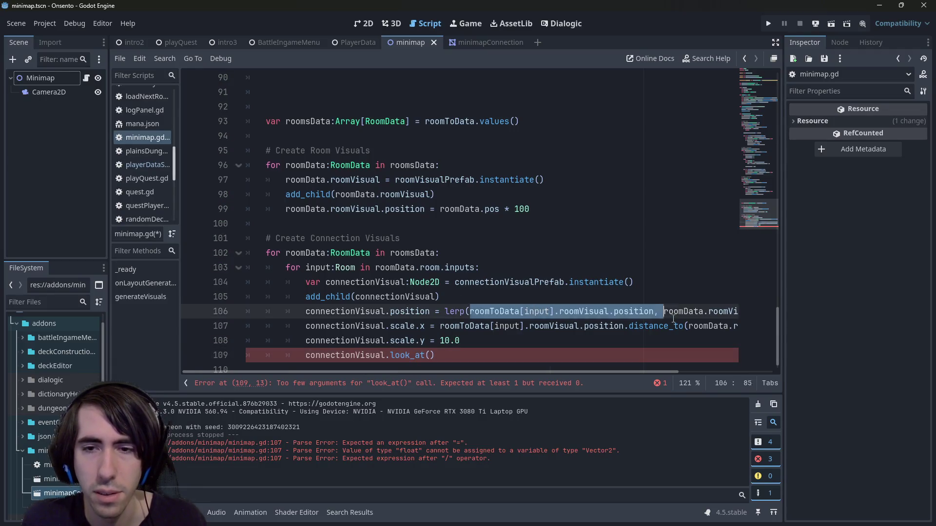
{"action": "key", "text": "ctrl+c"}
{"action": "left_click", "coordinate": [429, 355]}
{"action": "key", "text": "ctrl+v"}
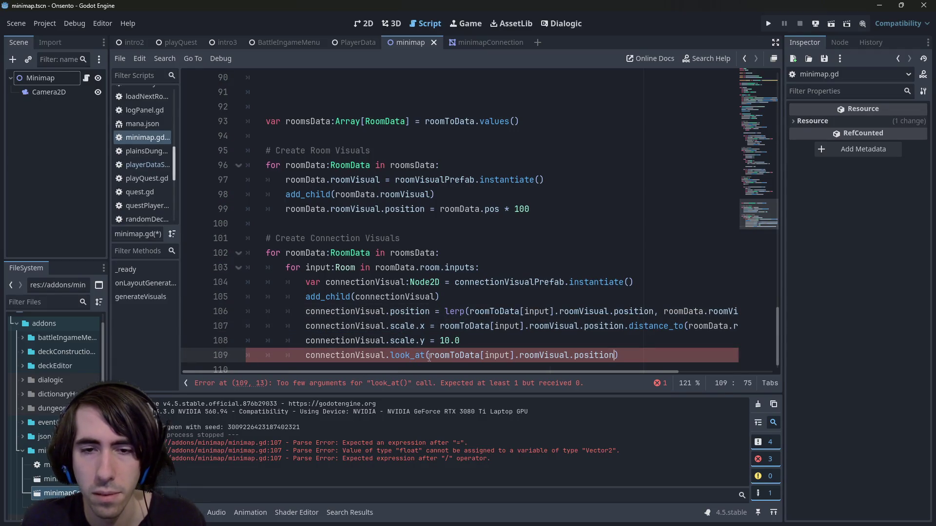
{"action": "key", "text": "ctrl+s"}
{"action": "left_click", "coordinate": [834, 21]}
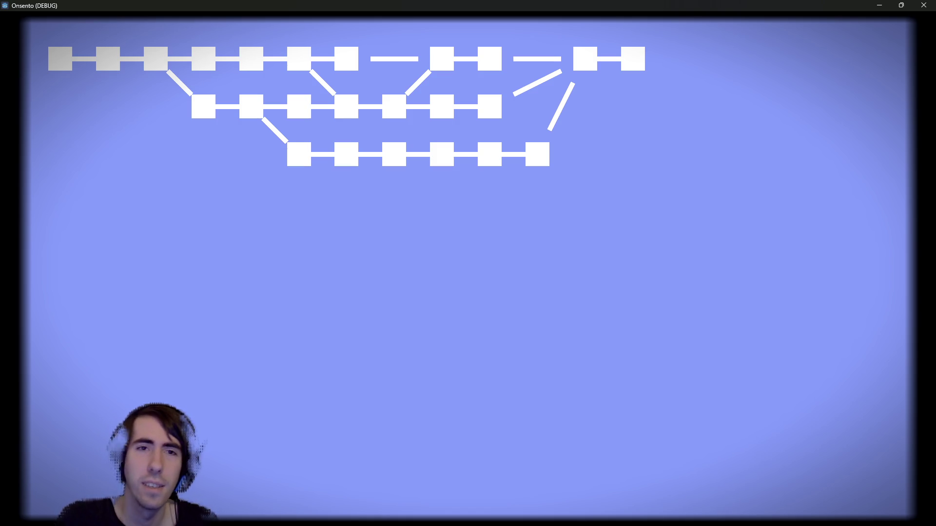
Close the game, delete ' / 2' from line 107's scale.x distance, save, and rerun.
{"action": "left_click", "coordinate": [924, 5]}
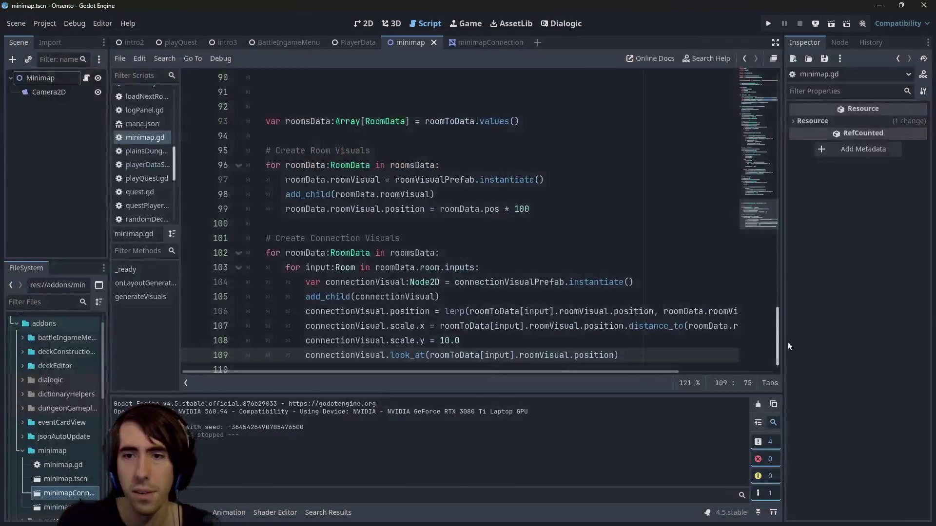
{"action": "scroll", "coordinate": [583, 365], "scroll_direction": "right", "scroll_amount": 5}
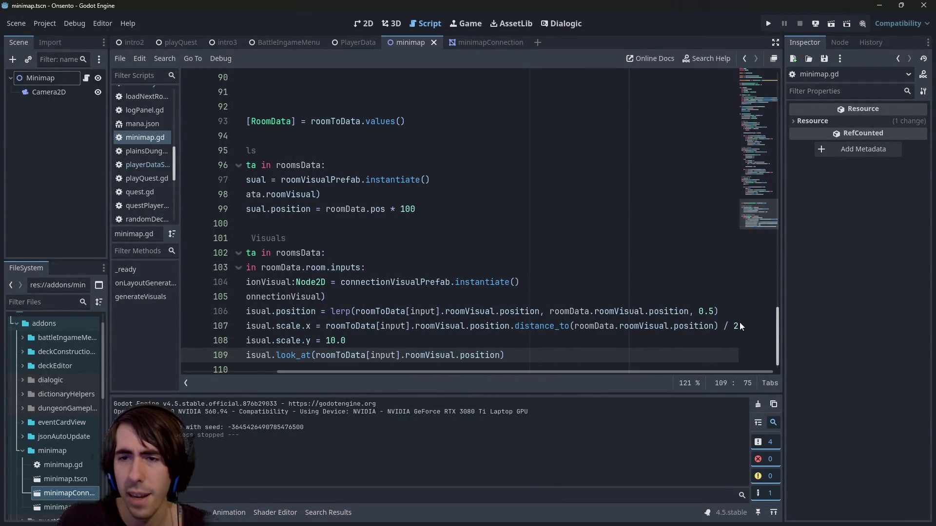
{"action": "left_click_drag", "start_coordinate": [741, 326], "coordinate": [718, 326]}
{"action": "key", "text": "BackSpace"}
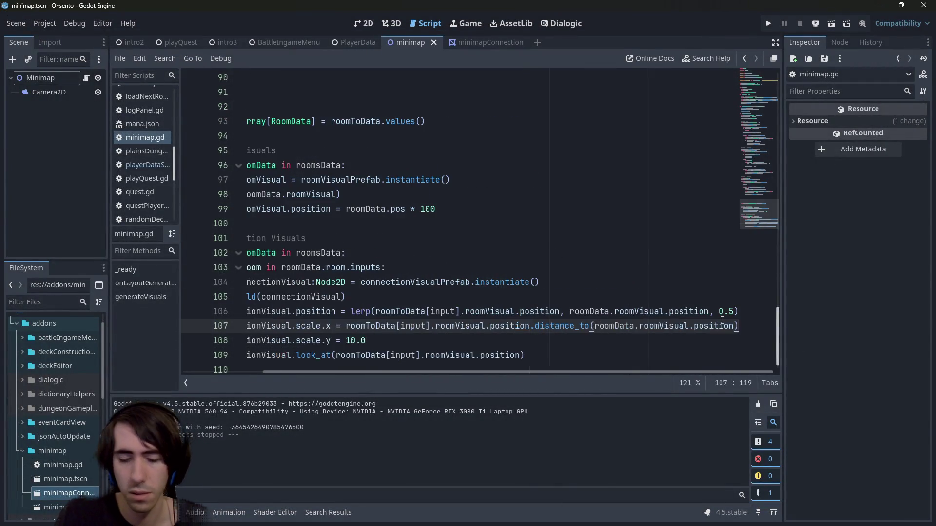
{"action": "key", "text": "ctrl+s"}
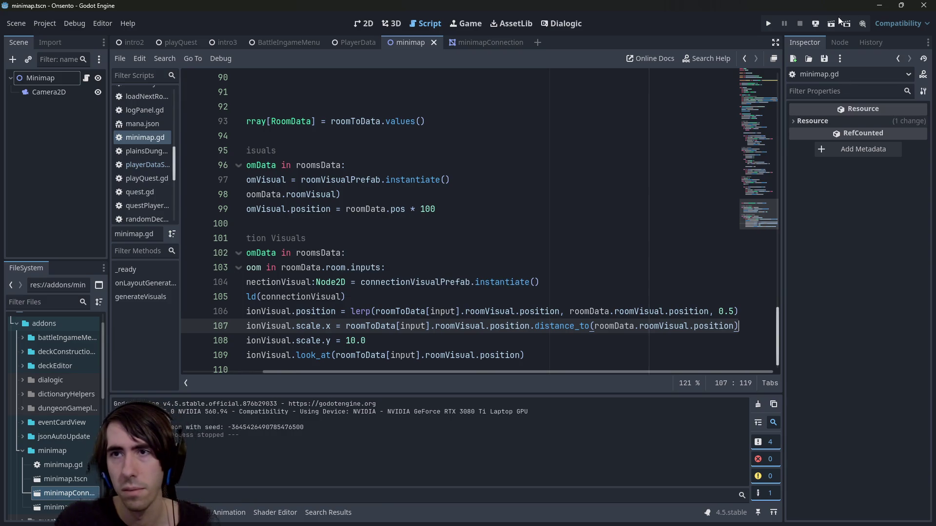
{"action": "left_click", "coordinate": [832, 21]}
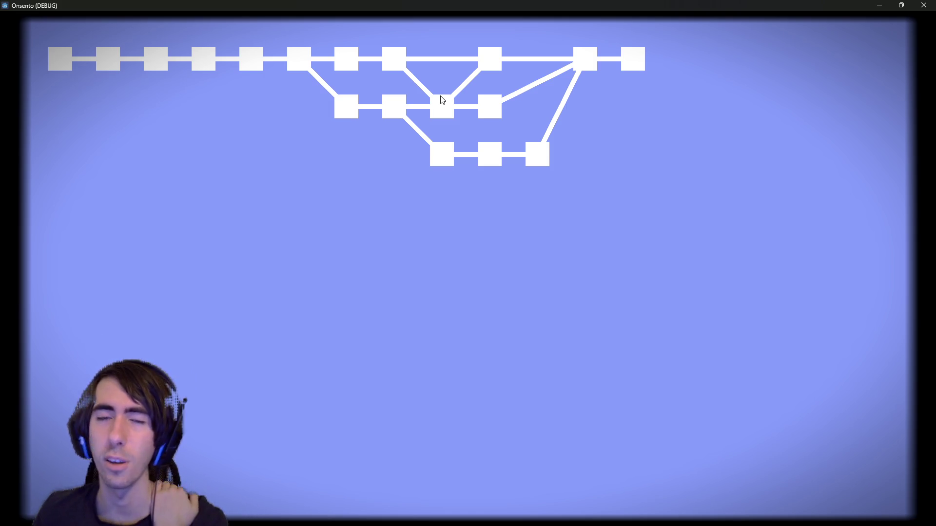
{"action": "left_click", "coordinate": [915, 4]}
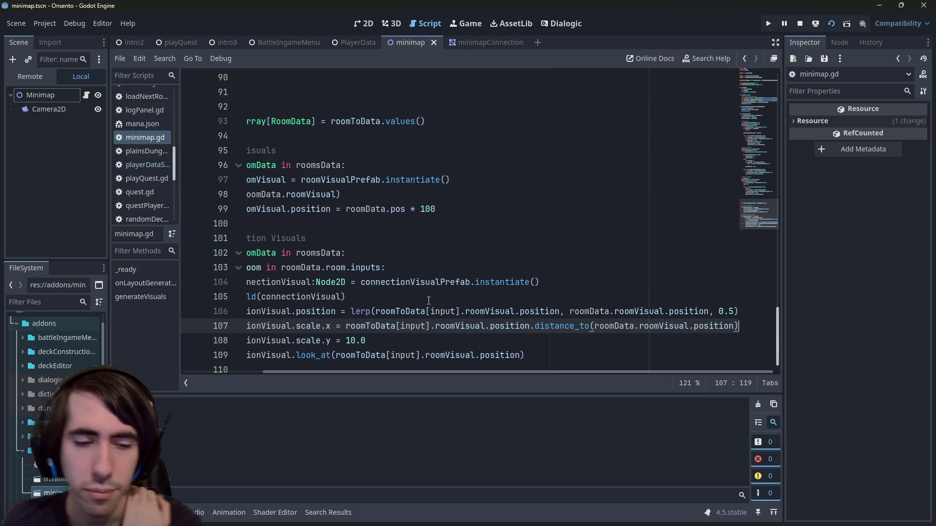
{"action": "key", "text": "F6"}
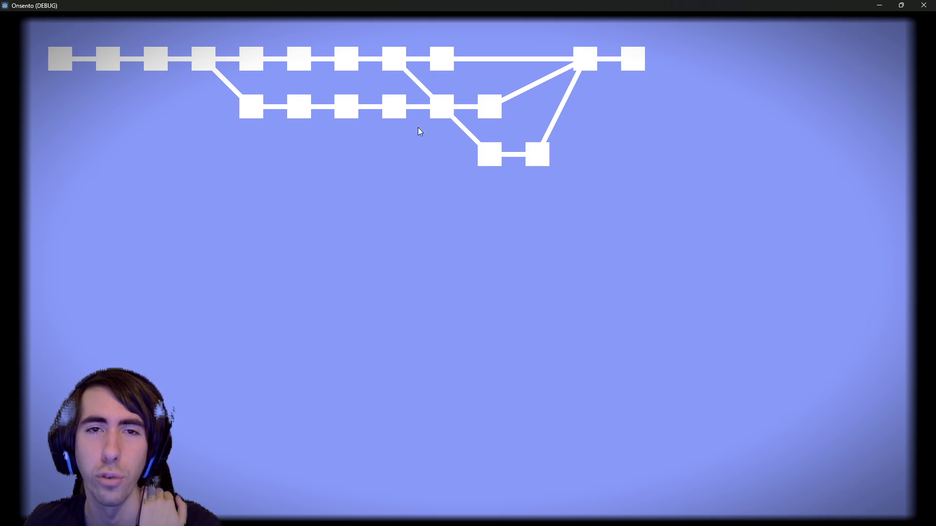
{"action": "left_click", "coordinate": [924, 5]}
{"action": "left_click", "coordinate": [833, 24]}
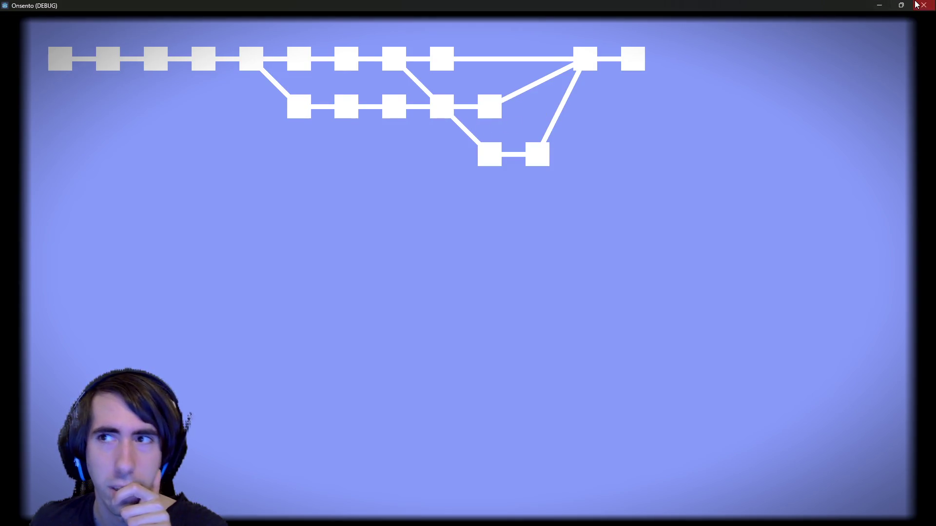
{"action": "left_click", "coordinate": [923, 5]}
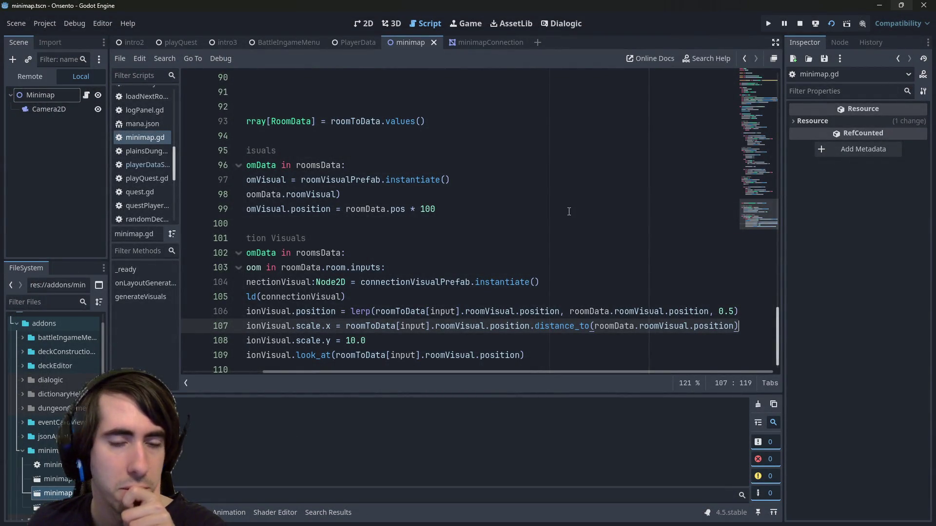
{"action": "key", "text": "F6"}
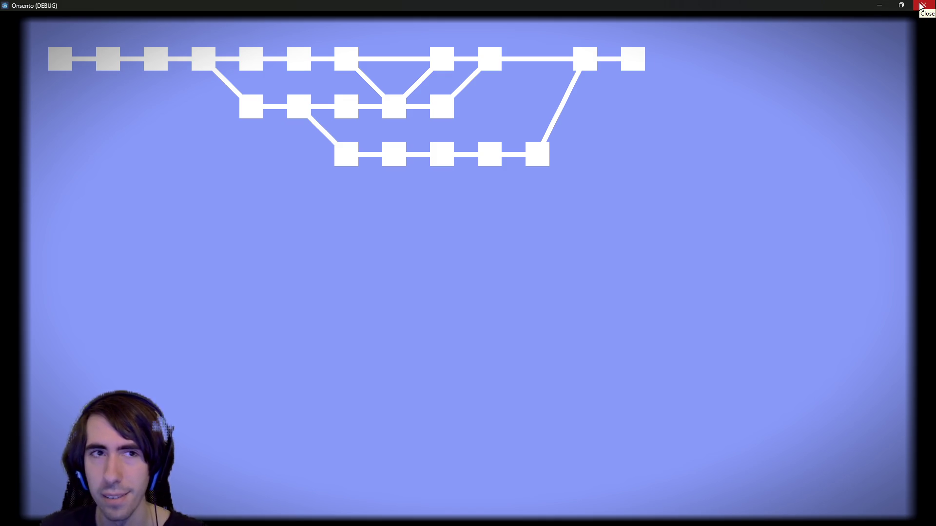
Close the running game and scroll minimap.gd up to the depth variable on line 80.
{"action": "left_click", "coordinate": [922, 5]}
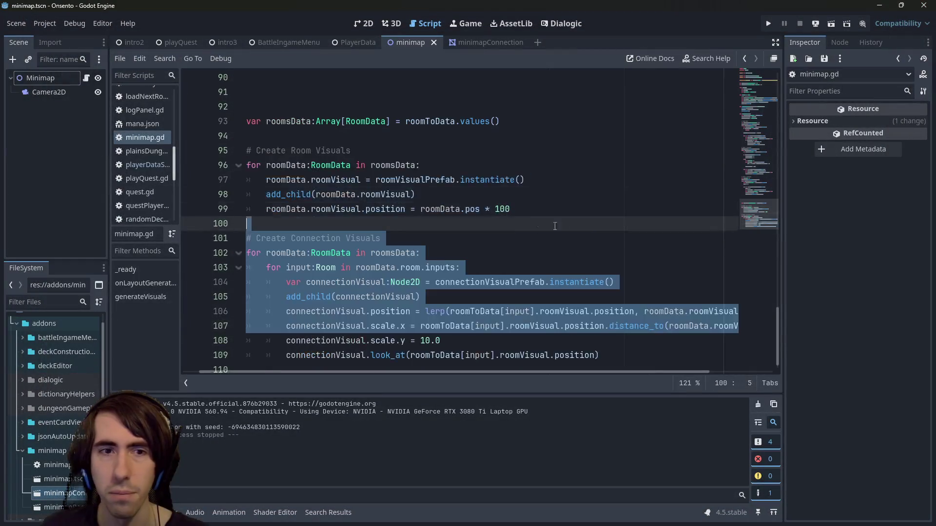
{"action": "scroll", "coordinate": [503, 268], "scroll_direction": "up", "scroll_amount": 2}
{"action": "left_click_drag", "start_coordinate": [475, 253], "coordinate": [196, 221]}
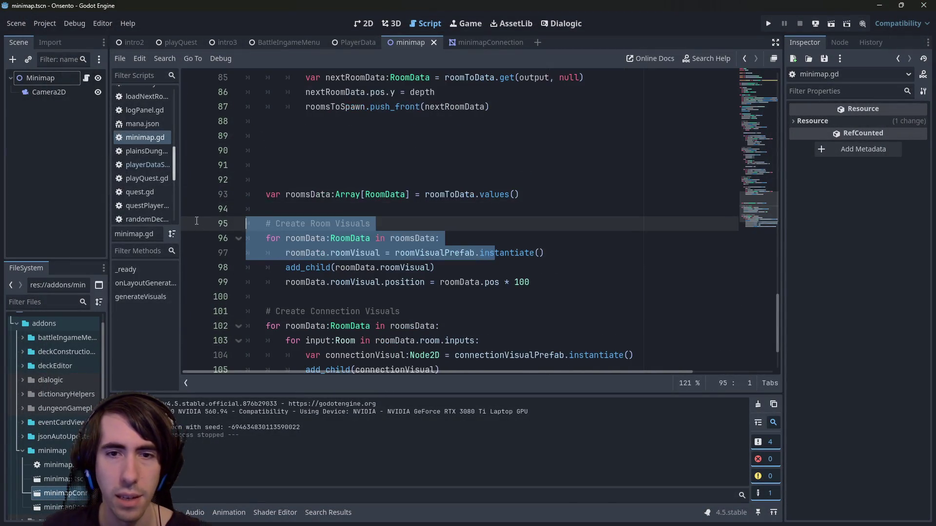
{"action": "scroll", "coordinate": [536, 219], "scroll_direction": "up", "scroll_amount": 6}
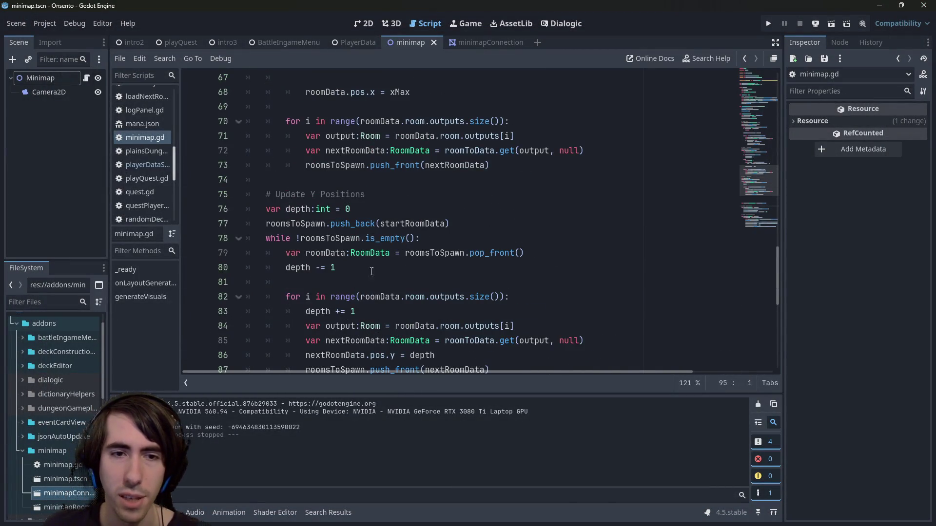
{"action": "double_click", "coordinate": [296, 267]}
Review the depth lines 76–80 of the Update Y Positions loop.
{"action": "scroll", "coordinate": [294, 263], "scroll_direction": "down", "scroll_amount": 3}
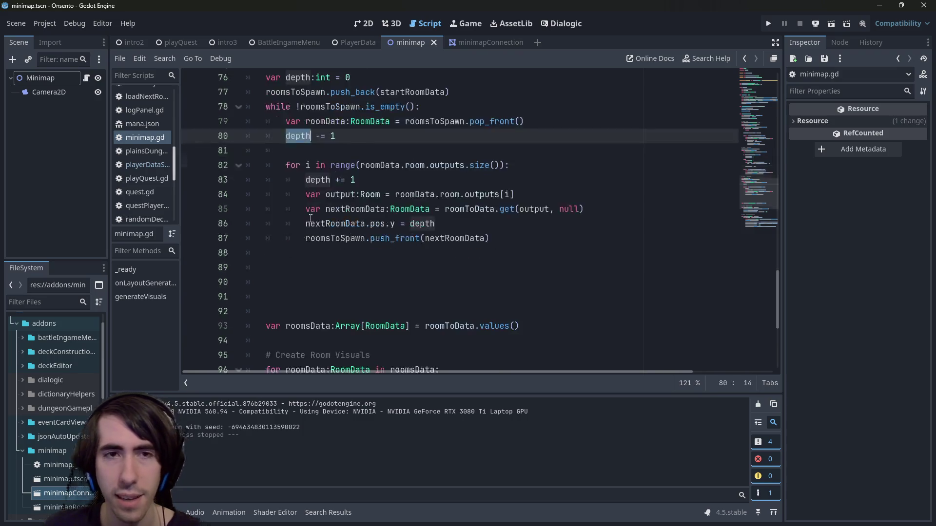
{"action": "scroll", "coordinate": [331, 210], "scroll_direction": "up", "scroll_amount": 2}
{"action": "left_click", "coordinate": [368, 160]}
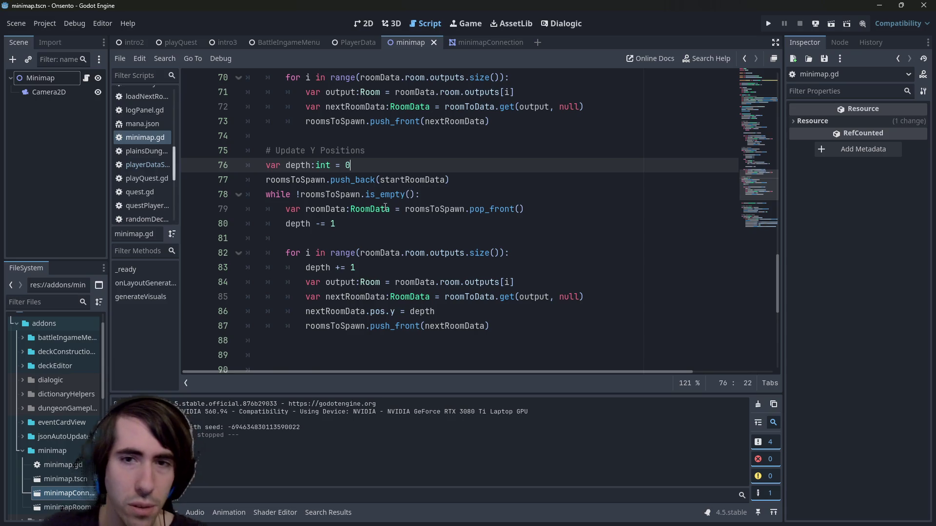
{"action": "left_click", "coordinate": [376, 222]}
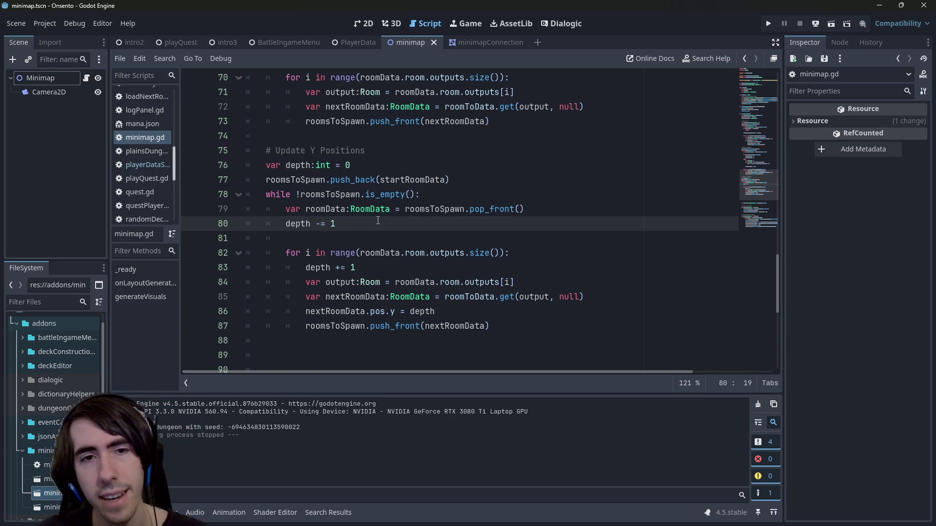
{"action": "left_click", "coordinate": [335, 209]}
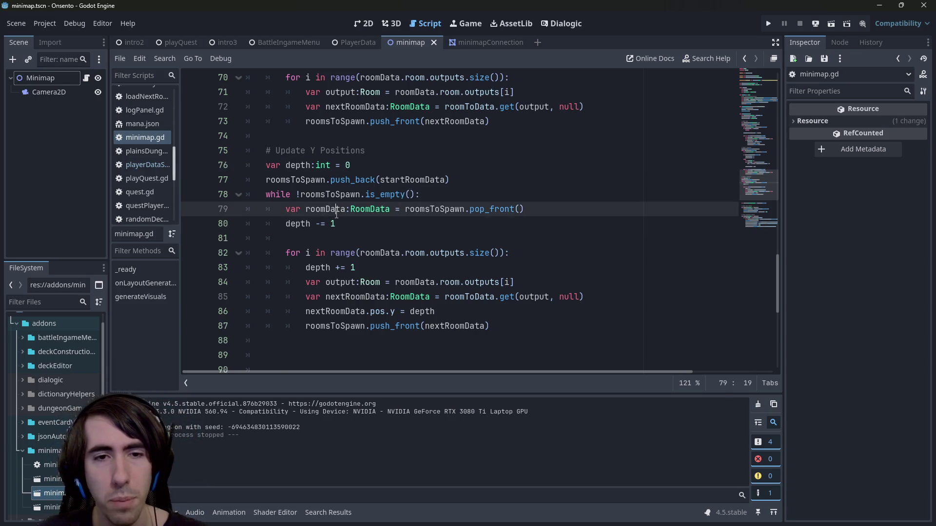
{"action": "left_click", "coordinate": [390, 266]}
{"action": "left_click", "coordinate": [356, 222]}
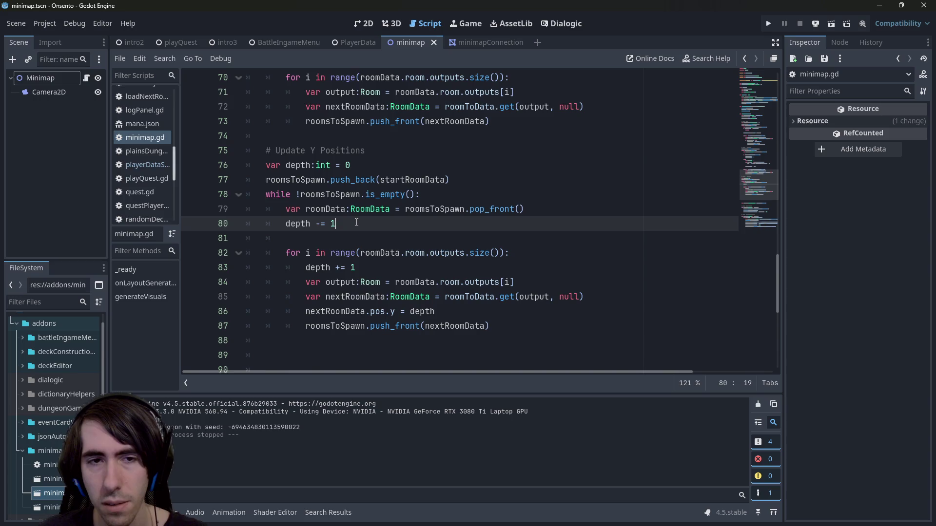
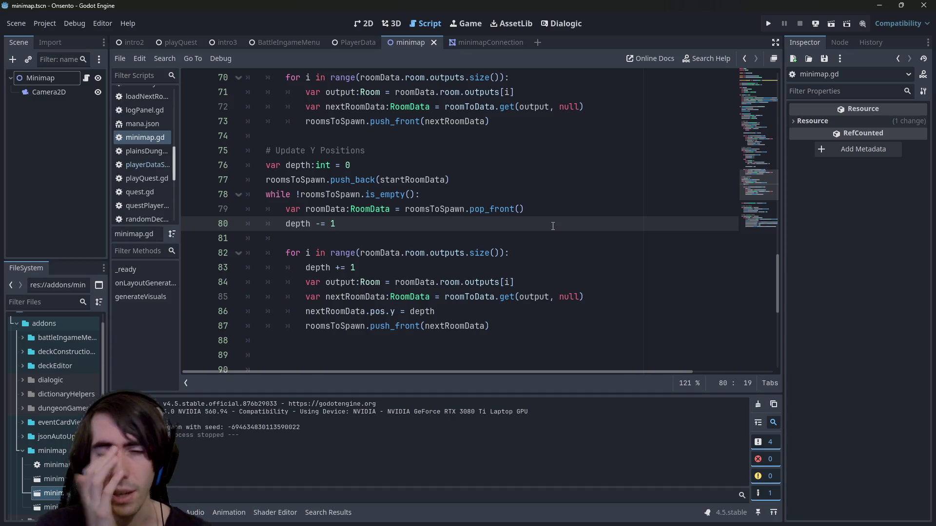
Replace depth in line 86's y assignment with 'i /' and copy roomData.room.outputs.size() from line 82.
{"action": "left_click_drag", "start_coordinate": [356, 267], "coordinate": [305, 267]}
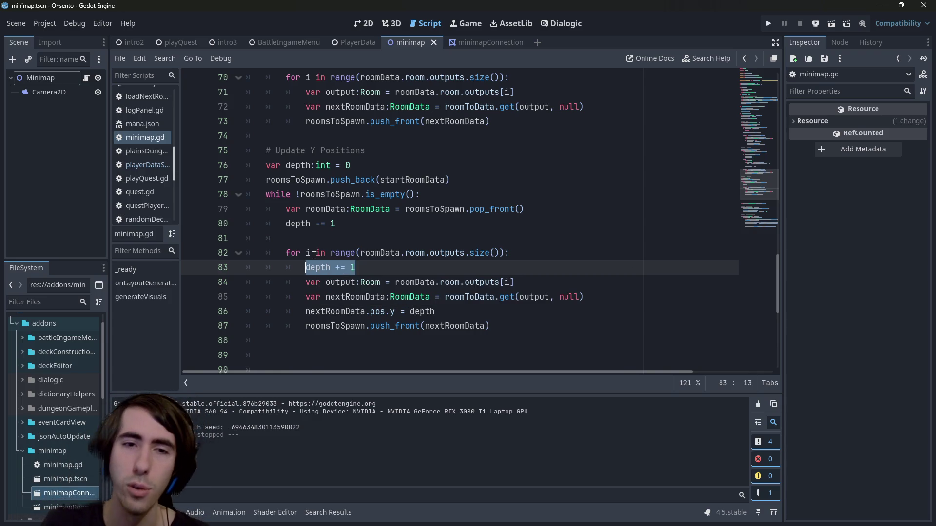
{"action": "left_click_drag", "start_coordinate": [360, 253], "coordinate": [501, 249]}
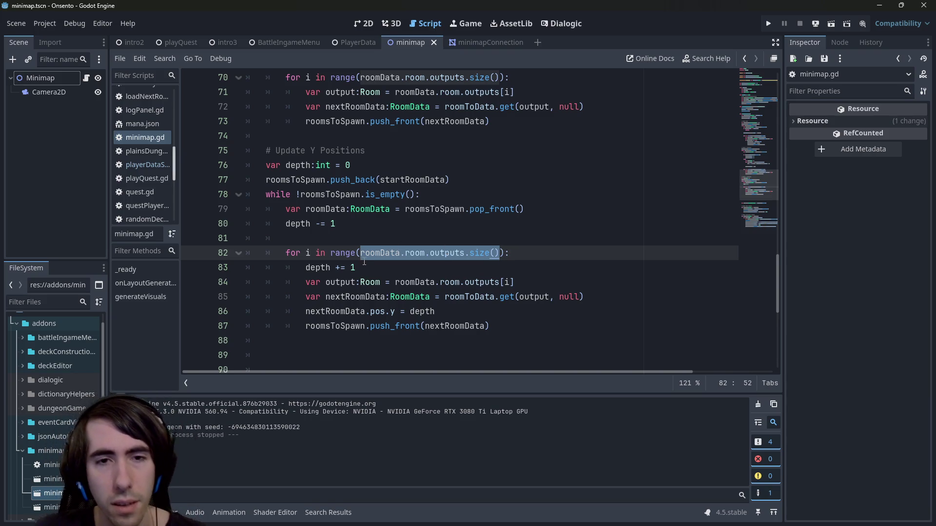
{"action": "double_click", "coordinate": [324, 268]}
{"action": "double_click", "coordinate": [420, 312]}
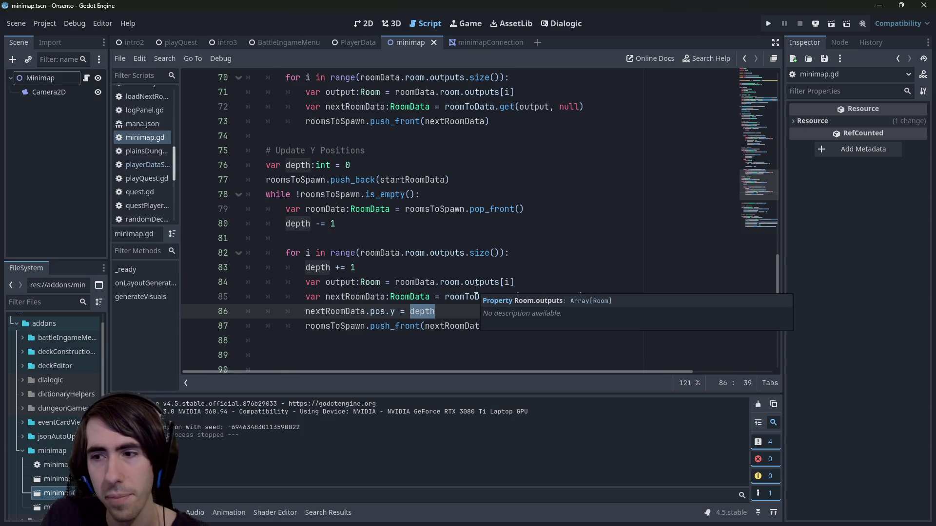
{"action": "type", "text": "i /"}
{"action": "left_click_drag", "start_coordinate": [359, 253], "coordinate": [500, 254]}
{"action": "key", "text": "ctrl+c"}
{"action": "left_click", "coordinate": [457, 312]}
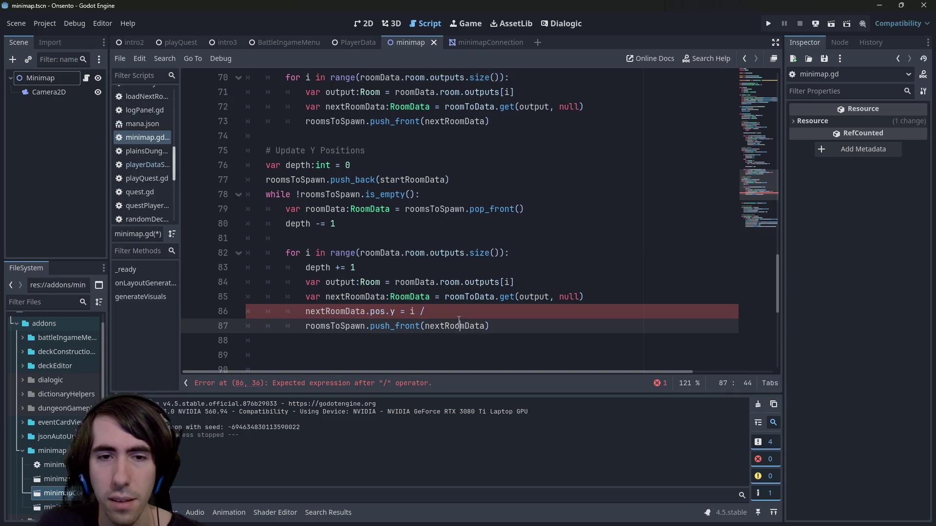
Paste the output count and change the division to a minus: i - roomData.room.outputs.size().
{"action": "key", "text": "ctrl+v"}
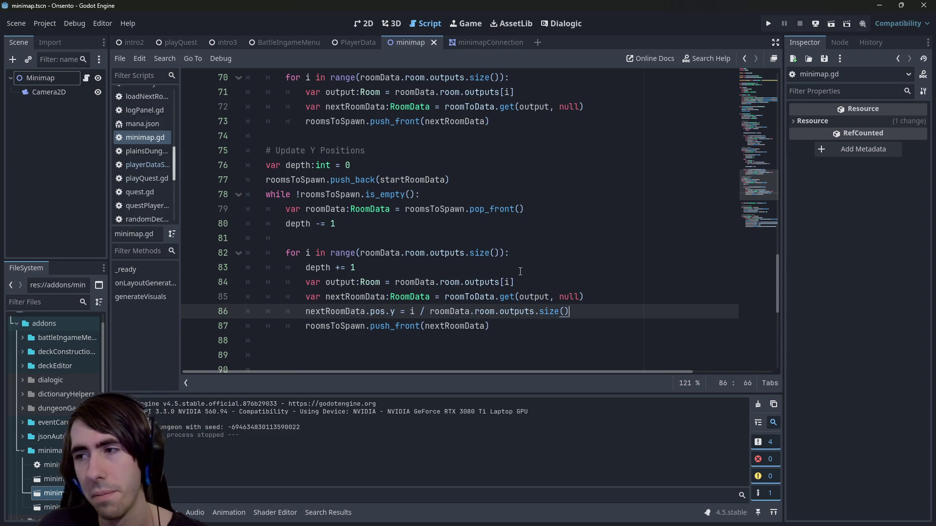
{"action": "left_click", "coordinate": [422, 312]}
{"action": "key", "text": "BackSpace"}
{"action": "type", "text": "-"}
{"action": "left_click", "coordinate": [535, 311]}
{"action": "key", "text": "ctrl+space"}
{"action": "key", "text": "Escape"}
{"action": "key", "text": "End"}
Append / 2.0 and wrap the output count in float() on line 86.
{"action": "type", "text": "/ 20."}
{"action": "key", "text": "BackSpace"}
{"action": "key", "text": "BackSpace"}
{"action": "type", "text": ".0"}
{"action": "key", "text": "ctrl+Left"}
{"action": "type", "text": "float("}
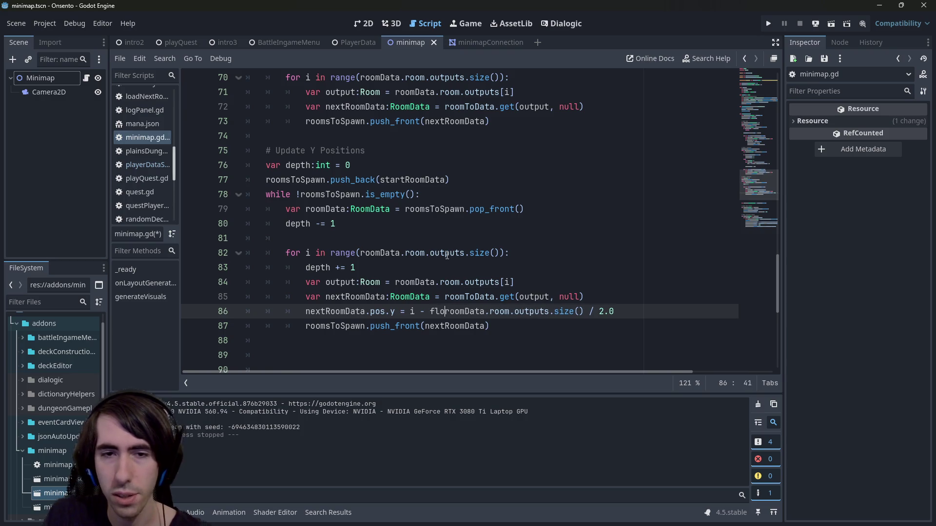
{"action": "key", "text": "ctrl+Right"}
{"action": "key", "text": "ctrl+Right"}
{"action": "key", "text": "ctrl+Right"}
{"action": "key", "text": "Right"}
{"action": "key", "text": "Right"}
{"action": "type", "text": ")"}
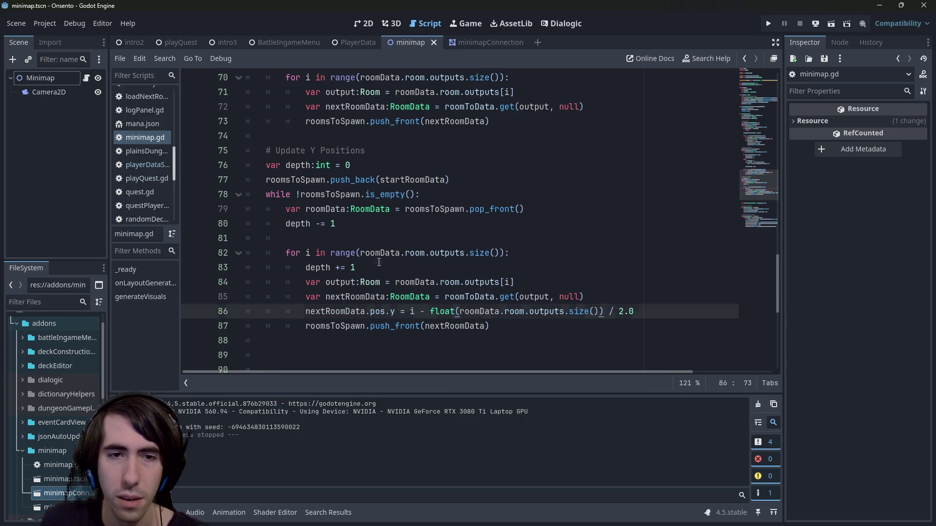
{"action": "left_click", "coordinate": [379, 263]}
{"action": "mouse_move", "coordinate": [205, 267]}
{"action": "left_mouse_down"}
{"action": "mouse_move", "coordinate": [205, 253]}
{"action": "mouse_move", "coordinate": [205, 267]}
{"action": "left_mouse_up"}
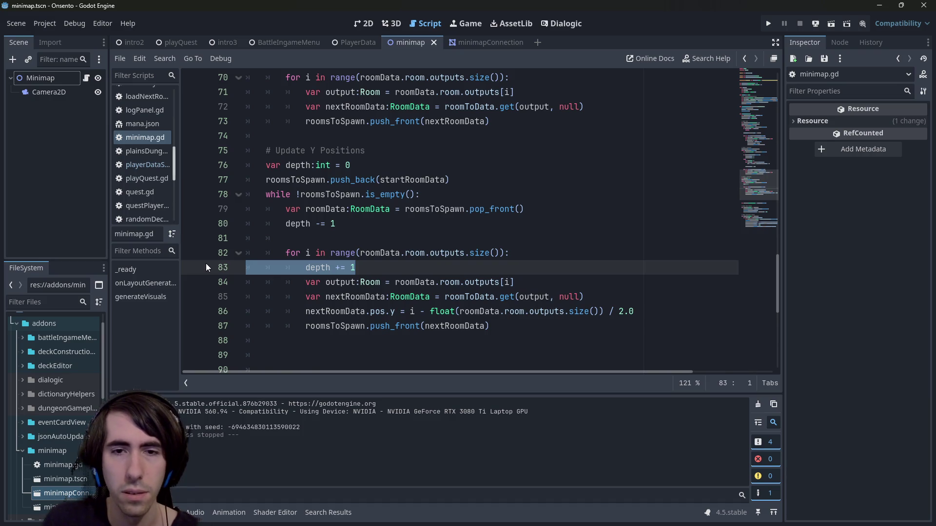
Delete the depth += 1 statement and its leftover empty line from the outputs loop.
{"action": "left_click", "coordinate": [359, 268]}
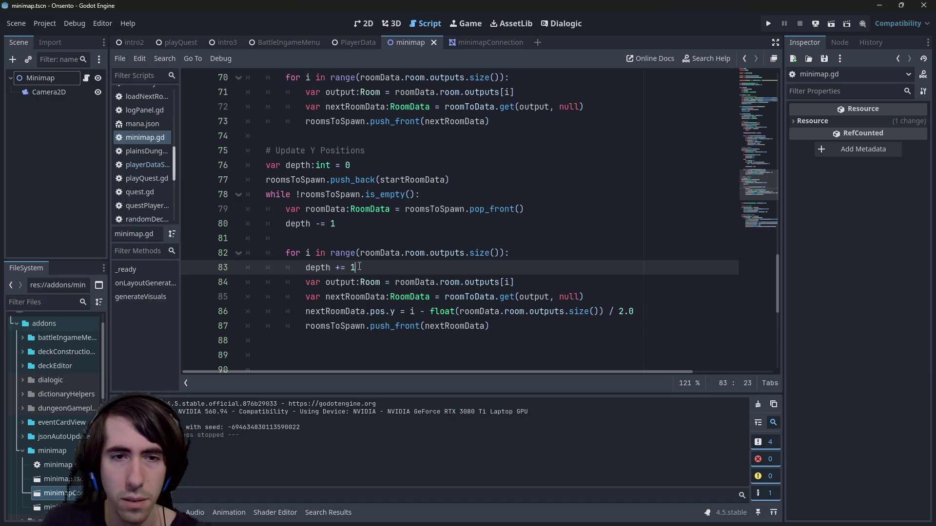
{"action": "double_click", "coordinate": [320, 267]}
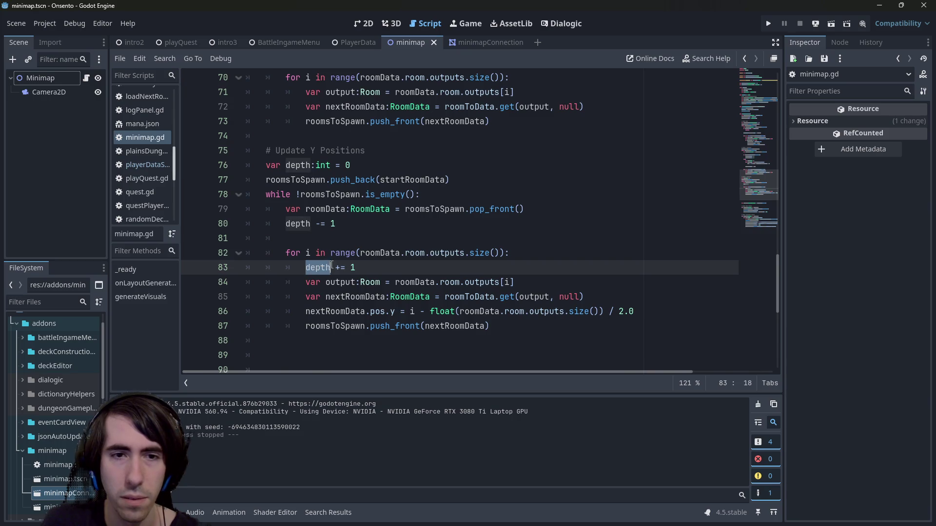
{"action": "left_click", "coordinate": [391, 257]}
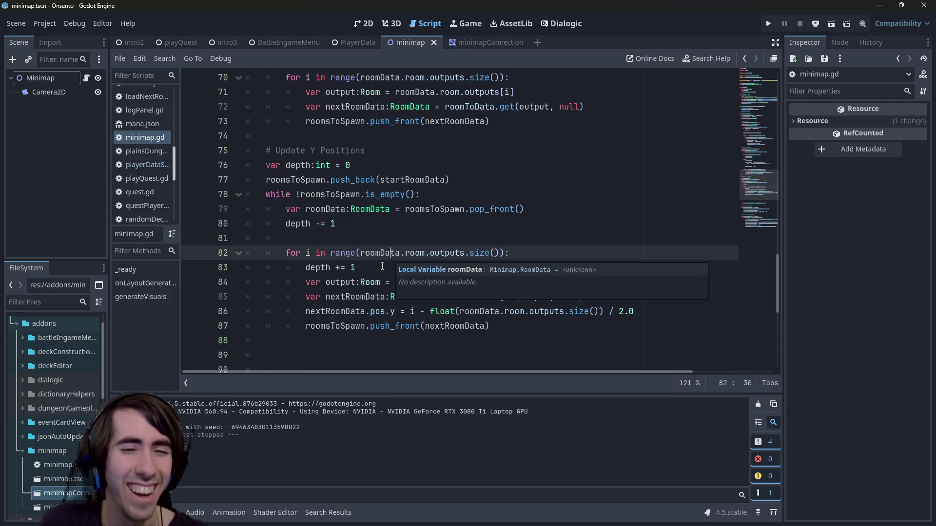
{"action": "left_click", "coordinate": [365, 271]}
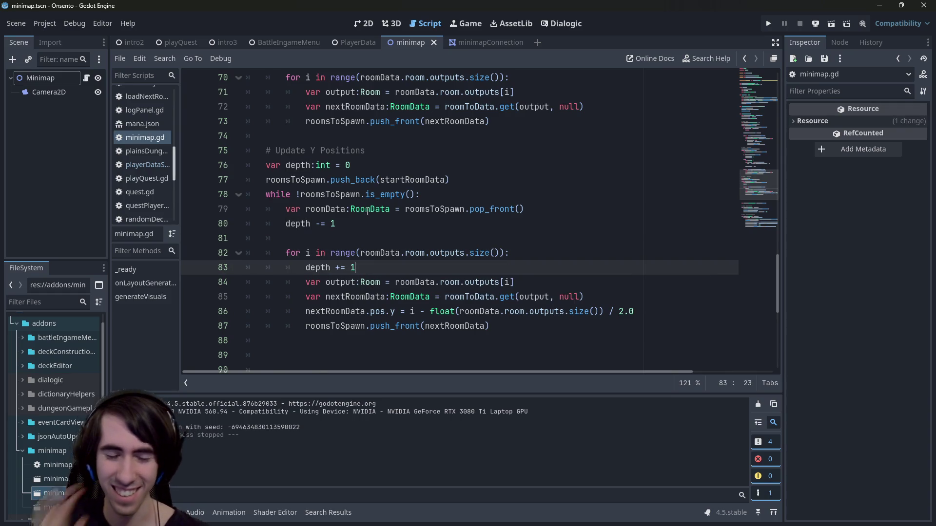
{"action": "mouse_move", "coordinate": [367, 211]}
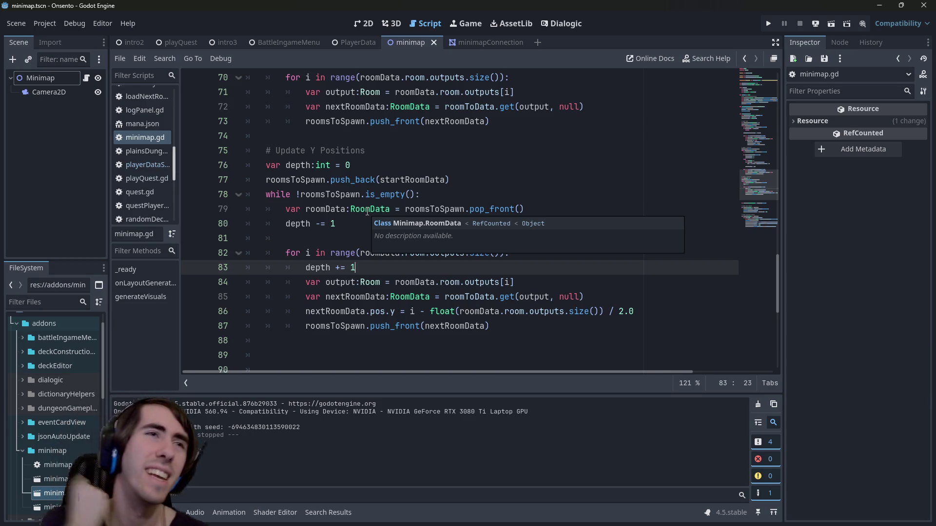
{"action": "key", "text": "shift+Home"}
{"action": "key", "text": "shift+Home"}
{"action": "key", "text": "BackSpace"}
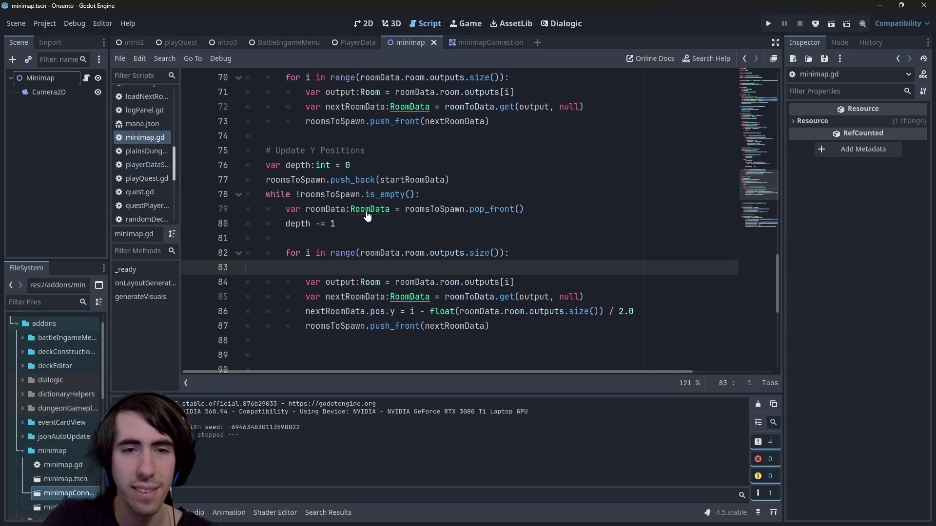
{"action": "key", "text": "BackSpace"}
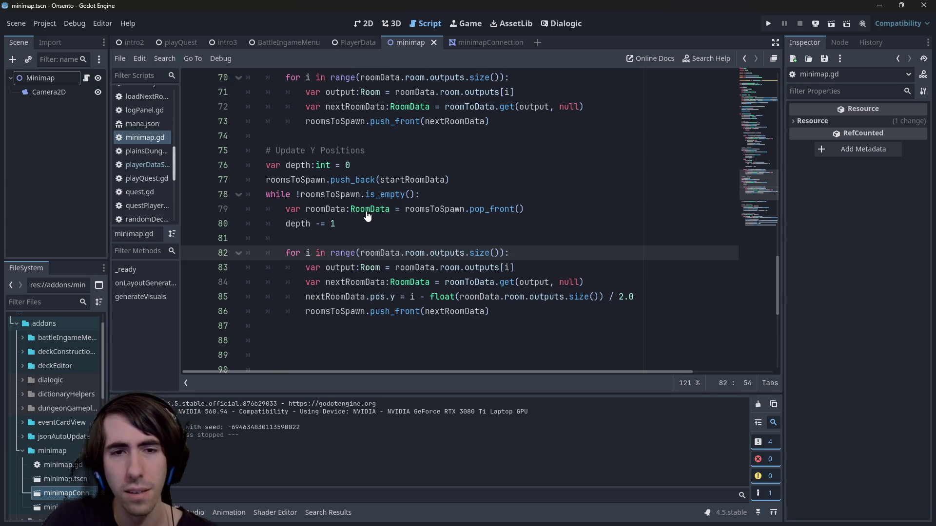
Jump from roomData on line 79 to the RoomData class definition.
{"action": "double_click", "coordinate": [297, 224]}
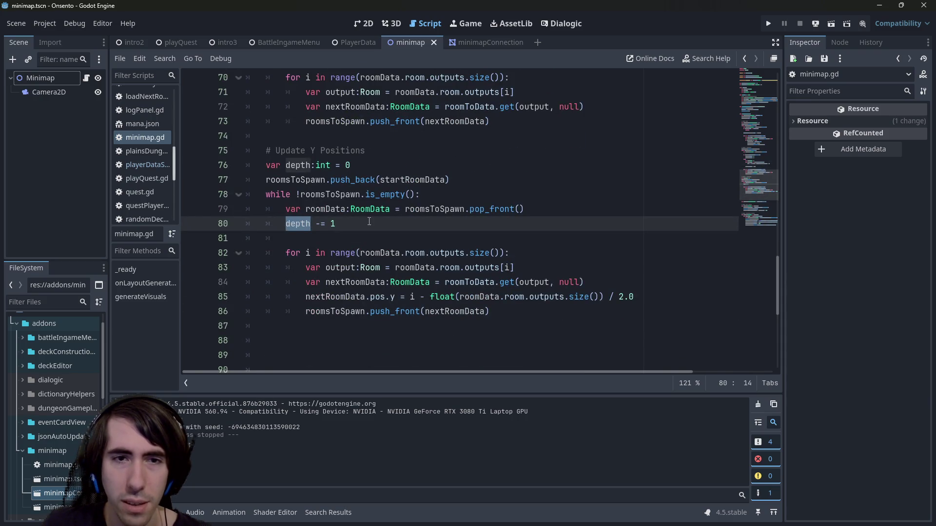
{"action": "double_click", "coordinate": [326, 209]}
{"action": "left_click", "coordinate": [370, 208], "text": "ctrl"}
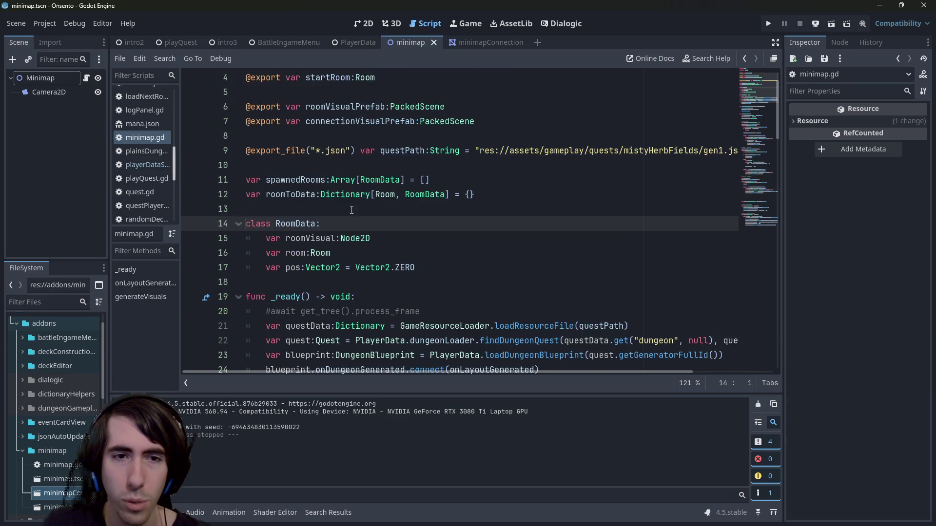
Back in Update Y Positions, add startRoomData.pos.y = 0 on a new line below line 77.
{"action": "key", "text": "alt+Left"}
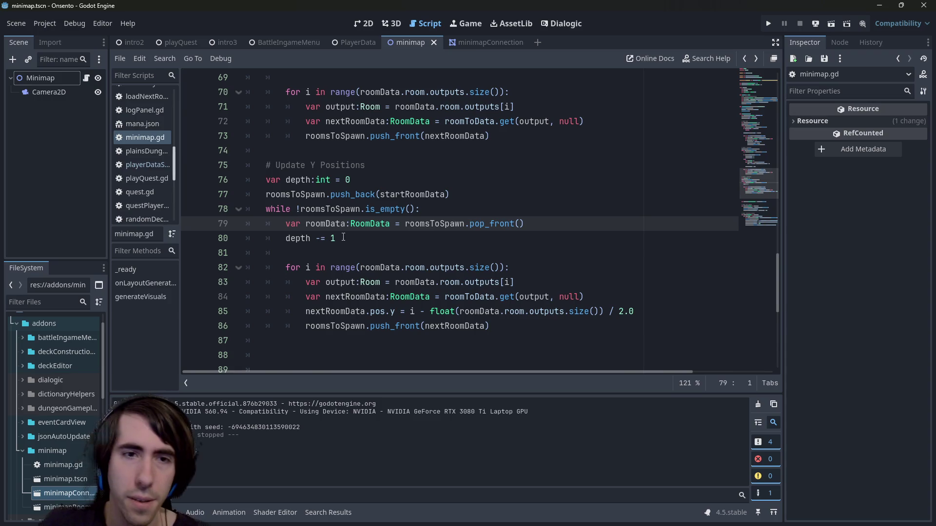
{"action": "left_click", "coordinate": [361, 179]}
{"action": "double_click", "coordinate": [412, 194]}
{"action": "key", "text": "ctrl+c"}
{"action": "left_click", "coordinate": [458, 193]}
{"action": "key", "text": "Return"}
{"action": "key", "text": "ctrl+v"}
{"action": "type", "text": ".pos.y "}
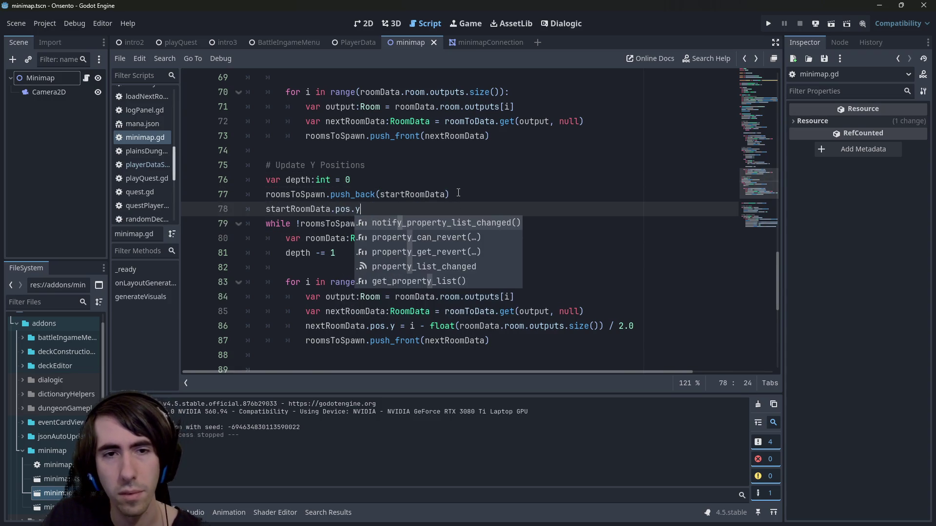
{"action": "type", "text": "= 0"}
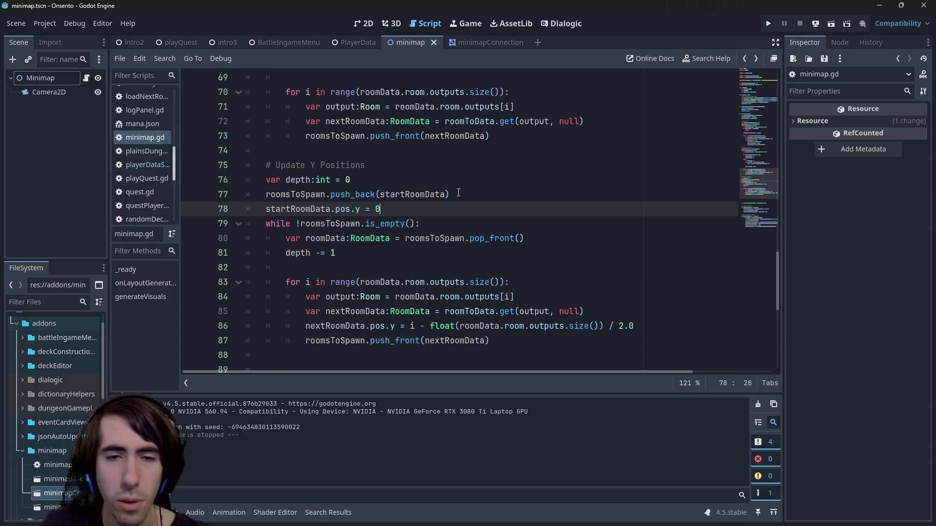
{"action": "mouse_move", "coordinate": [405, 325]}
{"action": "left_mouse_down"}
{"action": "mouse_move", "coordinate": [648, 325]}
{"action": "mouse_move", "coordinate": [464, 341]}
{"action": "mouse_move", "coordinate": [411, 327]}
{"action": "mouse_move", "coordinate": [711, 324]}
{"action": "left_mouse_up"}
{"action": "left_click", "coordinate": [648, 325]}
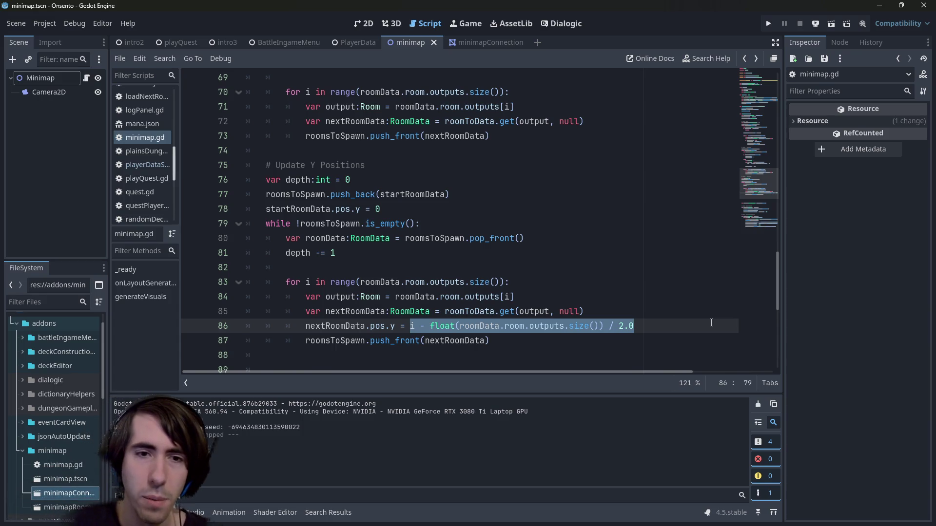
Re-add depth += 1 at the start of the outputs for loop.
{"action": "left_click", "coordinate": [305, 352]}
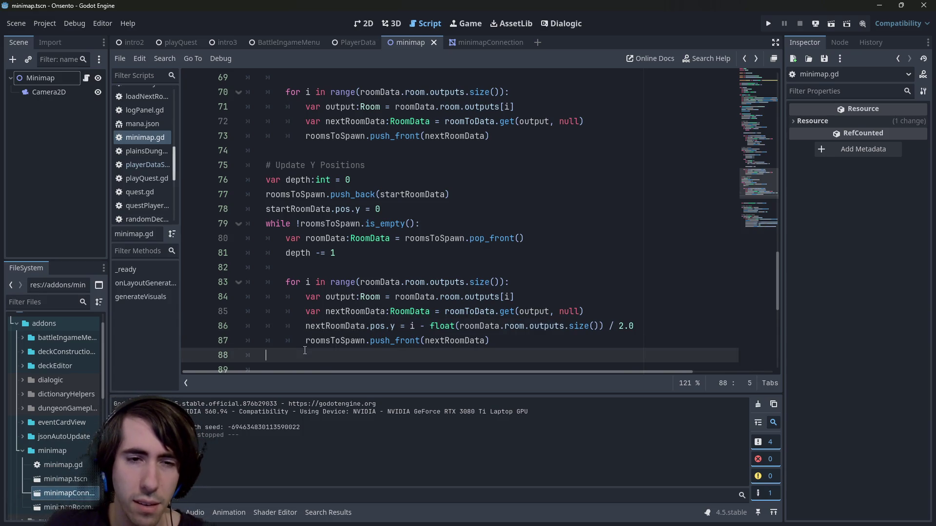
{"action": "left_click", "coordinate": [407, 325]}
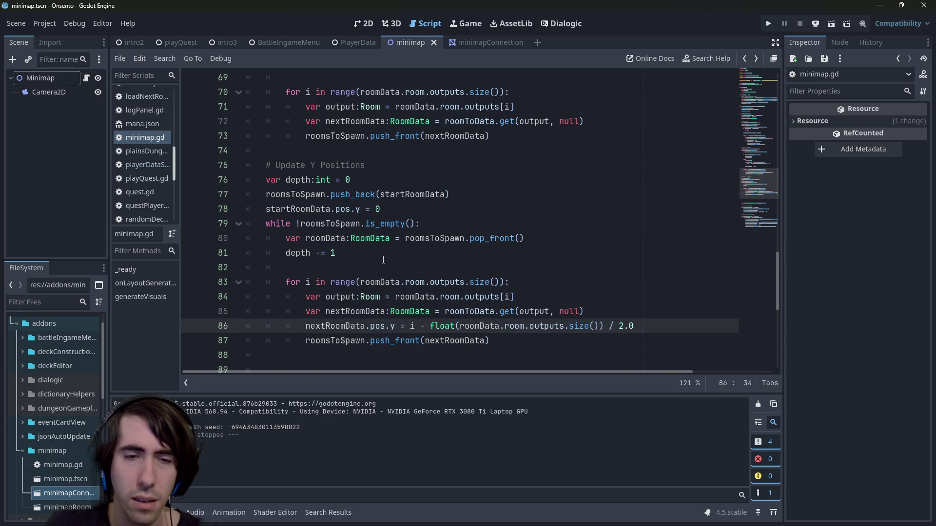
{"action": "left_click", "coordinate": [512, 280]}
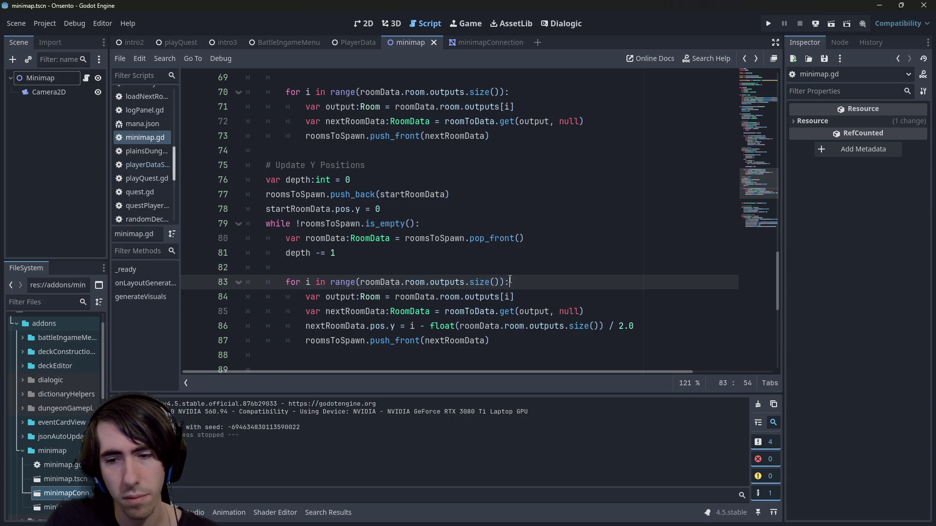
{"action": "key", "text": "Return"}
{"action": "type", "text": "depth += 1"}
{"action": "double_click", "coordinate": [317, 296]}
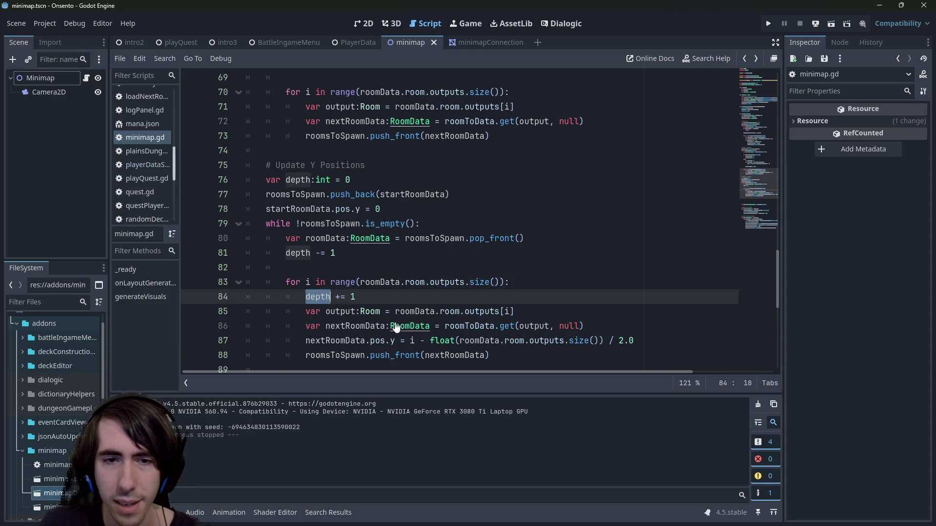
{"action": "left_click", "coordinate": [407, 341]}
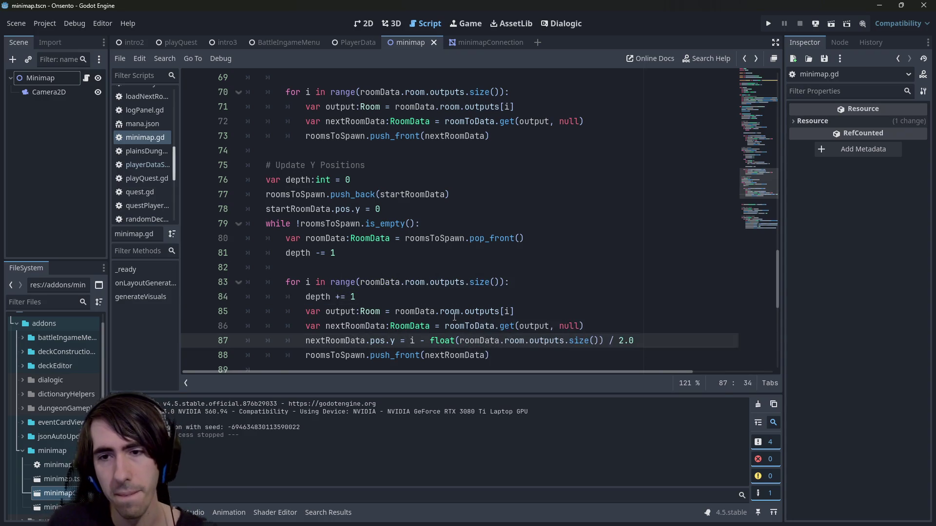
Change line 87 to depth + i - float(roomData.room.outputs.size() - 1) / 2.0.
{"action": "scroll", "coordinate": [480, 302], "scroll_direction": "down", "scroll_amount": 2}
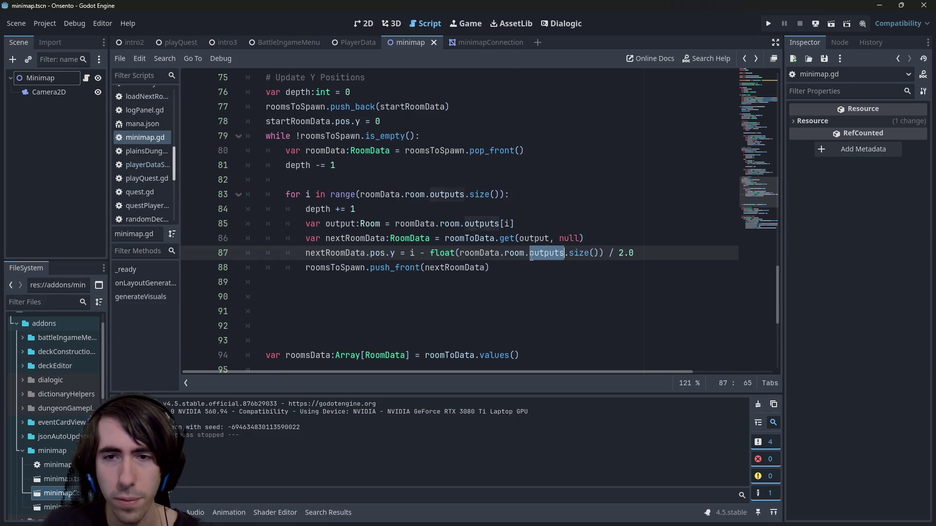
{"action": "scroll", "coordinate": [531, 257], "scroll_direction": "up", "scroll_amount": 1}
{"action": "left_click", "coordinate": [415, 297]}
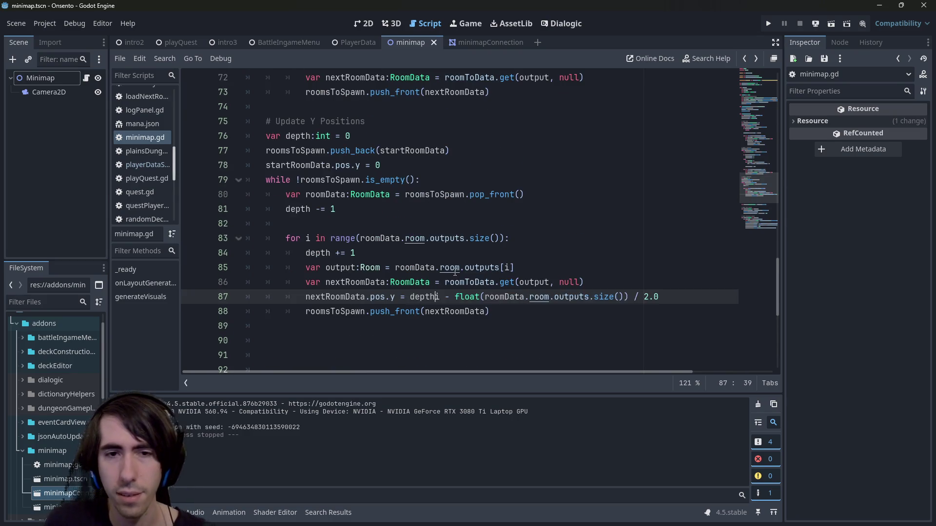
{"action": "type", "text": "depth + i"}
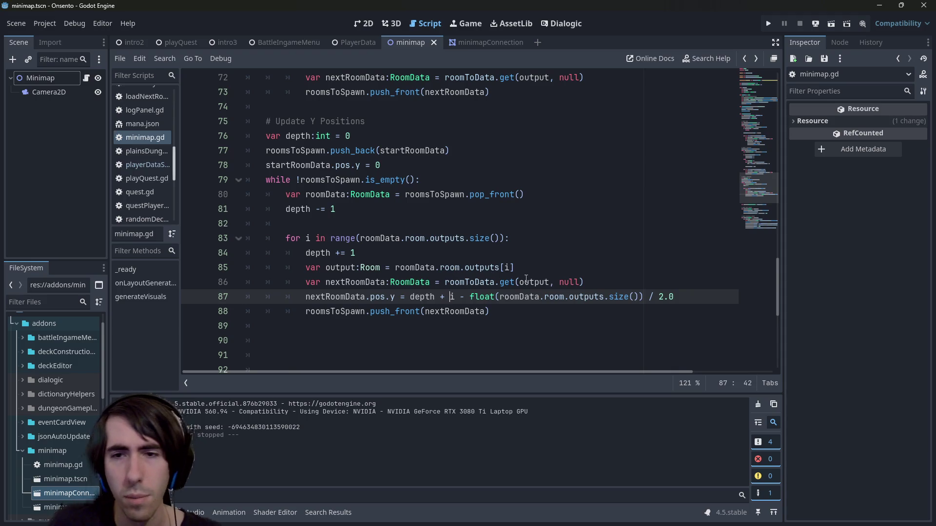
{"action": "left_click", "coordinate": [642, 297]}
{"action": "type", "text": "- 1"}
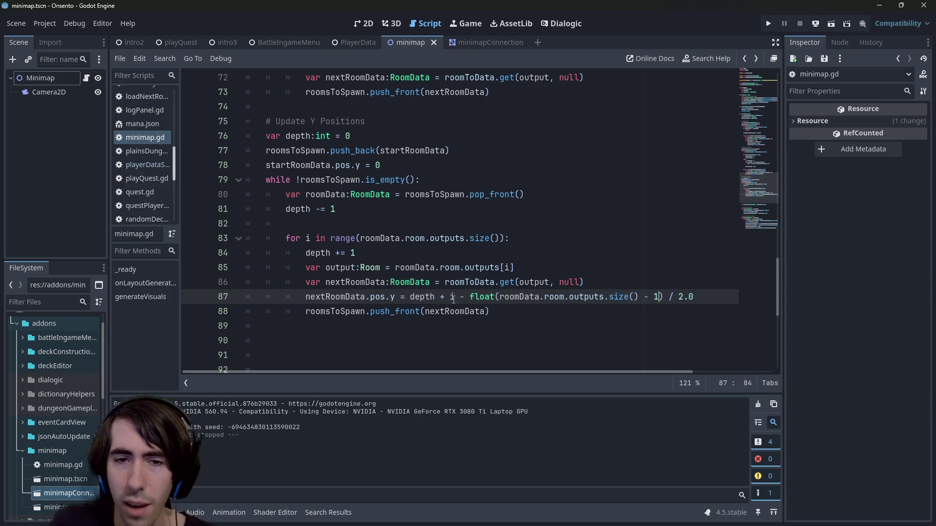
Review the centring term on line 87 and run the minimap scene.
{"action": "left_click_drag", "start_coordinate": [469, 297], "coordinate": [698, 296]}
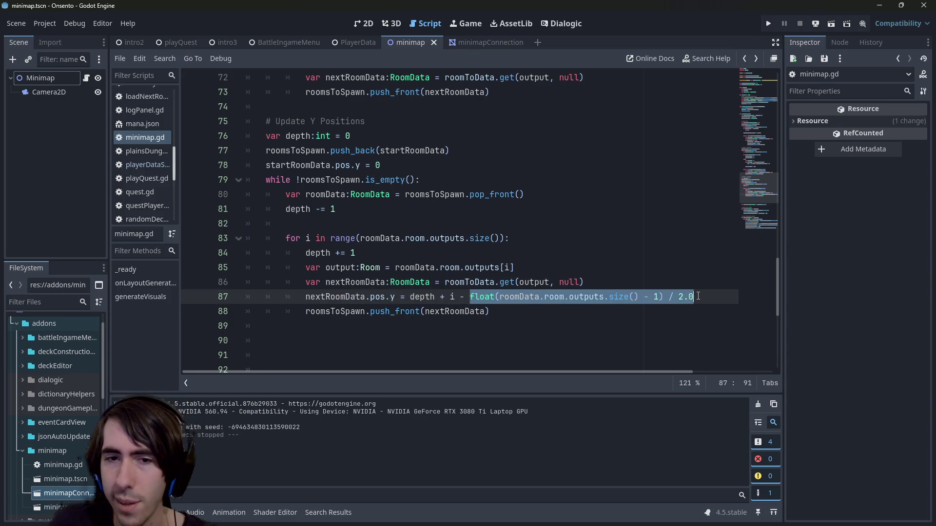
{"action": "left_click", "coordinate": [699, 297]}
{"action": "left_click_drag", "start_coordinate": [347, 302], "coordinate": [415, 300]}
{"action": "left_click", "coordinate": [406, 300]}
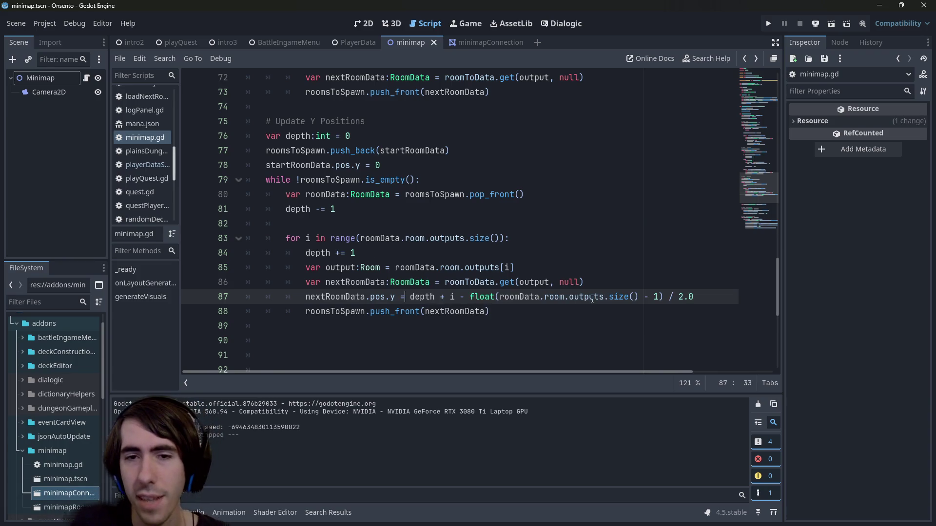
{"action": "left_click_drag", "start_coordinate": [469, 298], "coordinate": [695, 299]}
{"action": "left_click", "coordinate": [695, 297]}
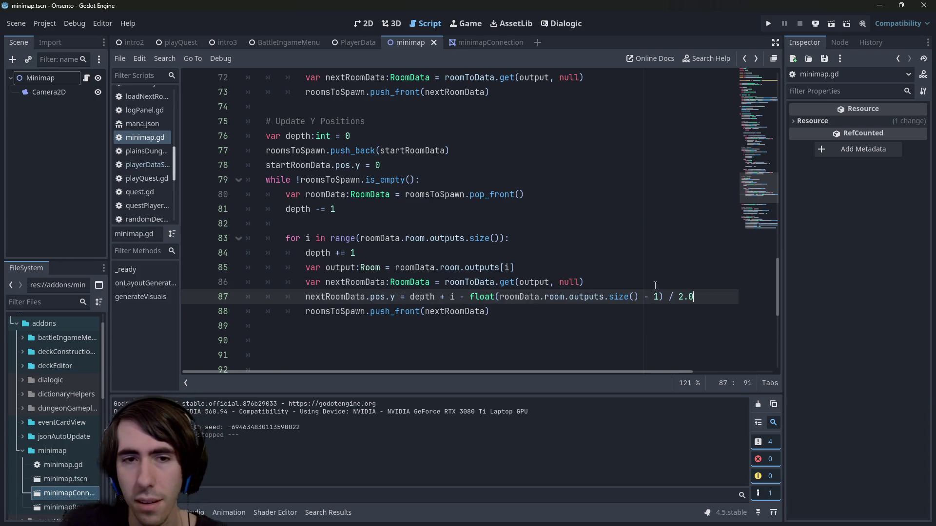
{"action": "mouse_move", "coordinate": [363, 251]}
{"action": "left_mouse_down"}
{"action": "mouse_move", "coordinate": [170, 236]}
{"action": "mouse_move", "coordinate": [164, 247]}
{"action": "left_mouse_up"}
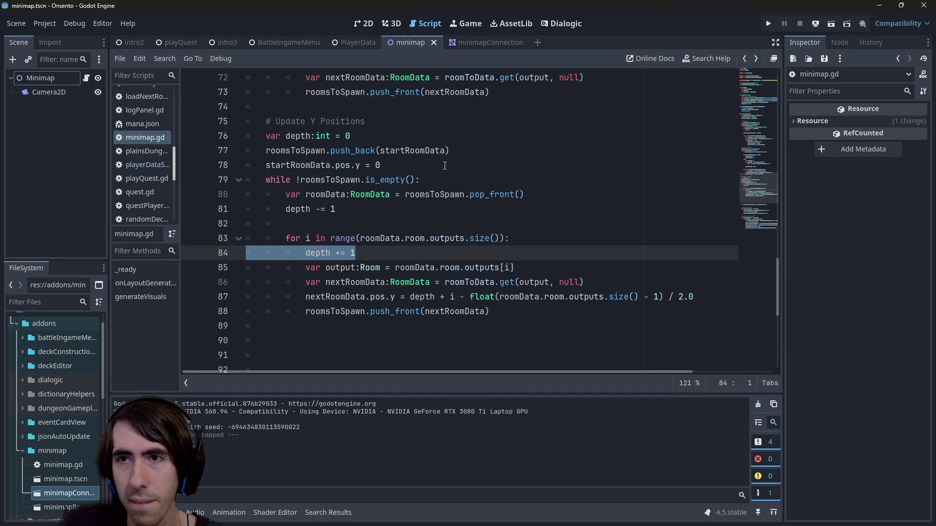
{"action": "left_click", "coordinate": [831, 23]}
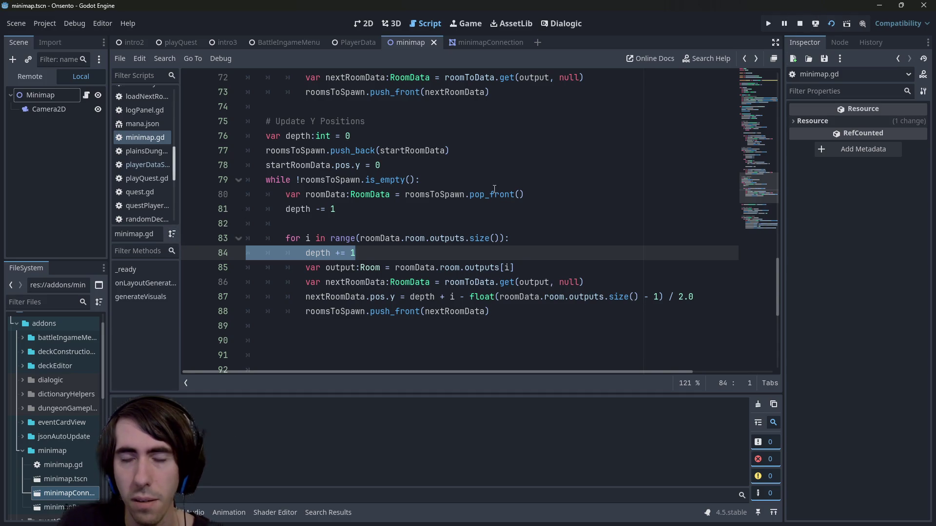
Inspect the room graph branching over several rows, then close the game window.
{"action": "mouse_move", "coordinate": [494, 190]}
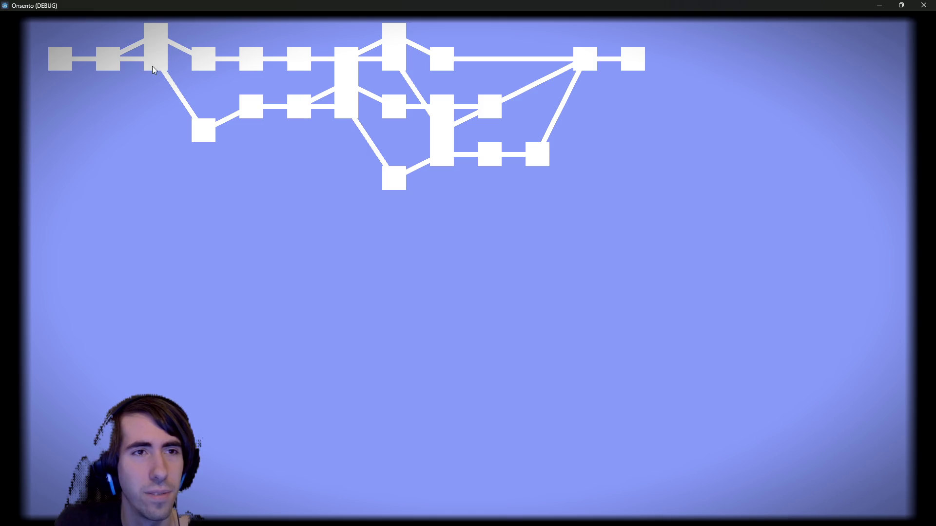
{"action": "left_click", "coordinate": [924, 5]}
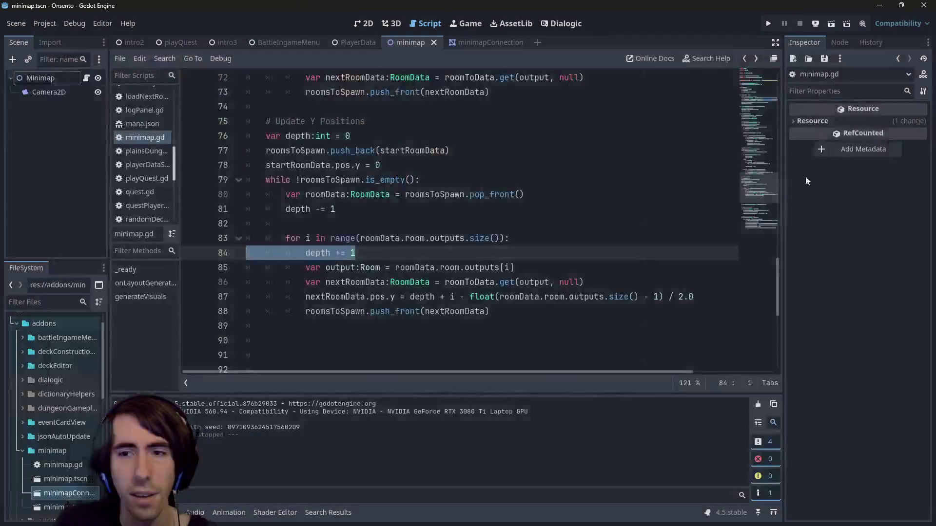
Copy the depth += 1 statement onto a new line after the for loop.
{"action": "left_click", "coordinate": [707, 296]}
{"action": "left_click_drag", "start_coordinate": [708, 296], "coordinate": [664, 297]}
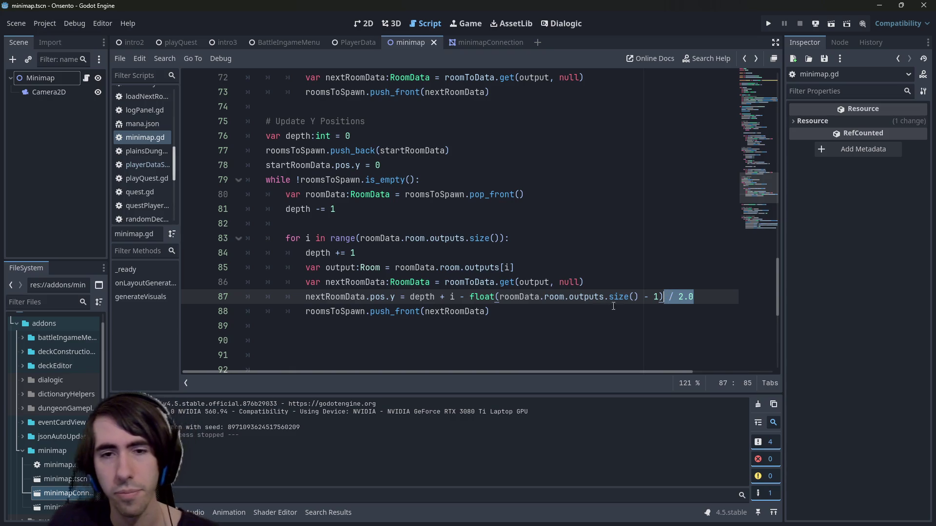
{"action": "double_click", "coordinate": [429, 298]}
{"action": "triple_click", "coordinate": [370, 254]}
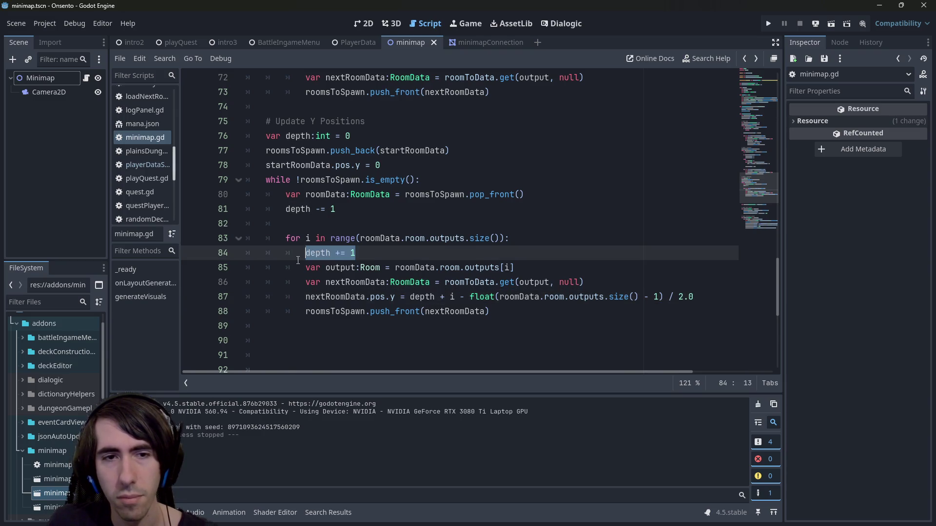
{"action": "double_click", "coordinate": [418, 298]}
{"action": "left_click_drag", "start_coordinate": [356, 254], "coordinate": [307, 253]}
{"action": "key", "text": "ctrl+c"}
{"action": "left_click", "coordinate": [280, 326]}
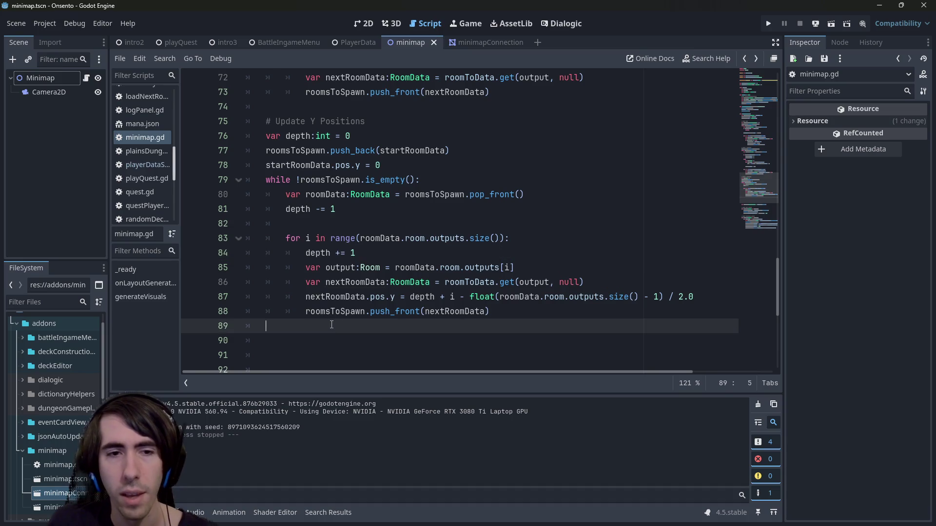
{"action": "key", "text": "ctrl+v"}
Make it depth += roomData.room.outputs.size(), remove the in-loop increment, and save.
{"action": "left_click_drag", "start_coordinate": [361, 238], "coordinate": [501, 236]}
{"action": "left_click", "coordinate": [336, 326]}
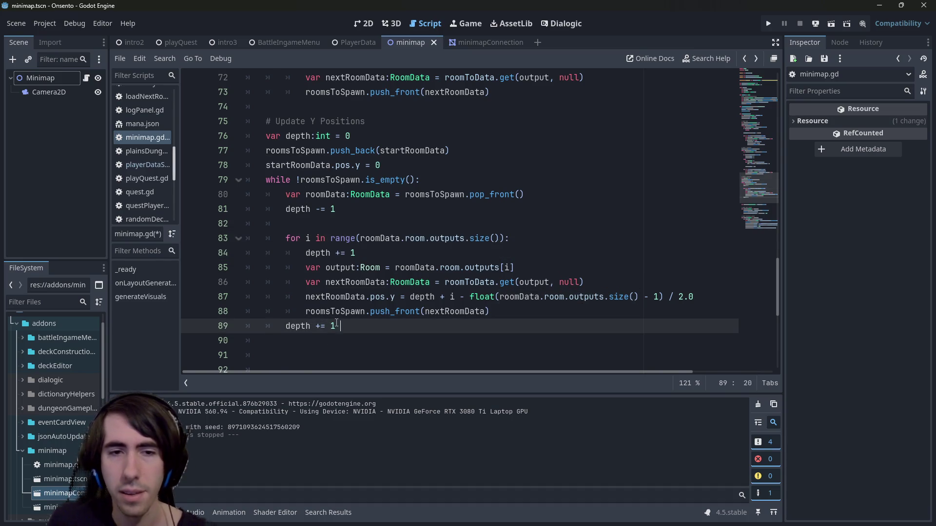
{"action": "key", "text": "BackSpace"}
{"action": "key", "text": "ctrl+v"}
{"action": "key", "text": "Up"}
{"action": "key", "text": "Up"}
{"action": "key", "text": "Up"}
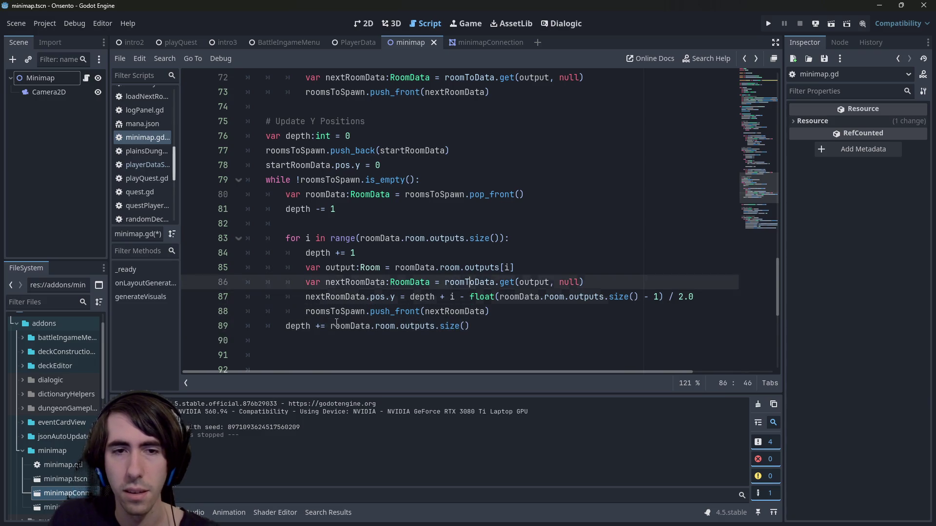
{"action": "key", "text": "shift+Home"}
{"action": "key", "text": "BackSpace"}
{"action": "key", "text": "BackSpace"}
{"action": "key", "text": "BackSpace"}
{"action": "key", "text": "ctrl+s"}
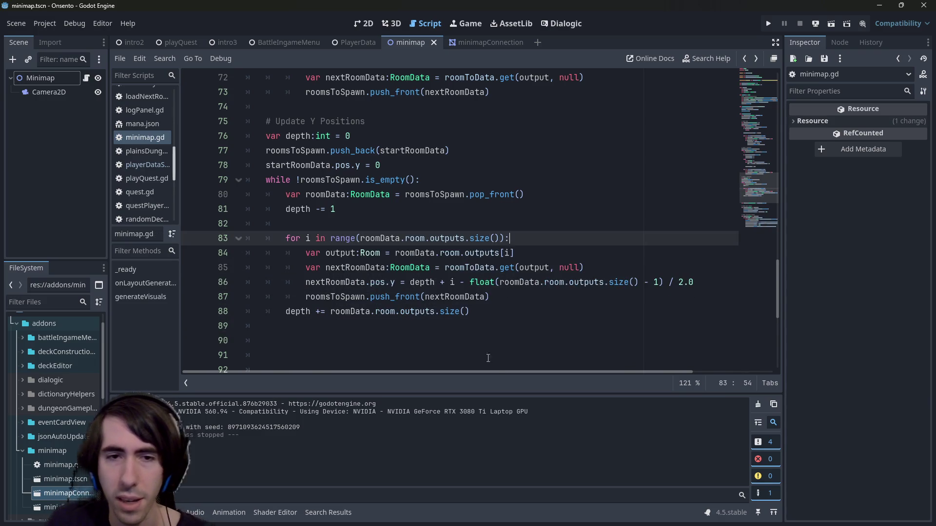
Insert a blank line before the depth increment and run the scene to test it.
{"action": "left_click", "coordinate": [585, 296]}
{"action": "key", "text": "Return"}
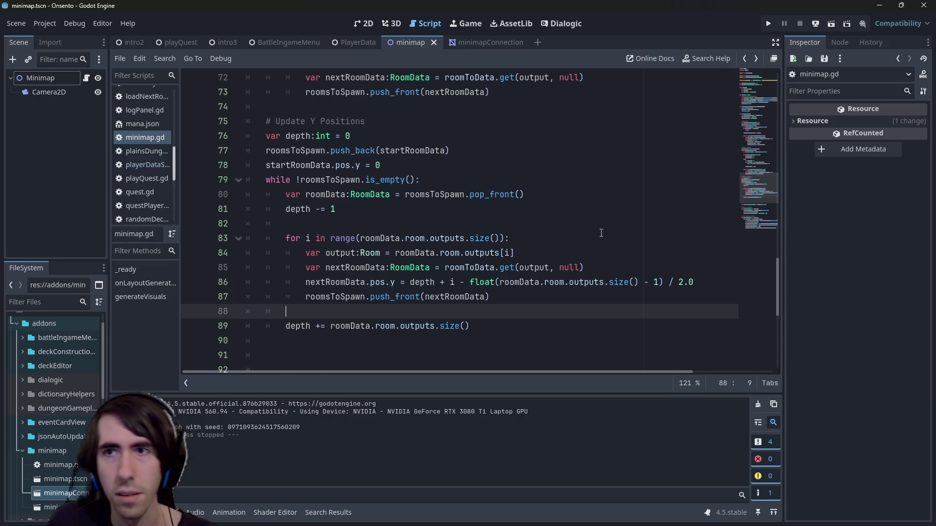
{"action": "left_click", "coordinate": [828, 24]}
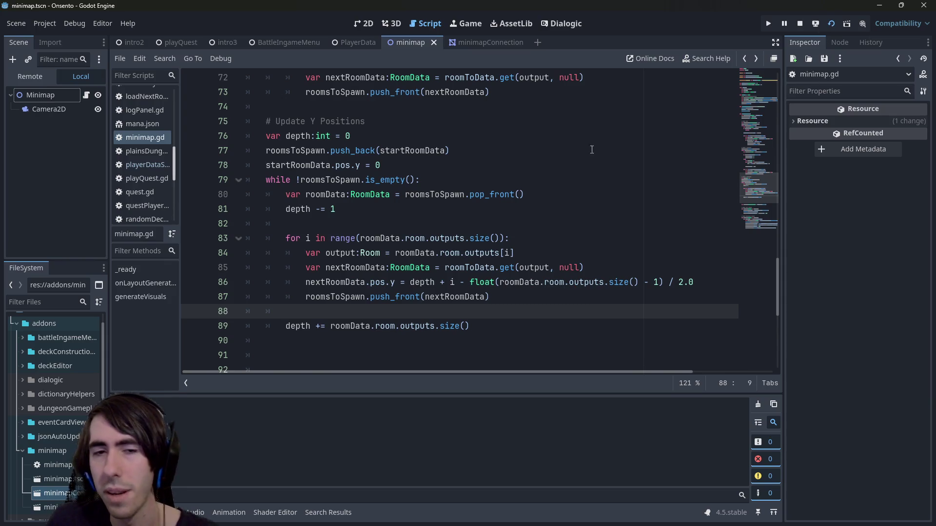
{"action": "left_click", "coordinate": [452, 283]}
{"action": "mouse_move", "coordinate": [540, 295]}
{"action": "left_mouse_down"}
{"action": "mouse_move", "coordinate": [293, 256]}
{"action": "mouse_move", "coordinate": [391, 254]}
{"action": "left_mouse_up"}
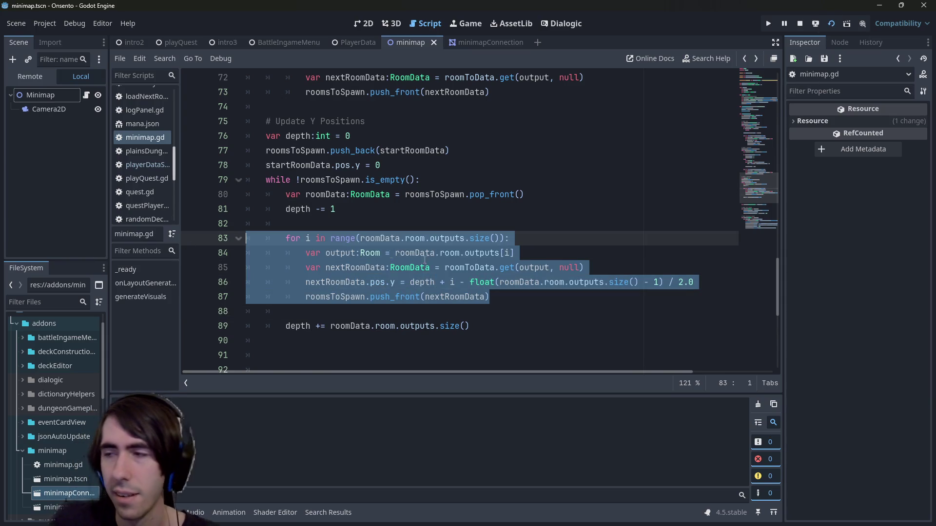
{"action": "left_click", "coordinate": [475, 317]}
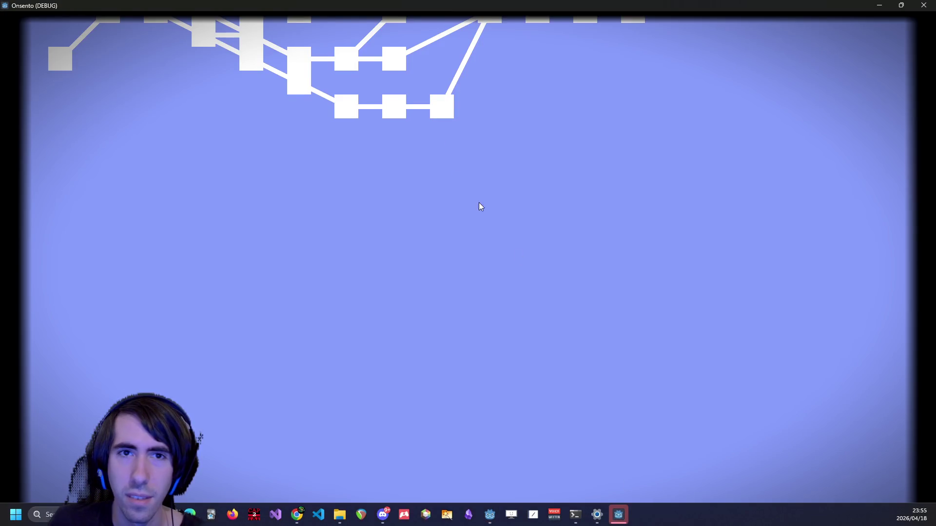
Move Camera2D upward in the minimap scene's 2D view, save, and test-run the game.
{"action": "left_click", "coordinate": [924, 5]}
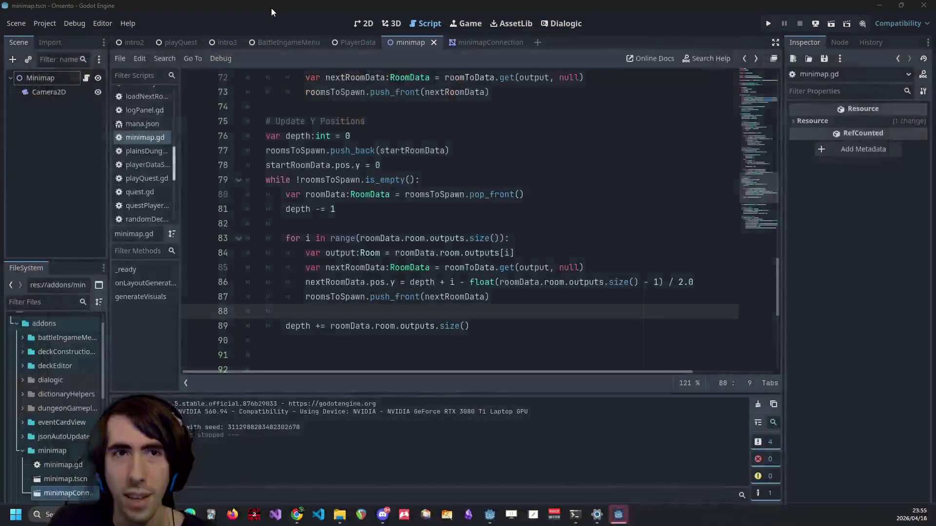
{"action": "left_click", "coordinate": [170, 46]}
{"action": "left_click", "coordinate": [422, 43]}
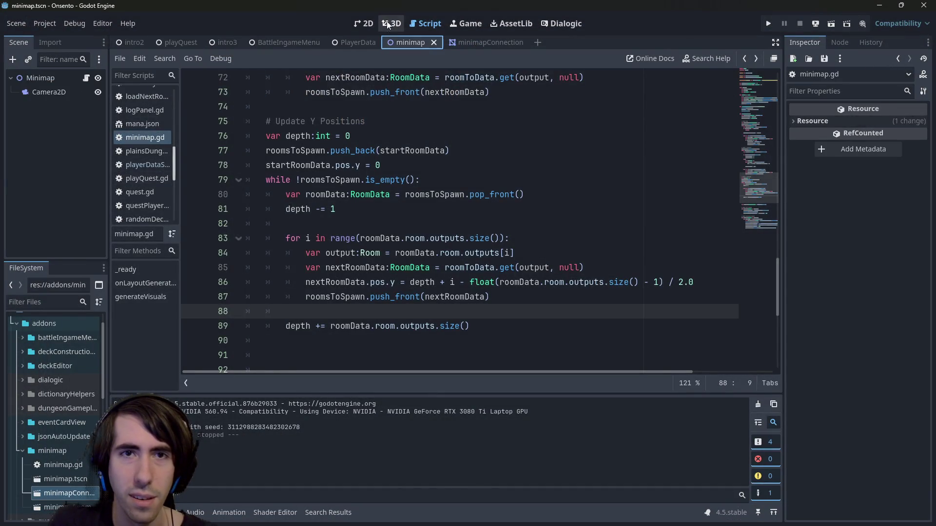
{"action": "left_click", "coordinate": [363, 25]}
{"action": "scroll", "coordinate": [371, 160], "scroll_direction": "down", "scroll_amount": 2}
{"action": "left_click_drag", "start_coordinate": [380, 226], "coordinate": [383, 199]}
{"action": "key", "text": "ctrl+s"}
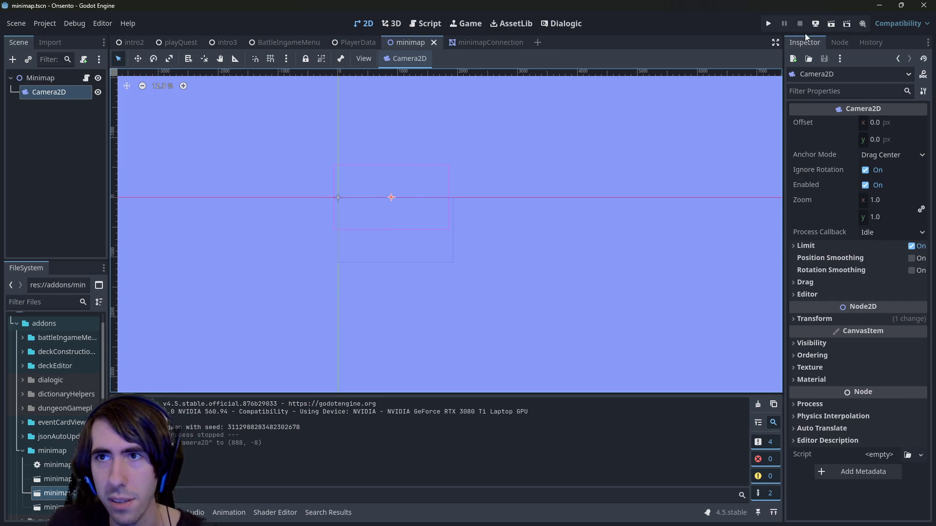
{"action": "left_click", "coordinate": [827, 26]}
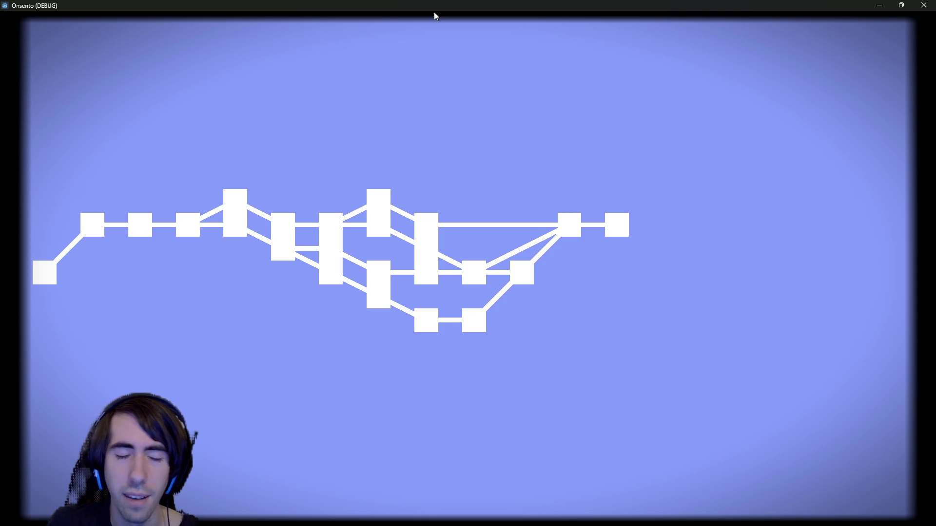
{"action": "left_click", "coordinate": [924, 6]}
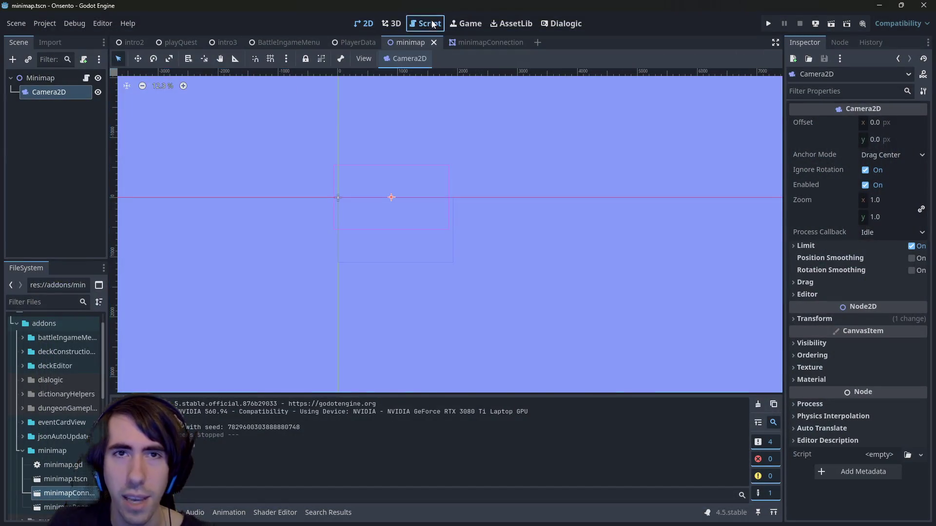
Undo the unfinished depth edit back to the original depth increment.
{"action": "left_click", "coordinate": [432, 25]}
{"action": "type", "text": "depth +="}
{"action": "key", "text": "ctrl+v"}
{"action": "key", "text": "ctrl+z"}
{"action": "key", "text": "BackSpace"}
{"action": "key", "text": "BackSpace"}
{"action": "key", "text": "BackSpace"}
Delete the Y position line 87 and test-run the scene without it.
{"action": "left_click", "coordinate": [504, 292]}
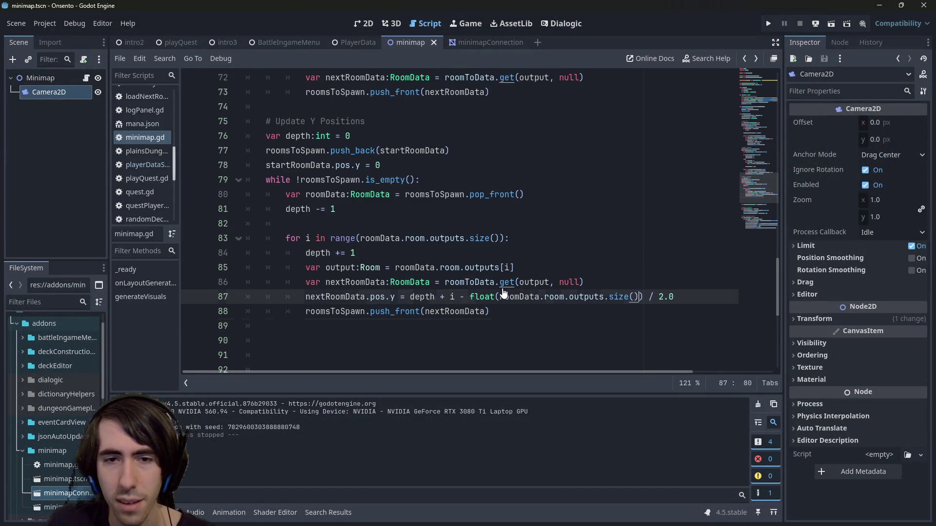
{"action": "mouse_move", "coordinate": [694, 297]}
{"action": "left_mouse_down"}
{"action": "mouse_move", "coordinate": [492, 312]}
{"action": "mouse_move", "coordinate": [187, 302]}
{"action": "left_mouse_up"}
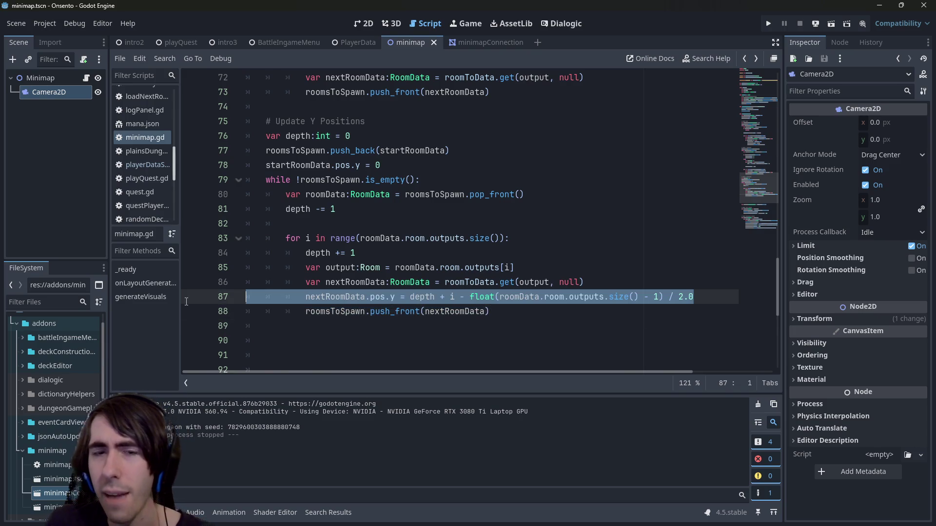
{"action": "key", "text": "BackSpace"}
{"action": "key", "text": "BackSpace"}
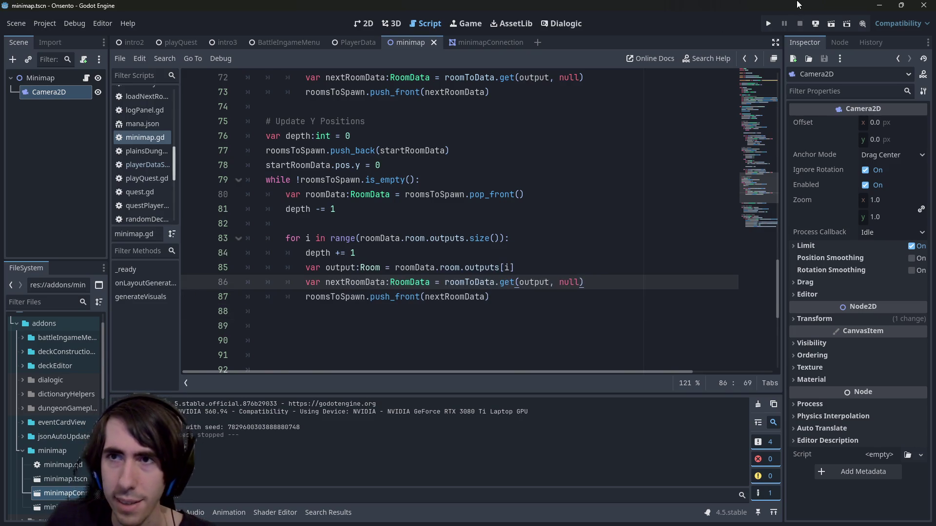
{"action": "left_click", "coordinate": [830, 25]}
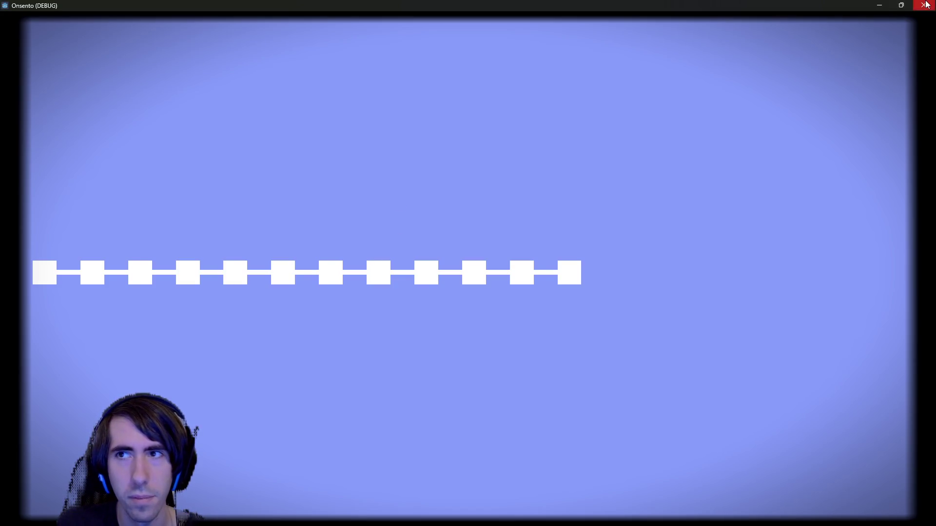
{"action": "left_click", "coordinate": [924, 4]}
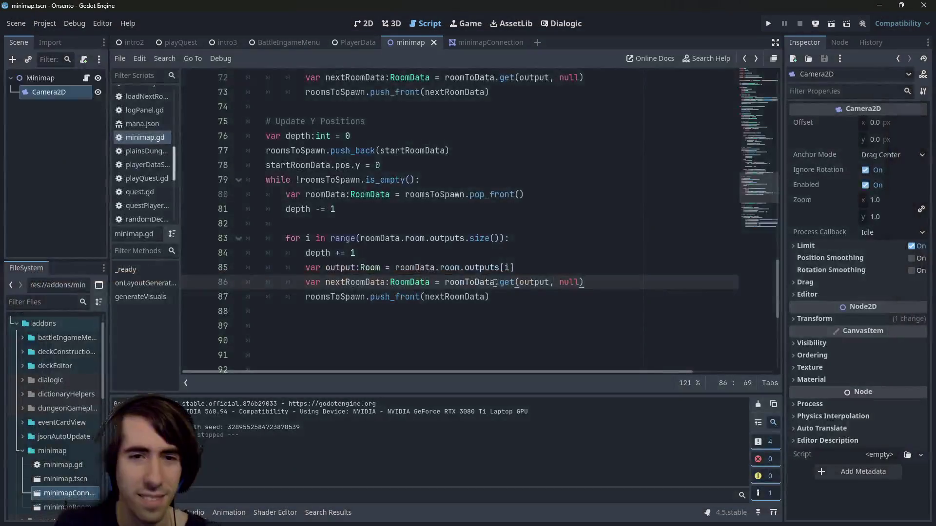
Restore the line, trim it to nextRoomData.pos.y = depth, and test-run the scene.
{"action": "key", "text": "ctrl+z"}
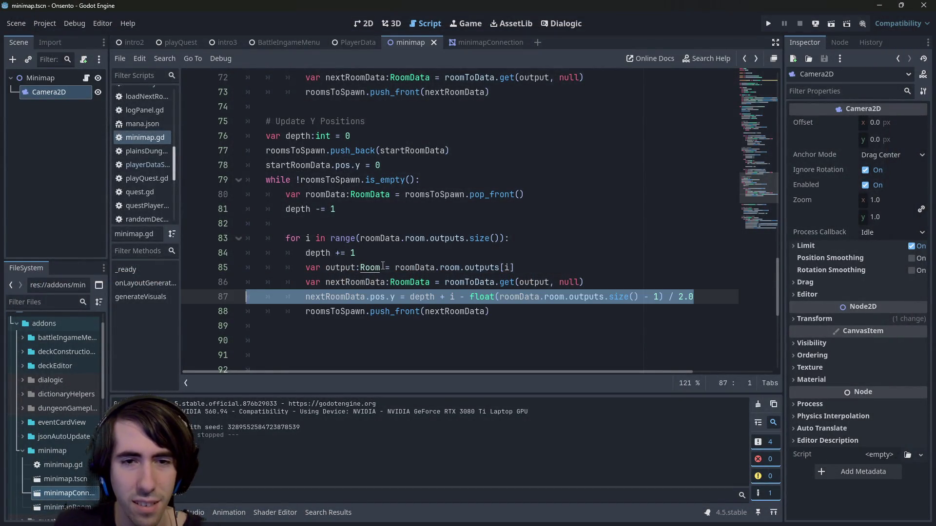
{"action": "mouse_move", "coordinate": [674, 297]}
{"action": "left_mouse_down"}
{"action": "mouse_move", "coordinate": [413, 297]}
{"action": "mouse_move", "coordinate": [435, 296]}
{"action": "left_mouse_up"}
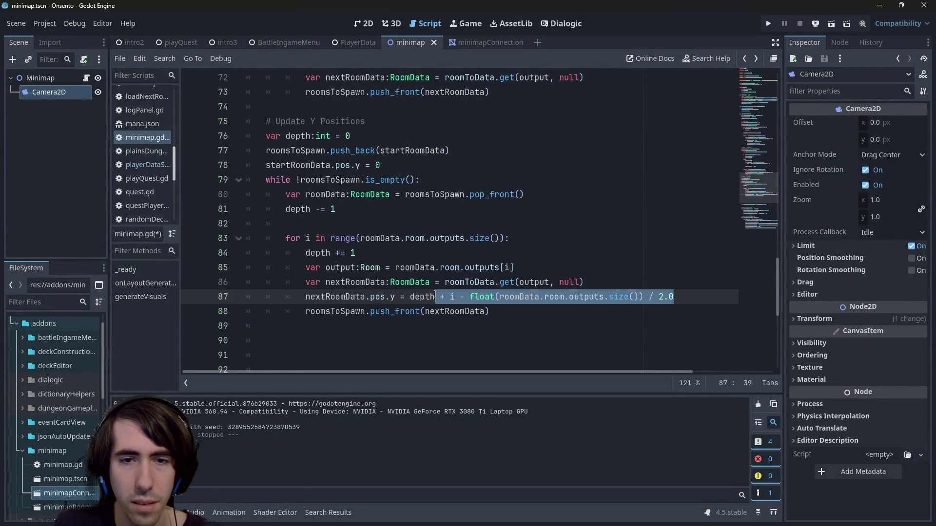
{"action": "key", "text": "BackSpace"}
{"action": "left_click", "coordinate": [832, 24]}
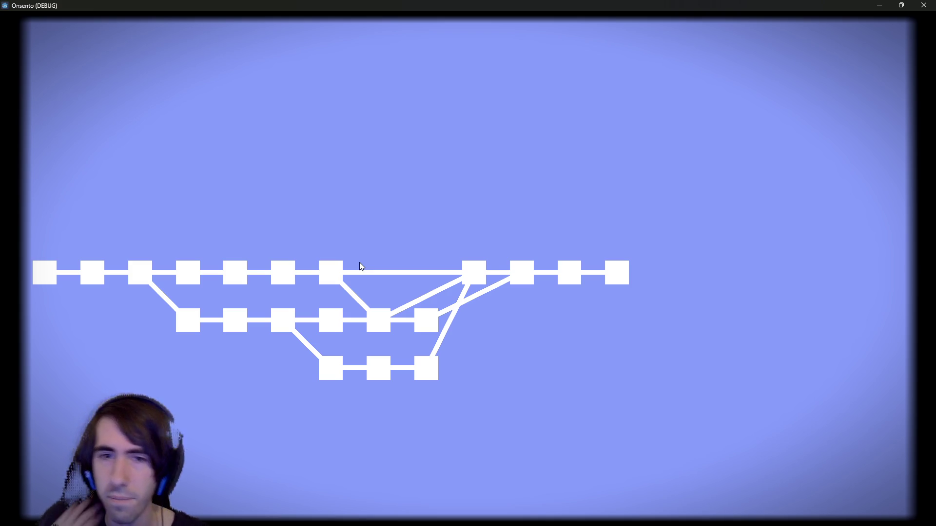
{"action": "left_click", "coordinate": [924, 5]}
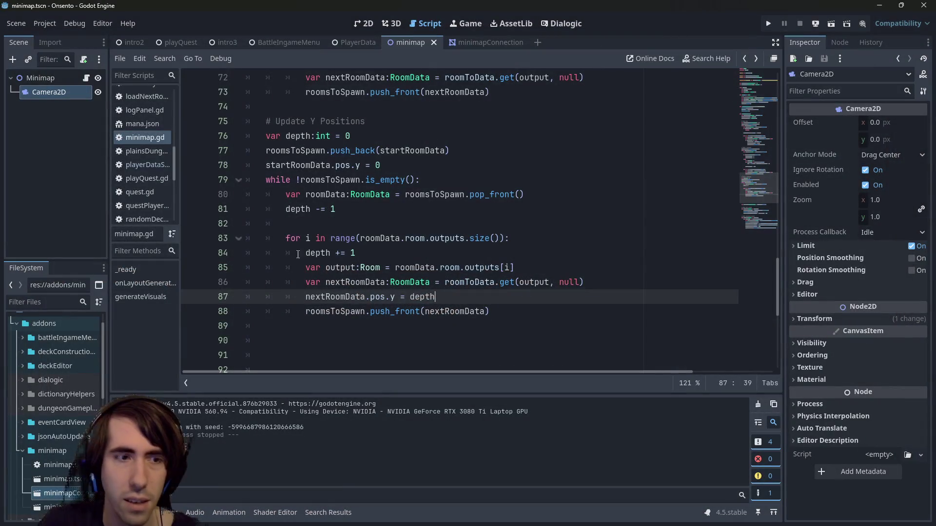
{"action": "key", "text": "ctrl+Tab"}
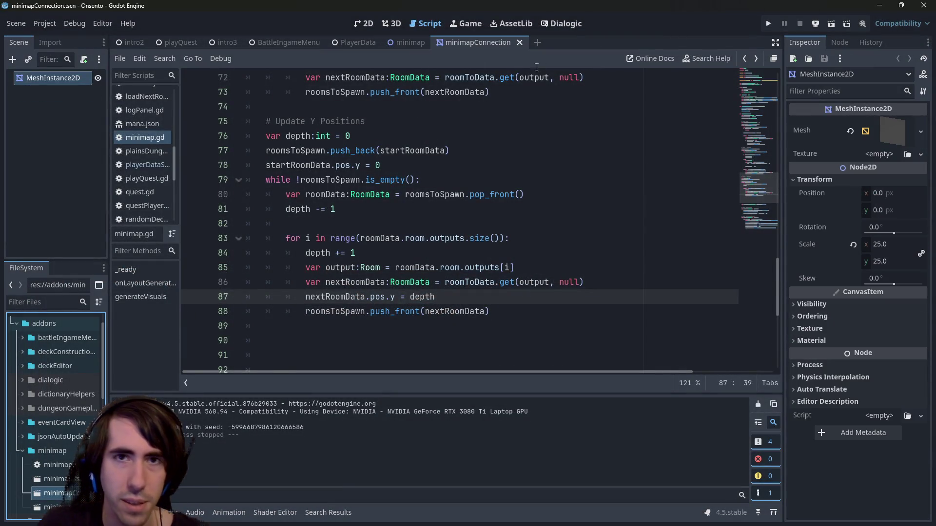
Show the connector mesh in the 2D view and browse its mesh material options.
{"action": "left_click", "coordinate": [363, 23]}
{"action": "left_click", "coordinate": [888, 128]}
{"action": "scroll", "coordinate": [364, 202], "scroll_direction": "up", "scroll_amount": 8}
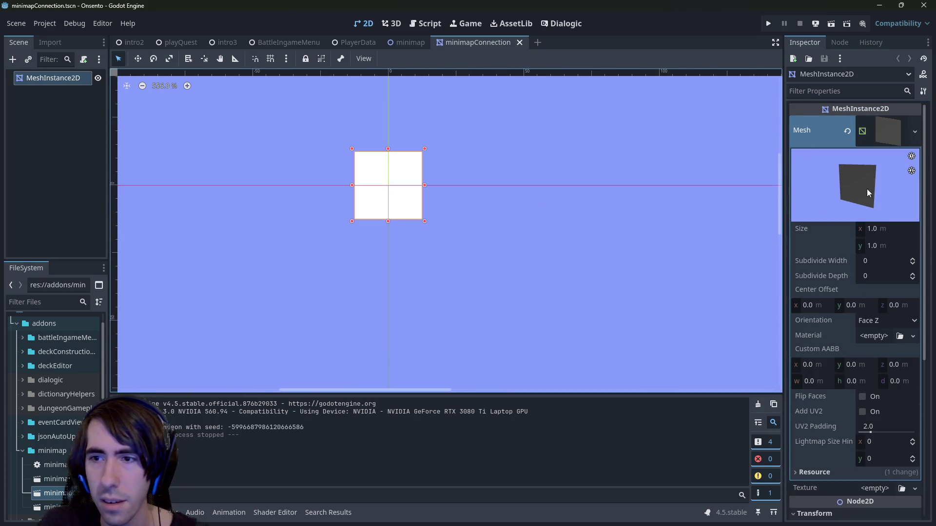
{"action": "scroll", "coordinate": [819, 385], "scroll_direction": "down", "scroll_amount": 3}
{"action": "scroll", "coordinate": [811, 378], "scroll_direction": "up", "scroll_amount": 3}
{"action": "left_click", "coordinate": [866, 138]}
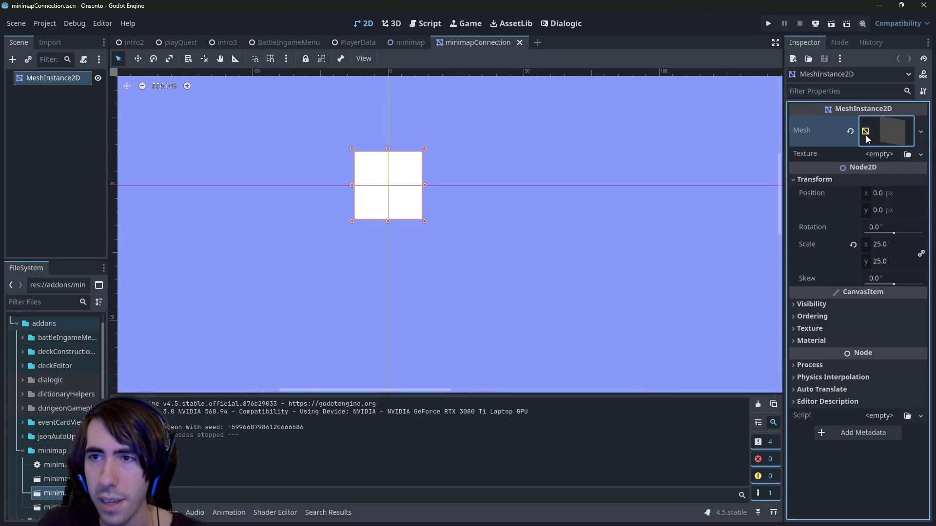
{"action": "left_click", "coordinate": [886, 131]}
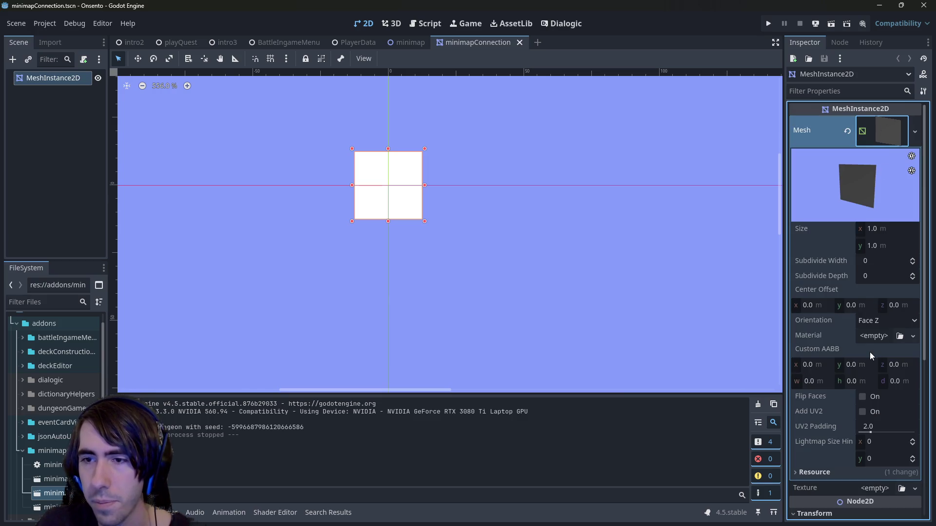
{"action": "left_click", "coordinate": [871, 336]}
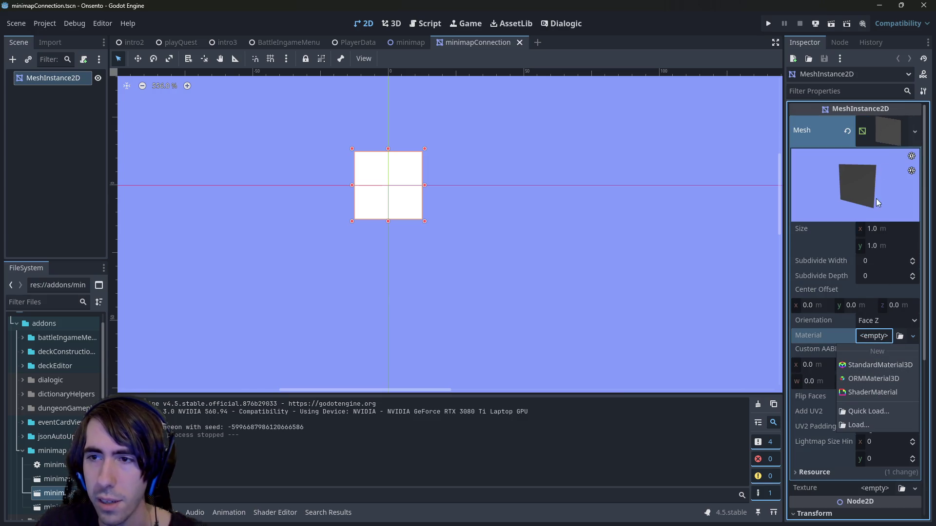
{"action": "left_click", "coordinate": [876, 204]}
{"action": "left_click", "coordinate": [876, 121]}
Try a new CanvasItemMaterial with the Mix blend mode, then clear the material again.
{"action": "left_click", "coordinate": [858, 343]}
{"action": "left_click", "coordinate": [887, 355]}
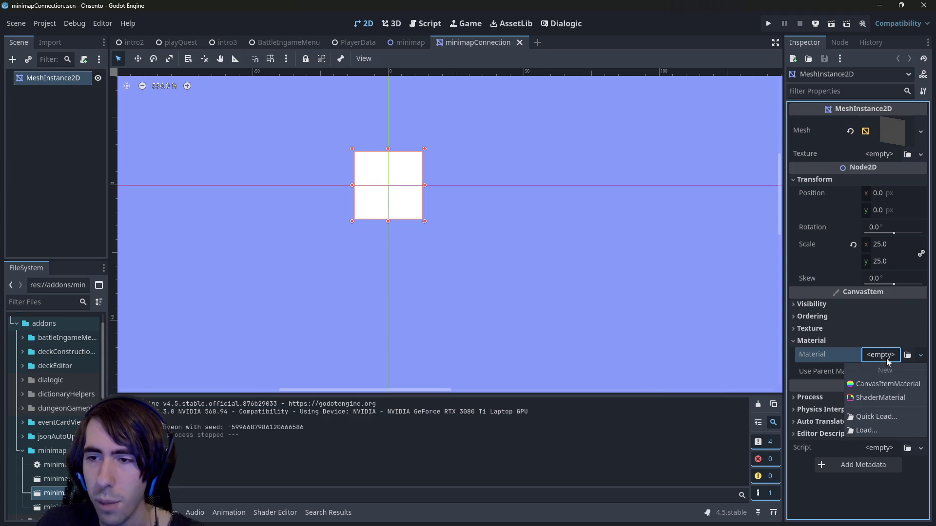
{"action": "left_click", "coordinate": [884, 386]}
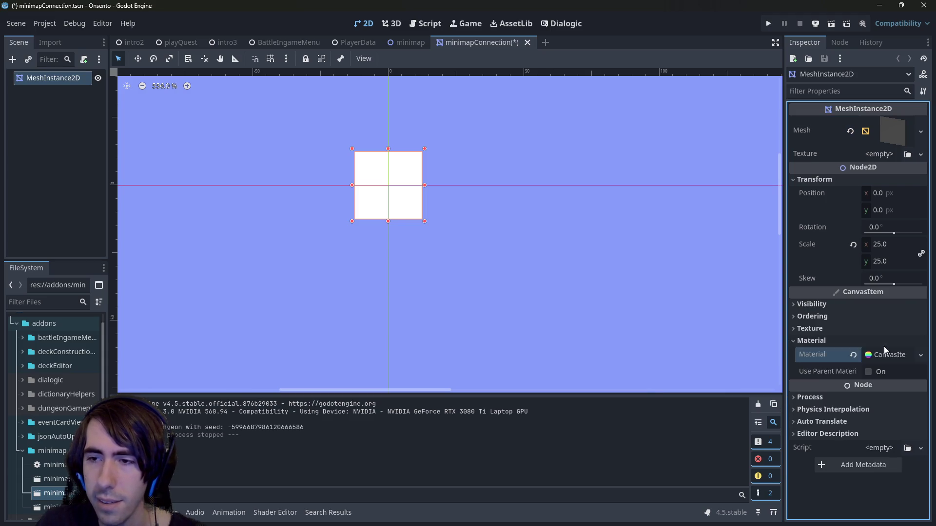
{"action": "left_click", "coordinate": [884, 355]}
{"action": "left_click", "coordinate": [884, 355]}
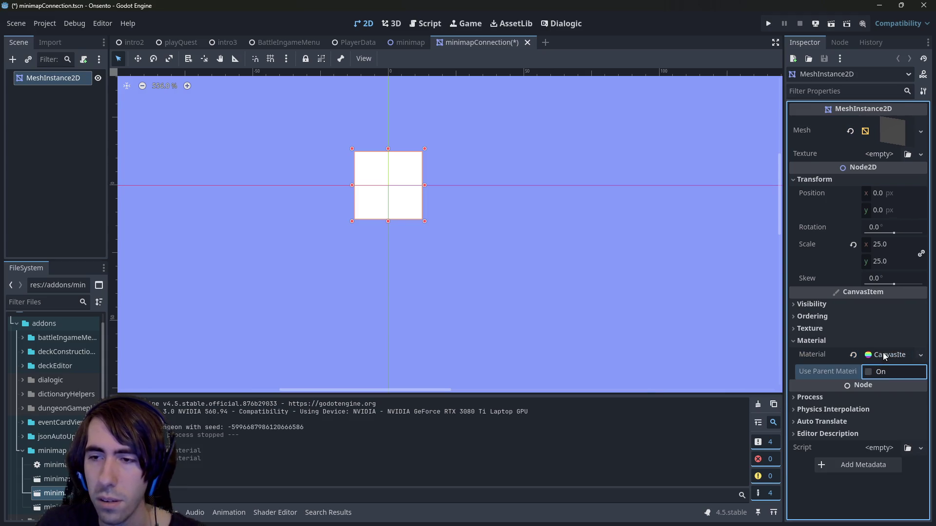
{"action": "left_click", "coordinate": [885, 354]}
{"action": "scroll", "coordinate": [897, 341], "scroll_direction": "down", "scroll_amount": 1}
{"action": "left_click", "coordinate": [915, 303]}
{"action": "left_click", "coordinate": [915, 303]}
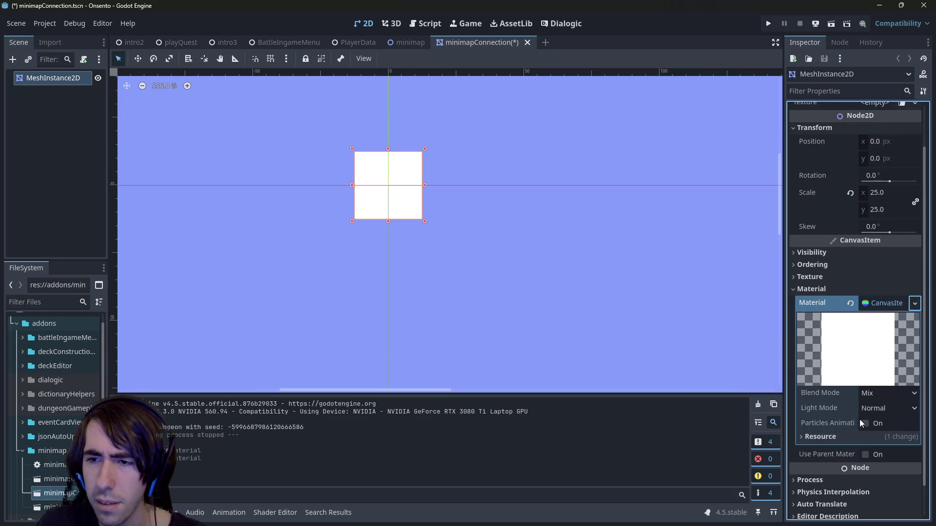
{"action": "left_click", "coordinate": [878, 395]}
{"action": "left_click", "coordinate": [873, 410]}
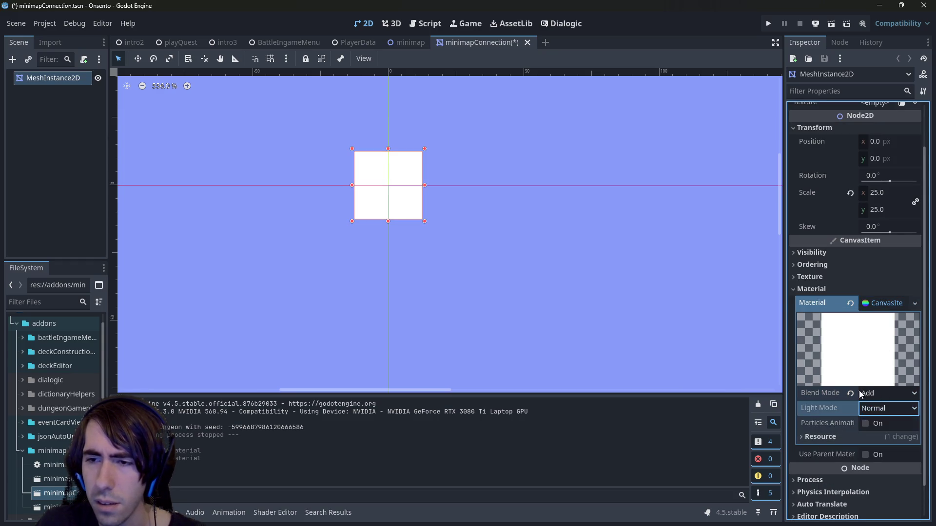
{"action": "left_click", "coordinate": [851, 304]}
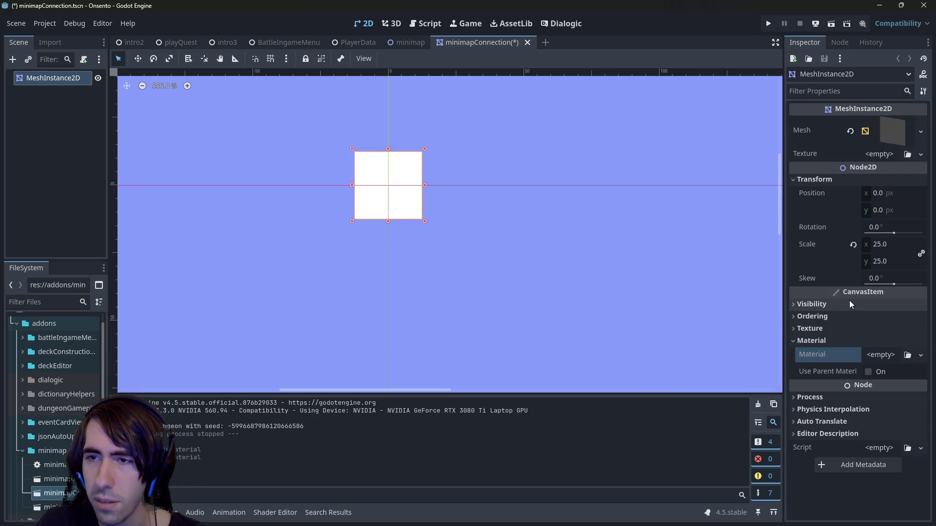
Bring up the list of new texture types for the mesh's empty Texture slot.
{"action": "left_click", "coordinate": [882, 137]}
{"action": "left_click", "coordinate": [882, 137]}
{"action": "left_click", "coordinate": [879, 154]}
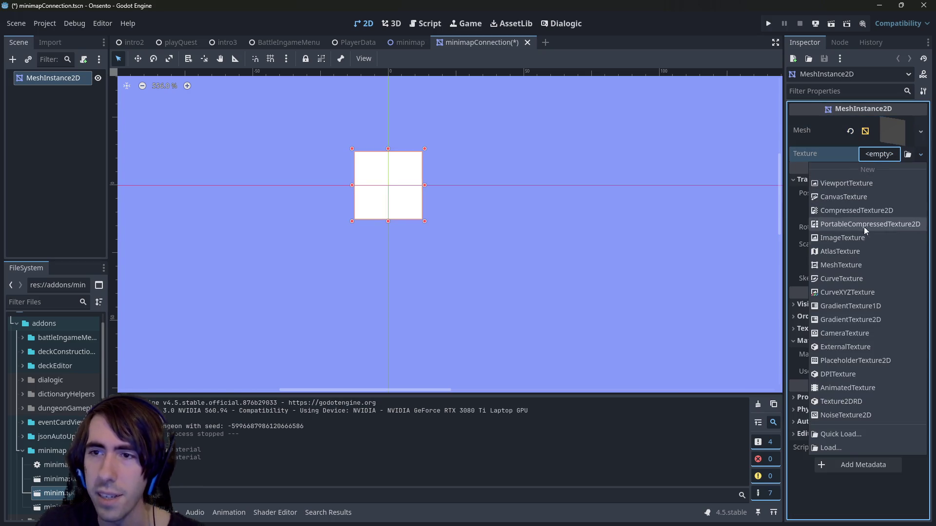
Give the mesh a new GradientTexture2D and pull its white and black ends toward the centre.
{"action": "left_click", "coordinate": [873, 311]}
{"action": "left_click", "coordinate": [885, 155]}
{"action": "left_click", "coordinate": [883, 167]}
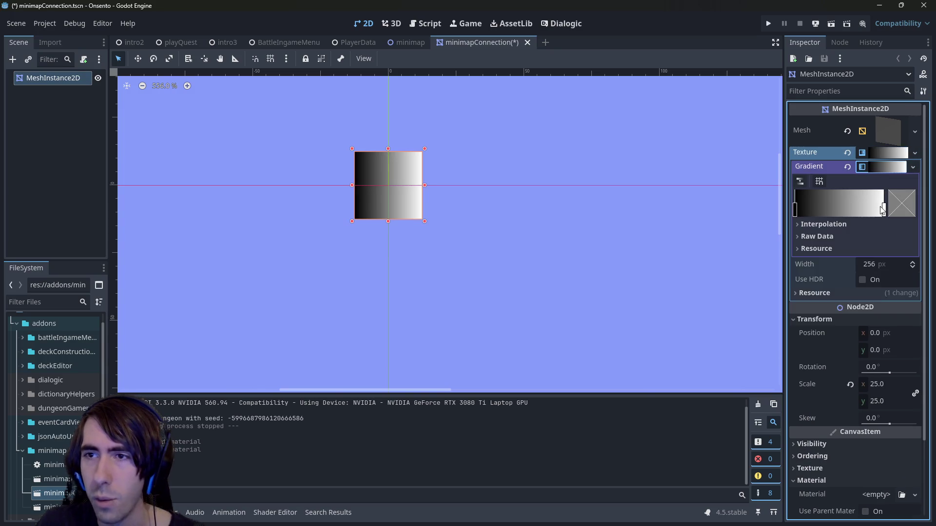
{"action": "mouse_move", "coordinate": [886, 215]}
{"action": "left_mouse_down"}
{"action": "mouse_move", "coordinate": [853, 214]}
{"action": "mouse_move", "coordinate": [876, 213]}
{"action": "left_mouse_up"}
{"action": "left_click_drag", "start_coordinate": [795, 211], "coordinate": [840, 210]}
{"action": "left_click", "coordinate": [875, 210]}
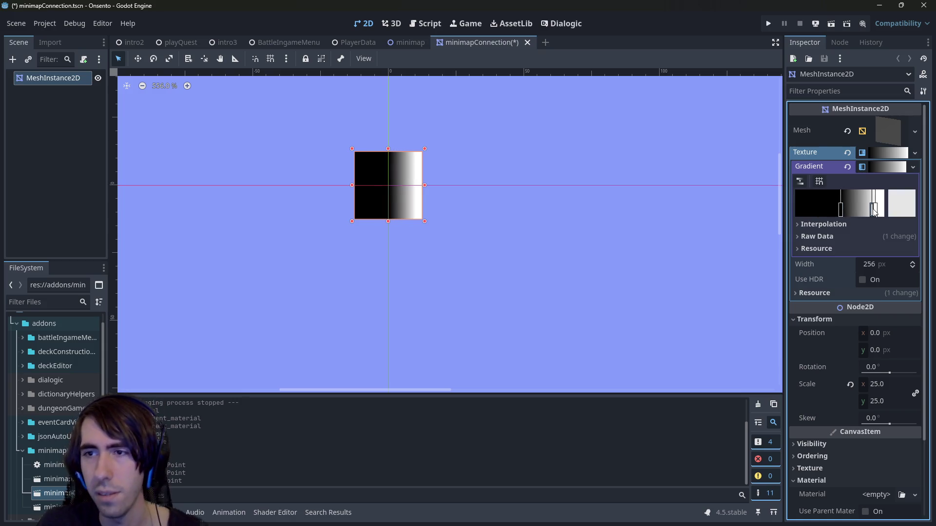
Add and move gradient stops so white edges surround a dark middle band.
{"action": "left_click", "coordinate": [874, 211]}
{"action": "left_click", "coordinate": [876, 212]}
{"action": "double_click", "coordinate": [879, 212]}
{"action": "left_click", "coordinate": [881, 212]}
{"action": "double_click", "coordinate": [881, 211]}
{"action": "left_click_drag", "start_coordinate": [881, 212], "coordinate": [764, 217]}
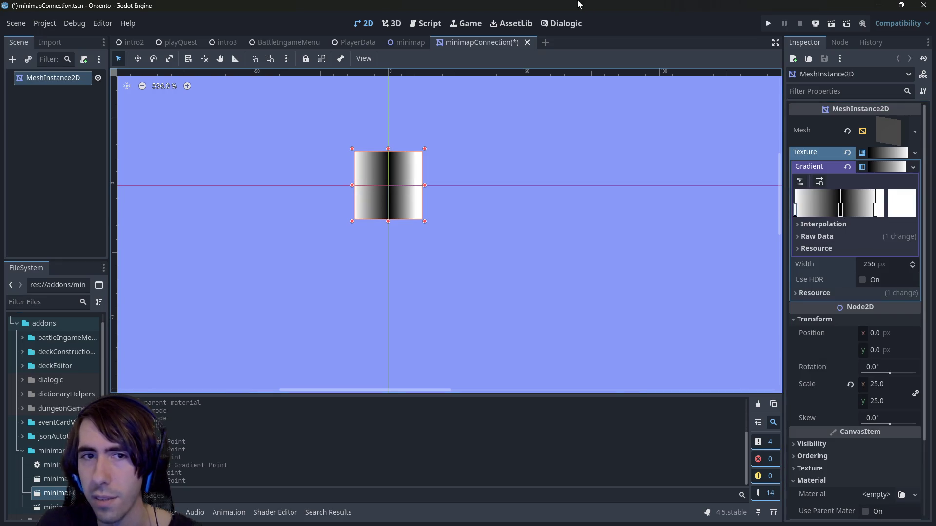
{"action": "left_click_drag", "start_coordinate": [840, 211], "coordinate": [821, 210]}
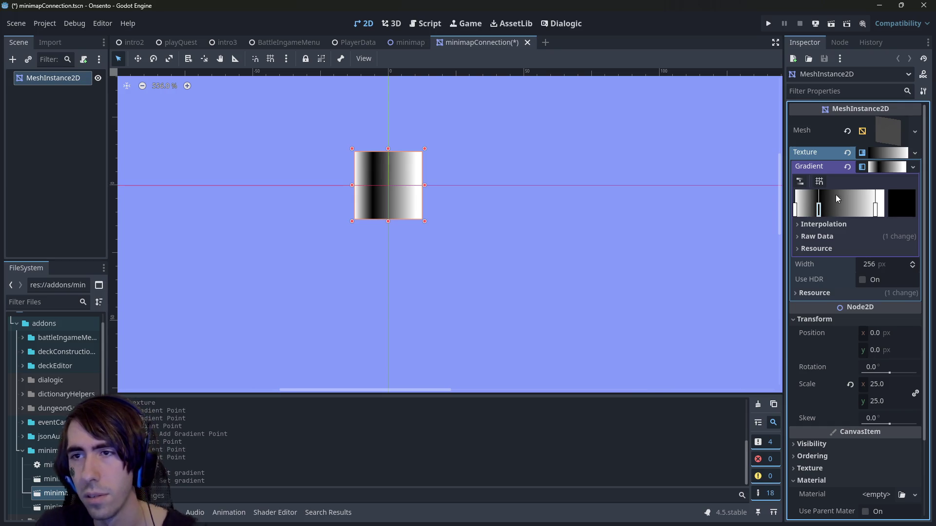
{"action": "double_click", "coordinate": [828, 211]}
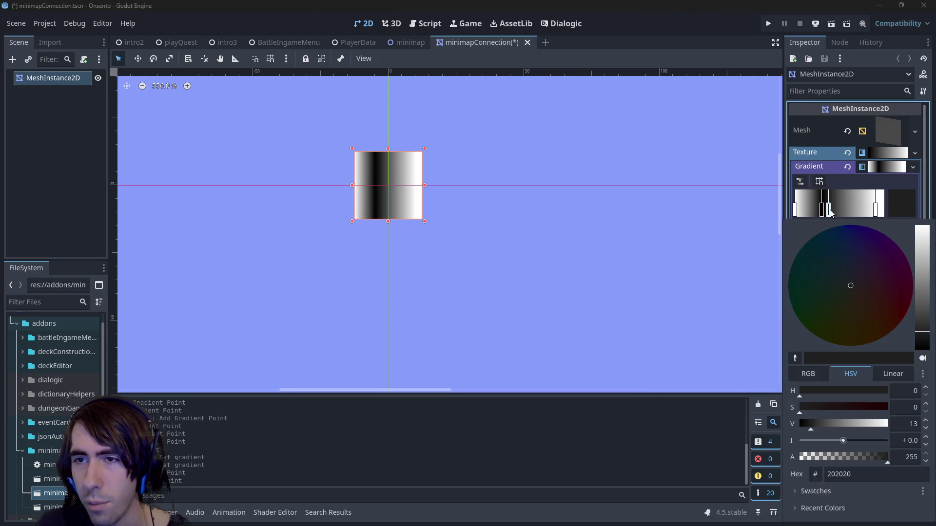
{"action": "left_click", "coordinate": [831, 214]}
{"action": "mouse_move", "coordinate": [831, 214]}
{"action": "left_mouse_down"}
{"action": "mouse_move", "coordinate": [863, 216]}
{"action": "mouse_move", "coordinate": [811, 212]}
{"action": "left_mouse_up"}
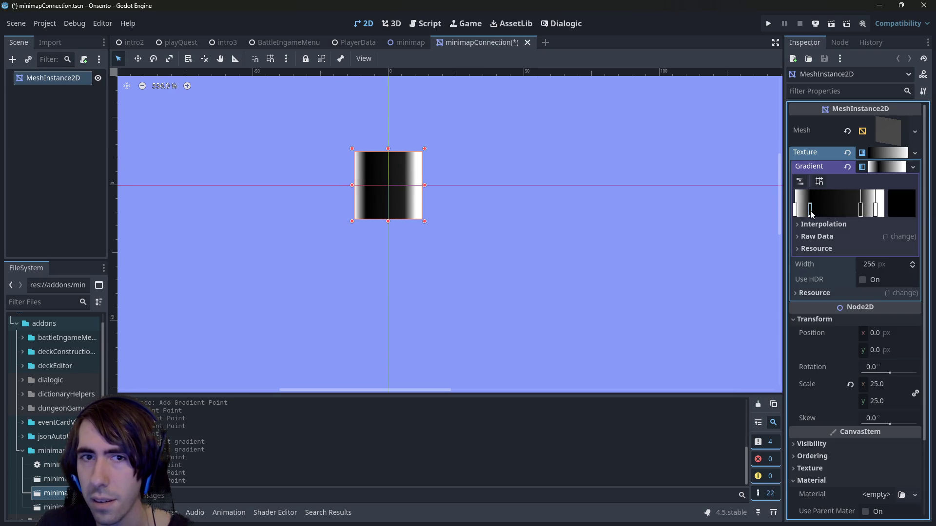
Lighten the left black gradient stop to dark grey.
{"action": "double_click", "coordinate": [862, 213]}
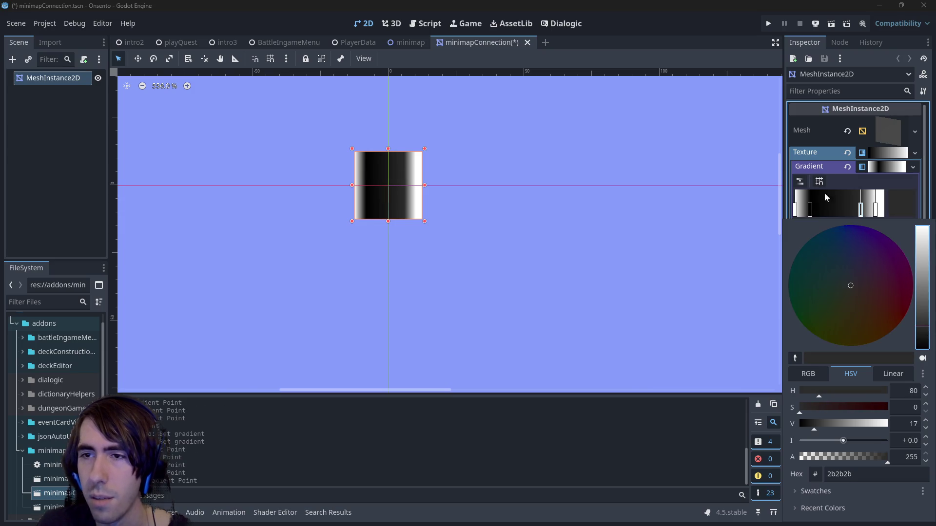
{"action": "left_click", "coordinate": [810, 213]}
{"action": "left_click", "coordinate": [898, 209]}
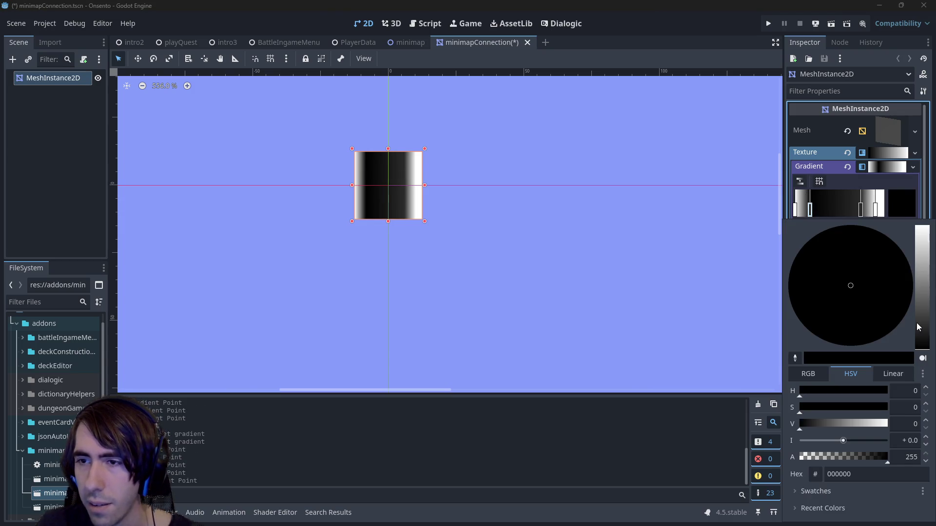
{"action": "left_click", "coordinate": [924, 323]}
{"action": "left_click", "coordinate": [625, 4]}
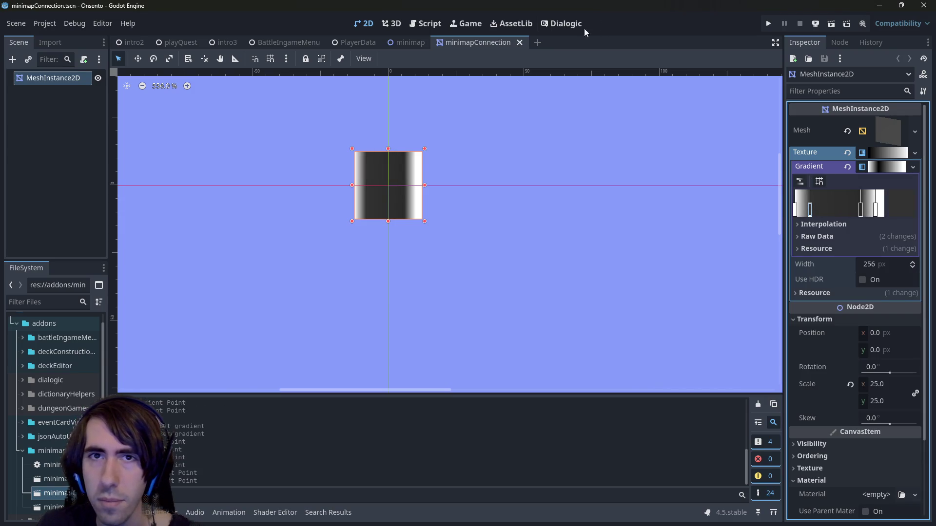
Run the project from the minimap scene to check the gradient connectors, then close the game.
{"action": "left_click", "coordinate": [410, 42]}
{"action": "left_click", "coordinate": [831, 24]}
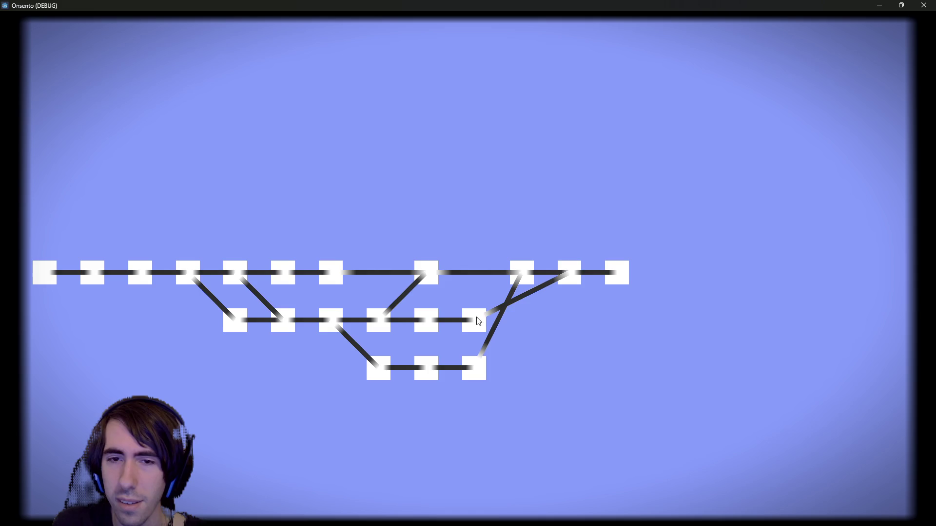
{"action": "left_click", "coordinate": [926, 5]}
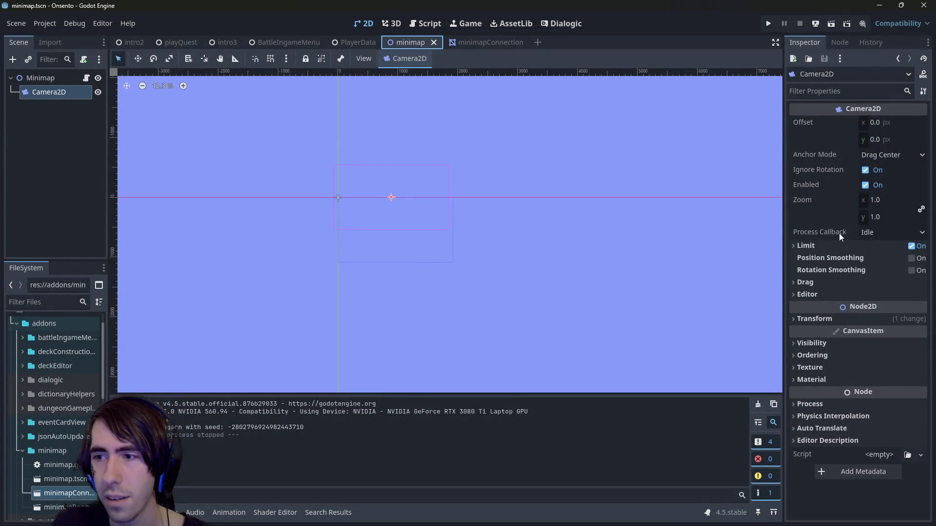
Widen the white right side of the connector gradient and save minimapConnection.
{"action": "left_click", "coordinate": [43, 76]}
{"action": "left_click", "coordinate": [39, 90]}
{"action": "left_click", "coordinate": [492, 42]}
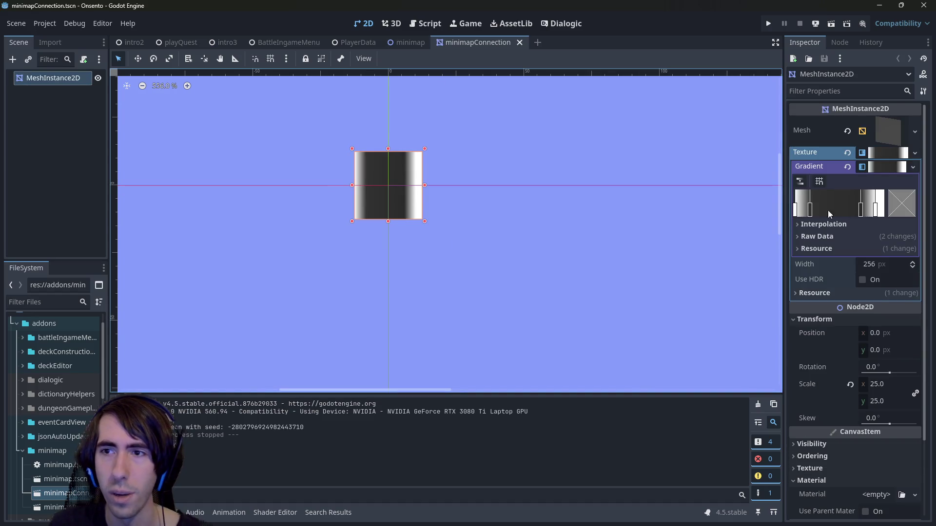
{"action": "left_click", "coordinate": [875, 210]}
{"action": "mouse_move", "coordinate": [875, 210]}
{"action": "left_mouse_down"}
{"action": "mouse_move", "coordinate": [809, 211]}
{"action": "mouse_move", "coordinate": [862, 215]}
{"action": "left_mouse_up"}
{"action": "key", "text": "ctrl+s"}
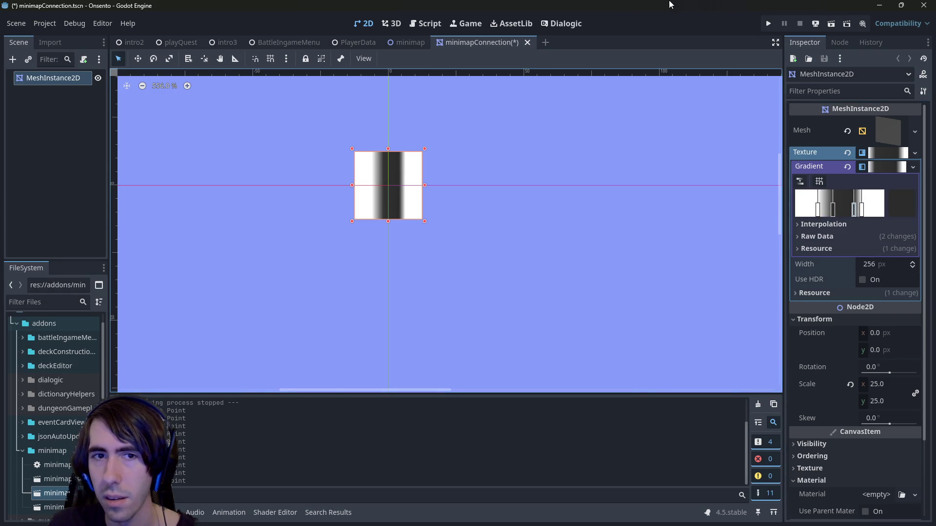
Narrow the dark band's right side, save again, and return to the minimap scene.
{"action": "left_click_drag", "start_coordinate": [853, 211], "coordinate": [847, 210]}
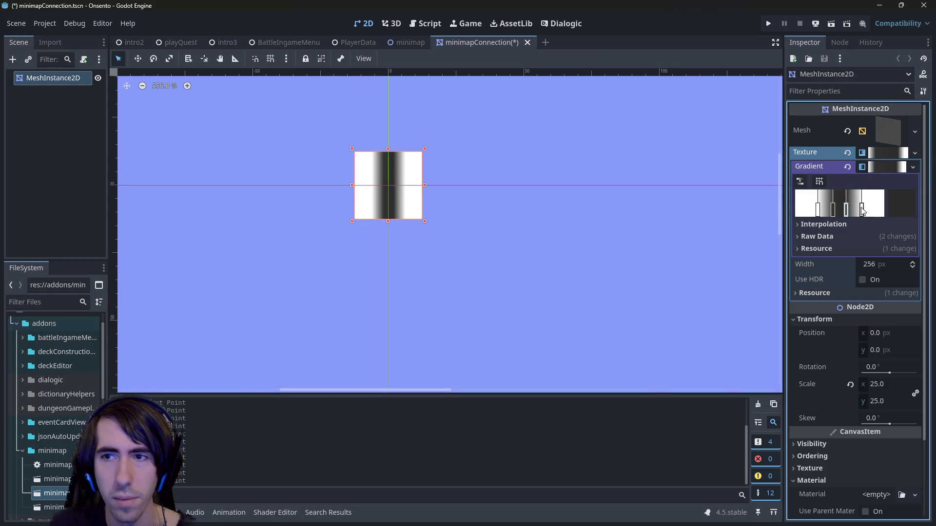
{"action": "left_click", "coordinate": [861, 211]}
{"action": "left_click", "coordinate": [862, 211]}
{"action": "key", "text": "Escape"}
{"action": "key", "text": "ctrl+s"}
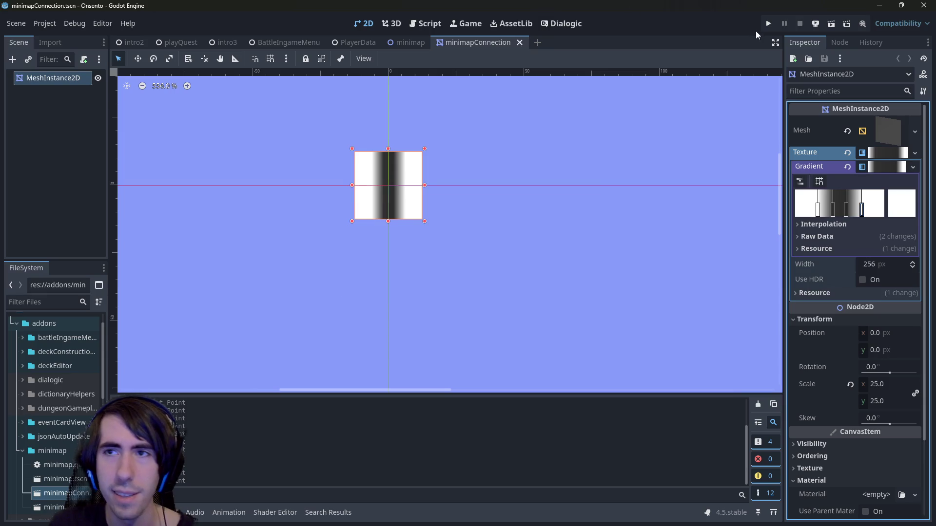
{"action": "left_click", "coordinate": [400, 43]}
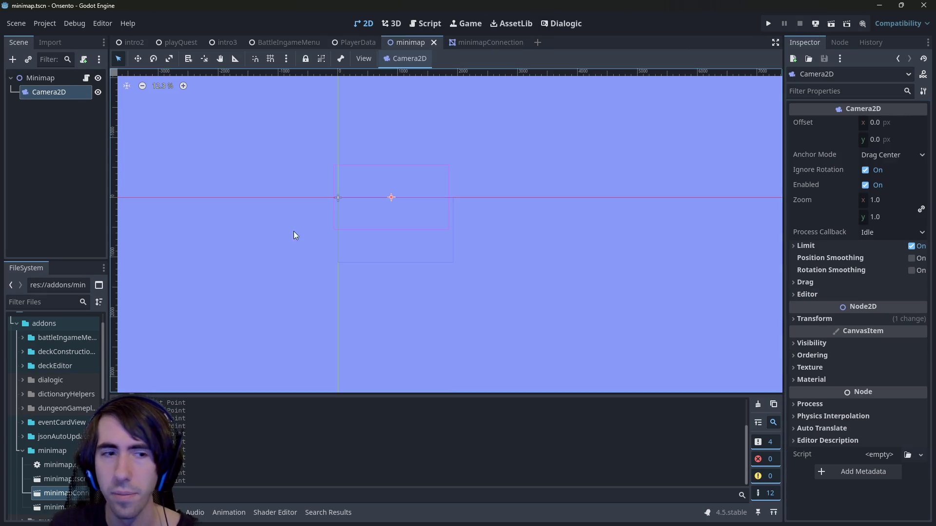
In minimap.gd, copy the connectionVisual name from around line 109.
{"action": "left_click", "coordinate": [425, 23]}
{"action": "scroll", "coordinate": [424, 263], "scroll_direction": "up", "scroll_amount": 1}
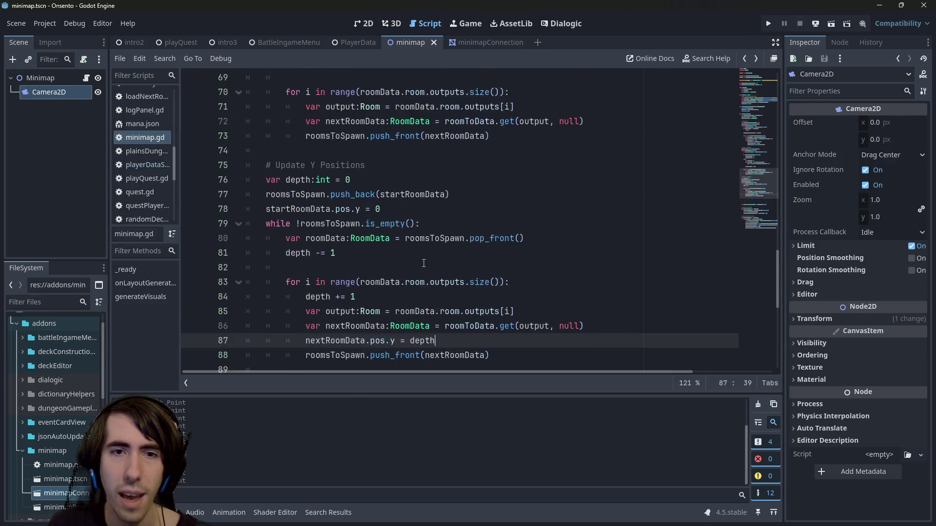
{"action": "scroll", "coordinate": [424, 263], "scroll_direction": "down", "scroll_amount": 4}
{"action": "scroll", "coordinate": [424, 263], "scroll_direction": "down", "scroll_amount": 4}
{"action": "double_click", "coordinate": [554, 311]}
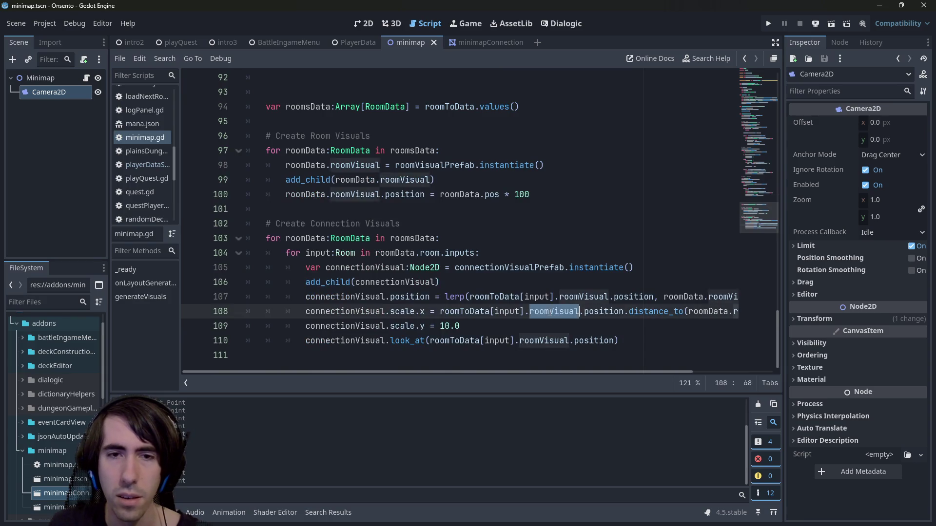
{"action": "scroll", "coordinate": [539, 314], "scroll_direction": "up", "scroll_amount": 4}
{"action": "scroll", "coordinate": [445, 199], "scroll_direction": "down", "scroll_amount": 4}
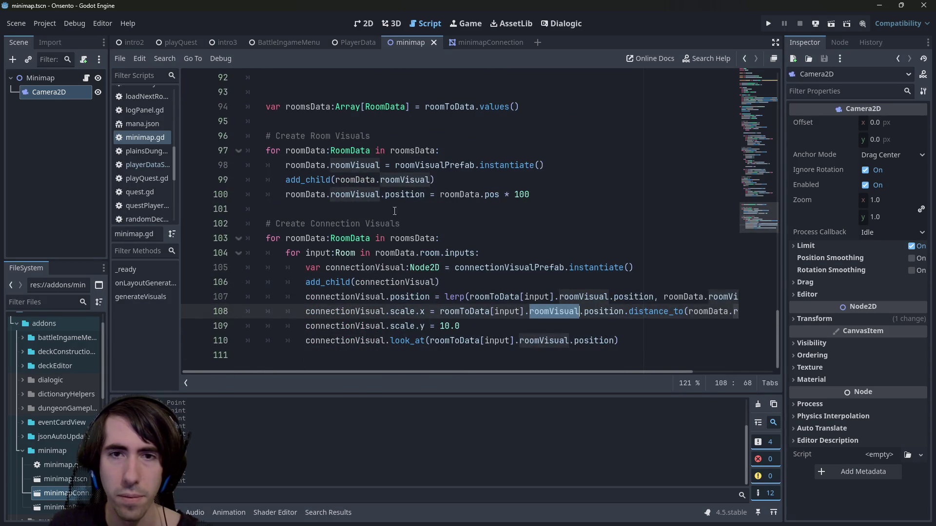
{"action": "double_click", "coordinate": [341, 311]}
{"action": "key", "text": "ctrl+c"}
{"action": "left_click", "coordinate": [480, 326]}
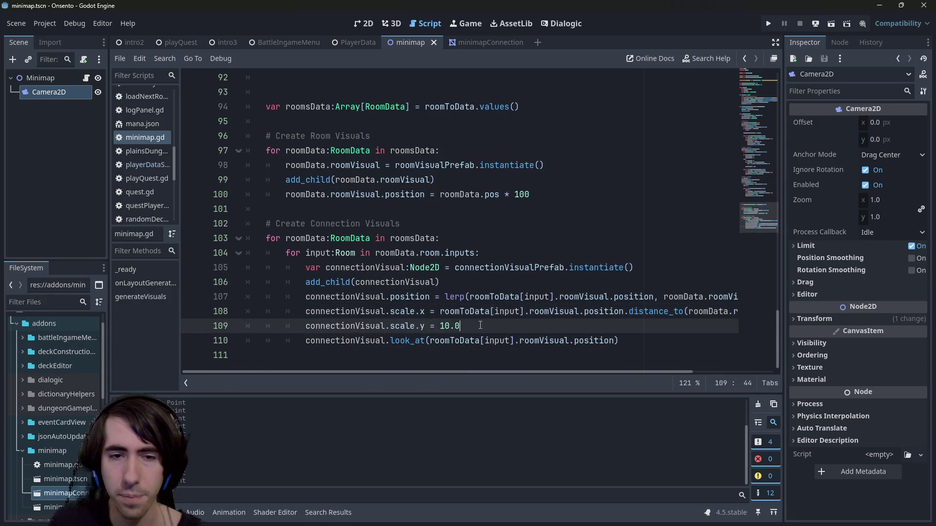
{"action": "key", "text": "ctrl+v"}
{"action": "key", "text": "ctrl+z"}
Add 'connectionVisual.z_index = -1' on a new line and test-run the scene.
{"action": "key", "text": "Return"}
{"action": "key", "text": "ctrl+v"}
{"action": "type", "text": "."}
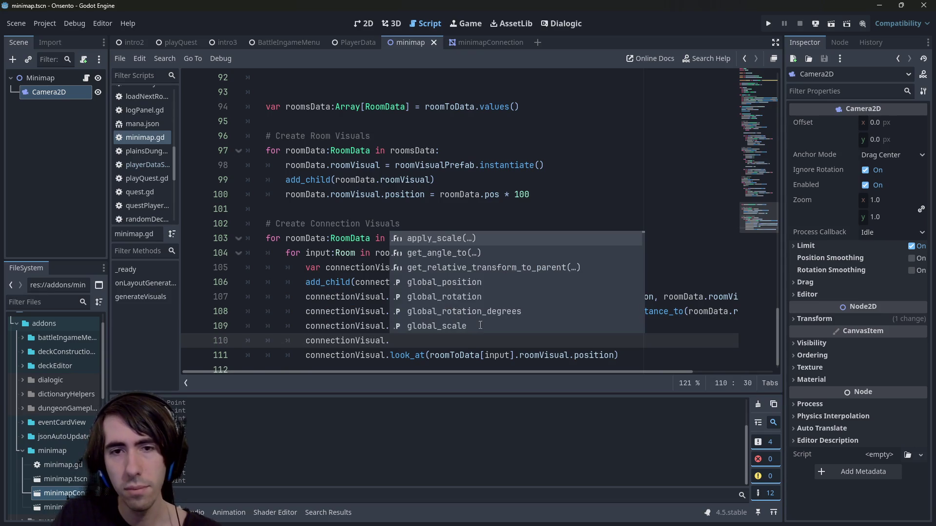
{"action": "type", "text": "z"}
{"action": "key", "text": "Down"}
{"action": "key", "text": "Return"}
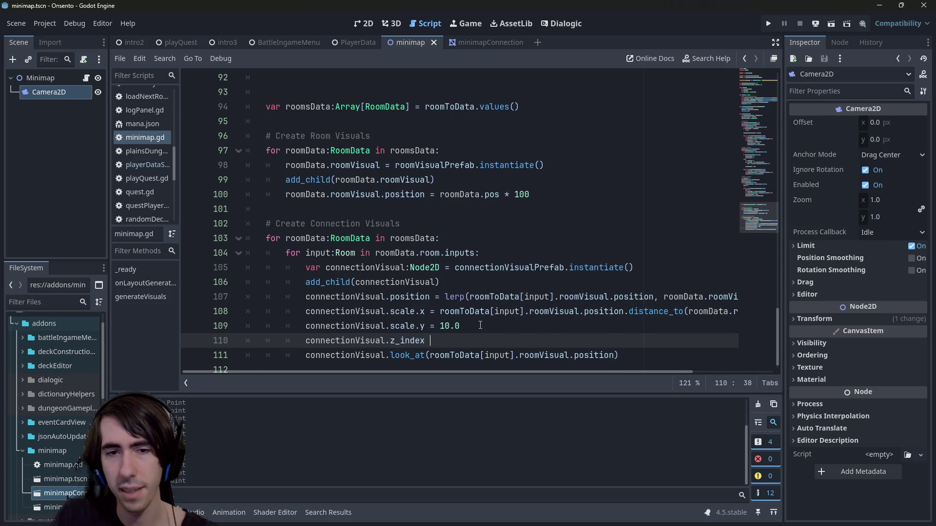
{"action": "left_click", "coordinate": [830, 24]}
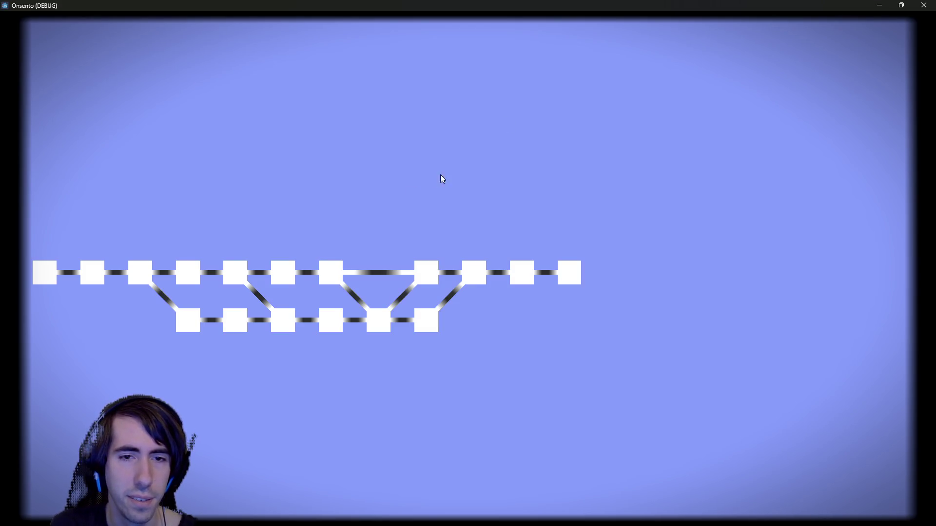
{"action": "left_click", "coordinate": [924, 5]}
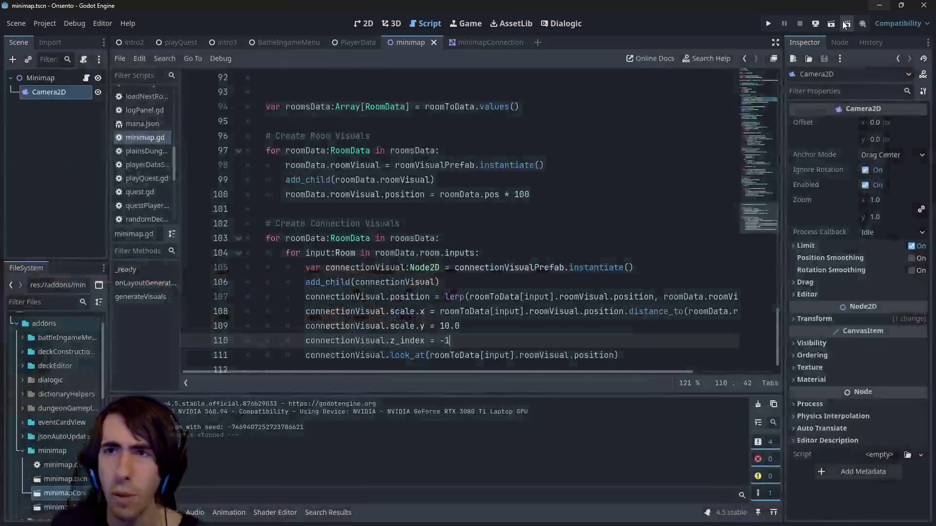
Add a Button directly under Minimap, then delete it as misplaced.
{"action": "left_click", "coordinate": [364, 24]}
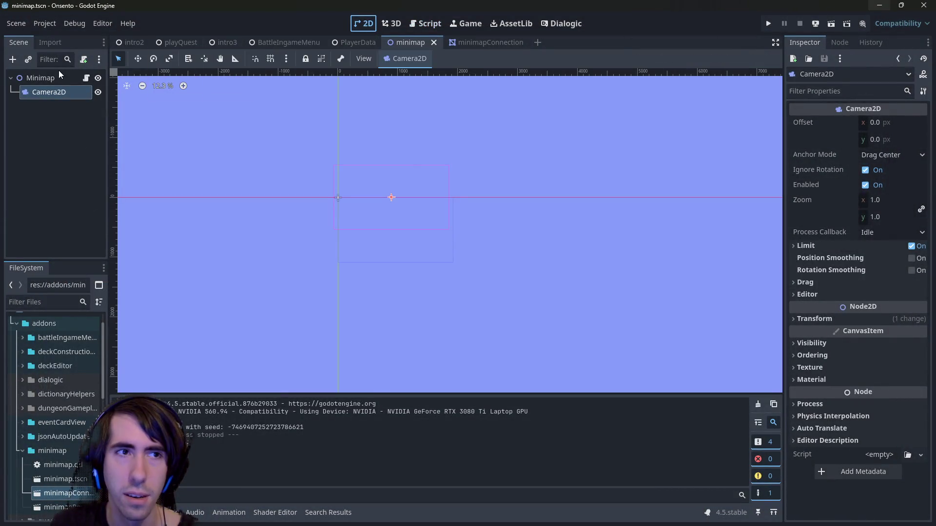
{"action": "right_click", "coordinate": [61, 80]}
{"action": "left_click", "coordinate": [77, 107]}
{"action": "type", "text": "button"}
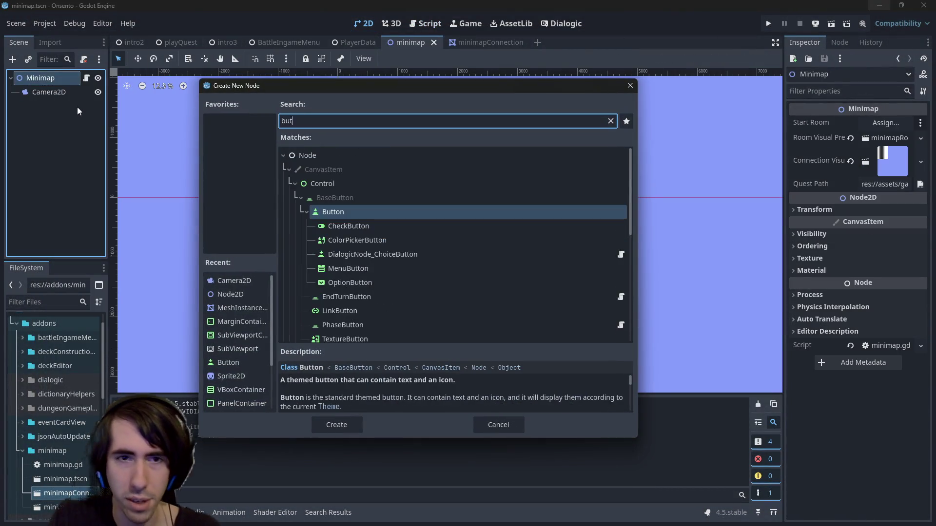
{"action": "key", "text": "Return"}
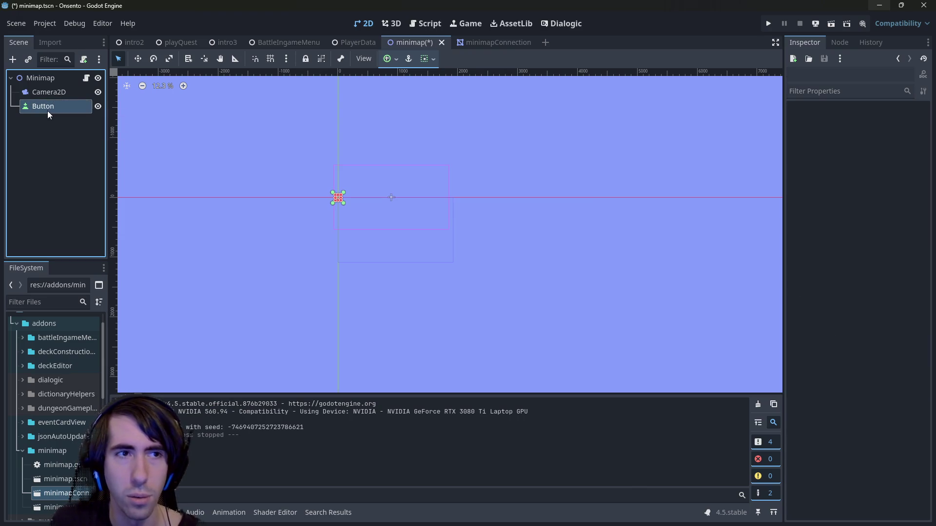
{"action": "key", "text": "Delete"}
{"action": "key", "text": "Return"}
Add a CanvasLayer under Minimap with a Button child named ReloadButton, and save.
{"action": "right_click", "coordinate": [53, 78]}
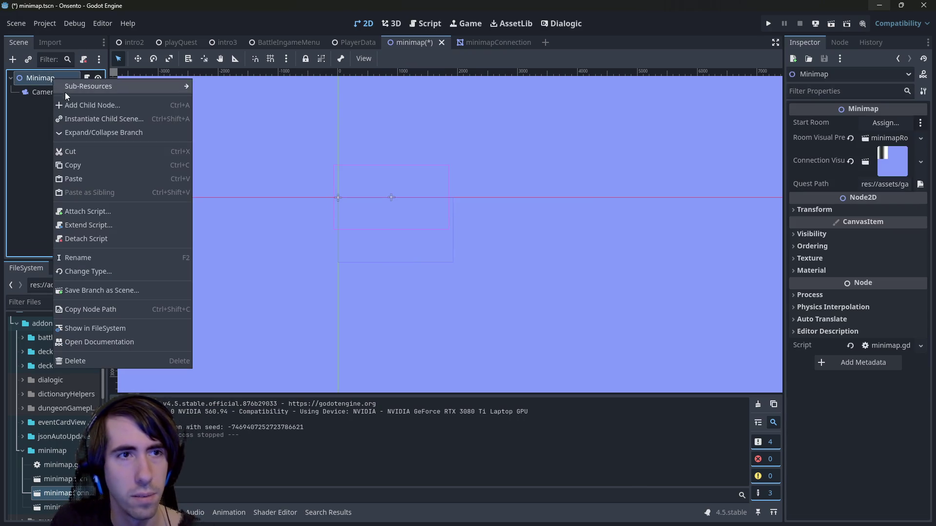
{"action": "left_click", "coordinate": [68, 97]}
{"action": "type", "text": "canvasl"}
{"action": "key", "text": "Return"}
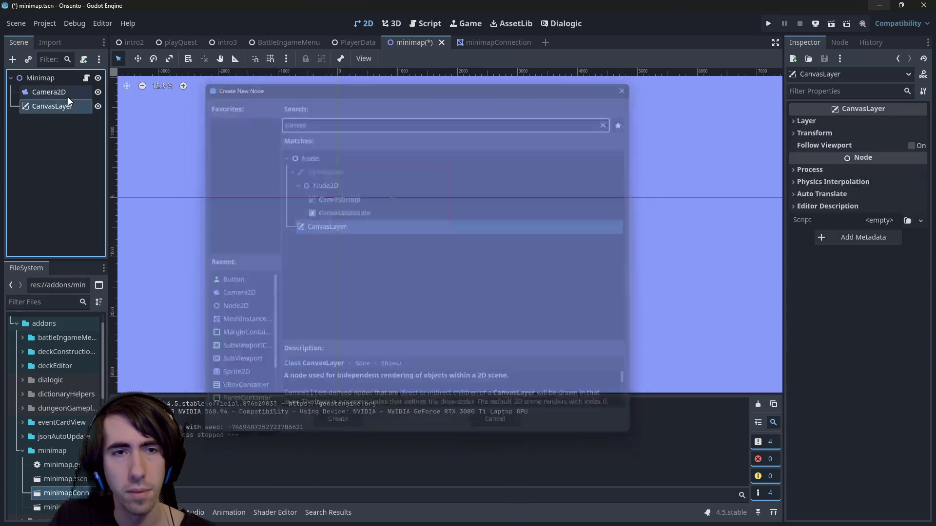
{"action": "right_click", "coordinate": [55, 104]}
{"action": "left_click", "coordinate": [62, 115]}
{"action": "type", "text": "button"}
{"action": "key", "text": "Return"}
{"action": "type", "text": "ReloadButton"}
{"action": "key", "text": "Return"}
{"action": "key", "text": "ctrl+s"}
Reopen the Minimap node's script, minimap.gd.
{"action": "left_click", "coordinate": [81, 77]}
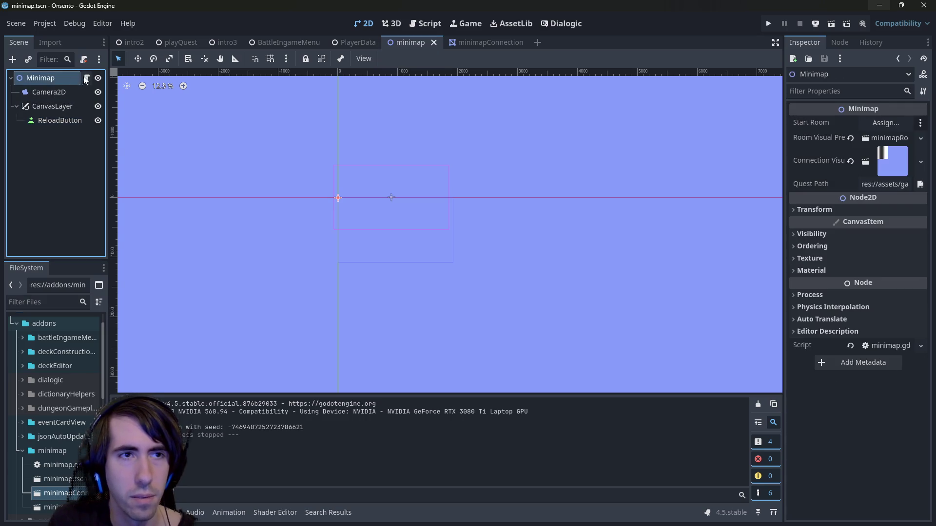
{"action": "left_click", "coordinate": [84, 78]}
{"action": "scroll", "coordinate": [419, 185], "scroll_direction": "up", "scroll_amount": 20}
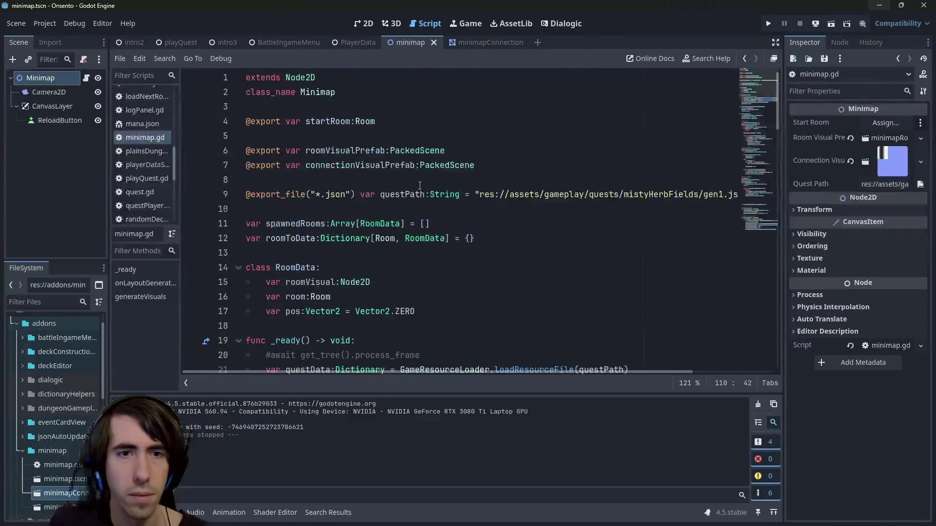
{"action": "left_click", "coordinate": [421, 203]}
{"action": "left_click", "coordinate": [436, 234]}
{"action": "left_click", "coordinate": [449, 253]}
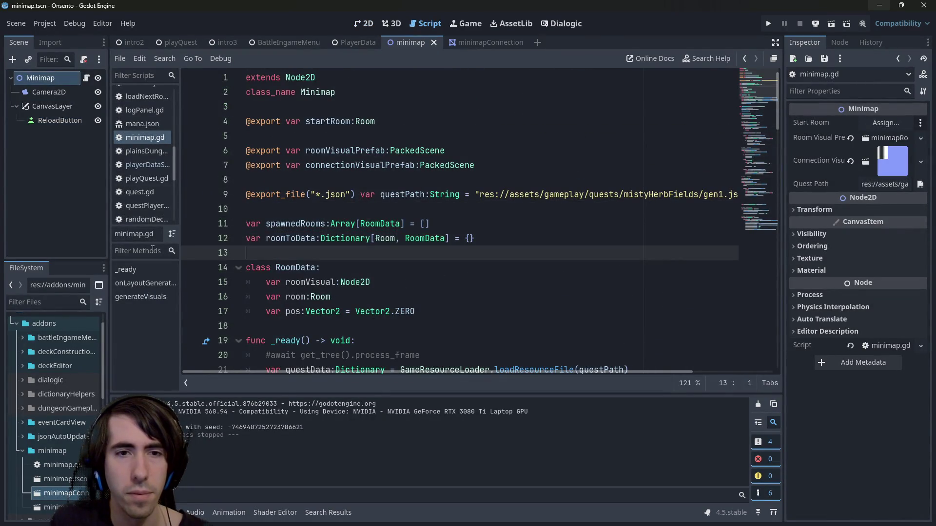
{"action": "left_click", "coordinate": [510, 161]}
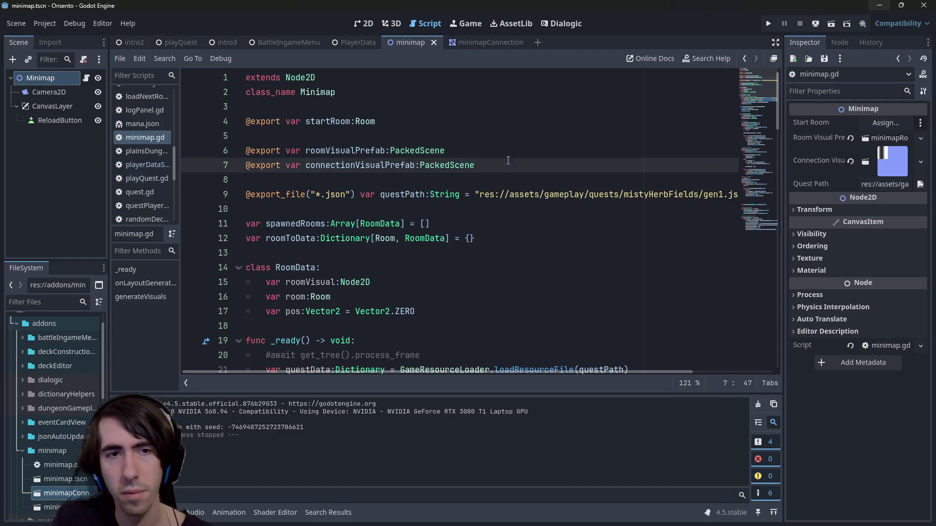
{"action": "key", "text": "Return"}
{"action": "key", "text": "Return"}
{"action": "type", "text": "@export var reloadButton:Ba"}
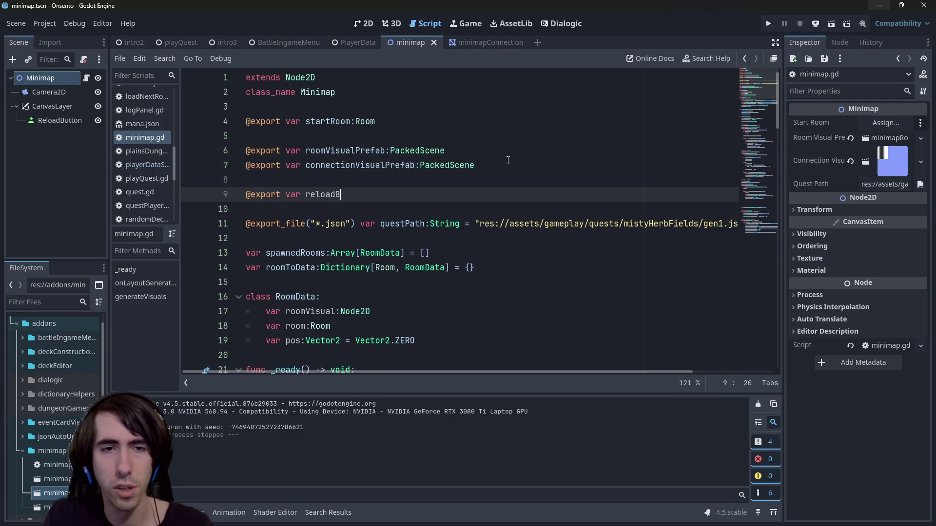
{"action": "type", "text": "seButton"}
{"action": "key", "text": "ctrl+s"}
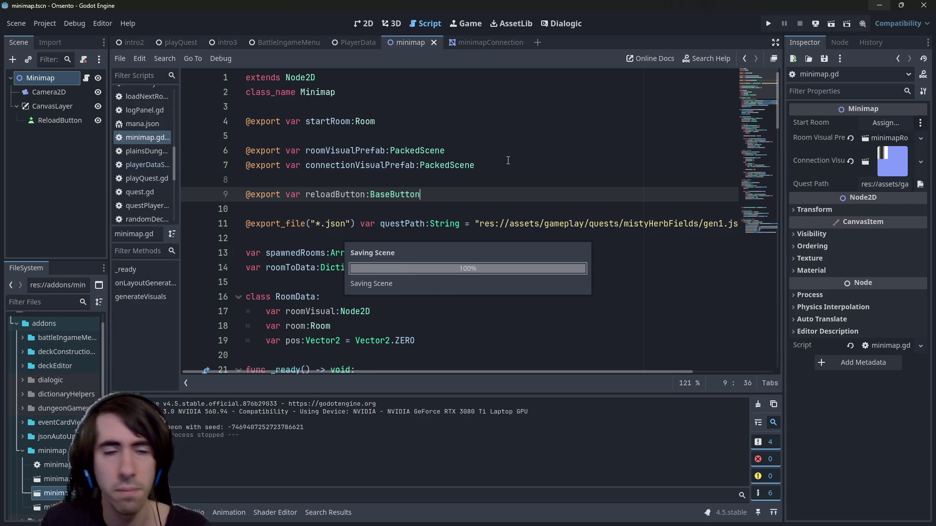
In _ready after blueprint.generate(), add a reloadButton.pressed.connect call.
{"action": "left_click", "coordinate": [325, 194]}
{"action": "double_click", "coordinate": [325, 194]}
{"action": "scroll", "coordinate": [358, 251], "scroll_direction": "down", "scroll_amount": 5}
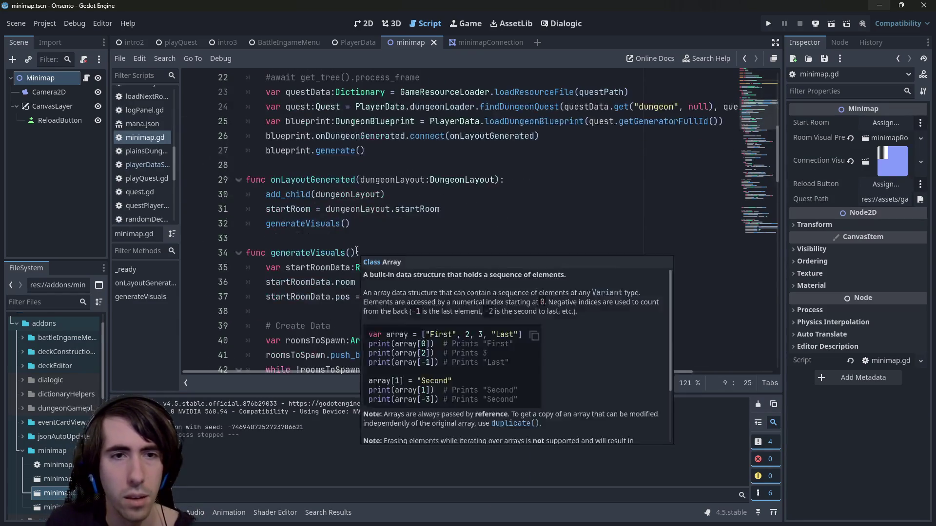
{"action": "key", "text": "ctrl+f"}
{"action": "type", "text": "ready"}
{"action": "left_click", "coordinate": [418, 296]}
{"action": "key", "text": "Return"}
{"action": "key", "text": "Return"}
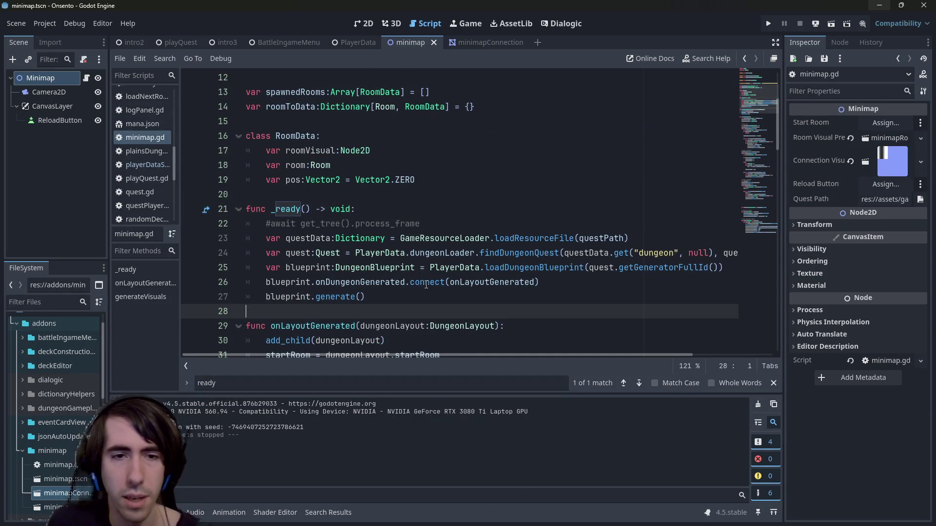
{"action": "type", "text": "reloadButton."}
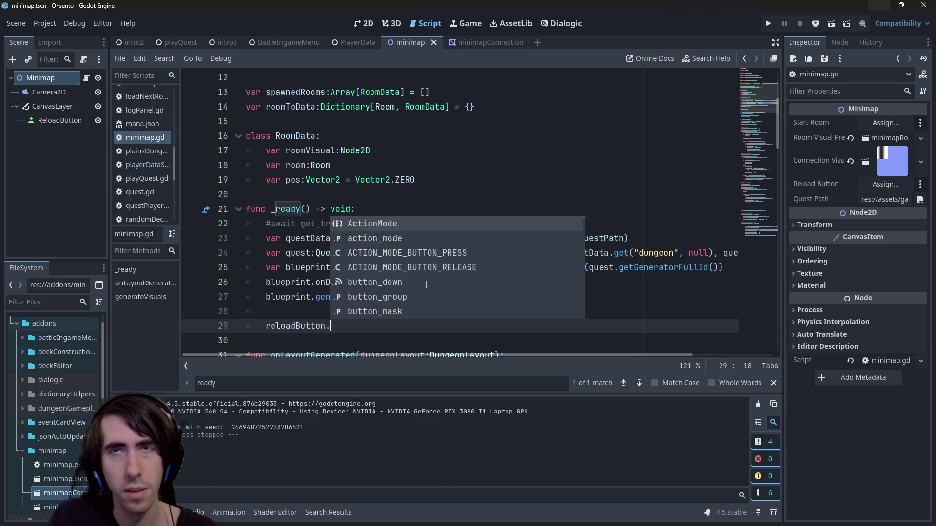
{"action": "type", "text": "pressed."}
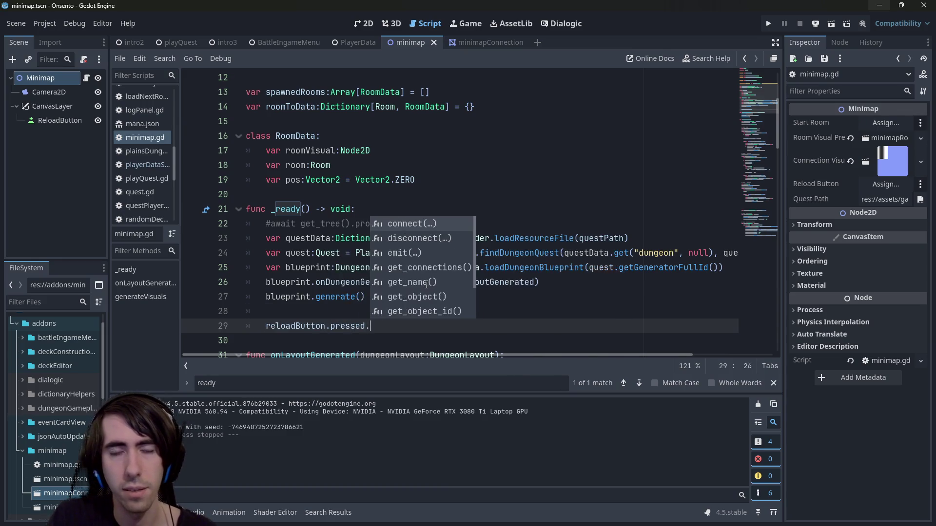
{"action": "key", "text": "Return"}
Replace the commented await line with a generate() call.
{"action": "scroll", "coordinate": [426, 285], "scroll_direction": "down", "scroll_amount": 1}
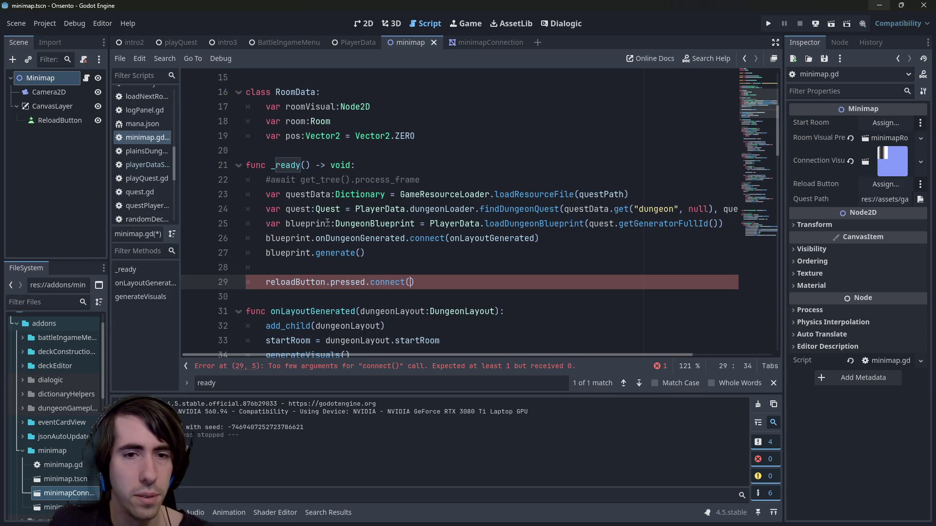
{"action": "scroll", "coordinate": [327, 223], "scroll_direction": "down", "scroll_amount": 10}
{"action": "scroll", "coordinate": [329, 220], "scroll_direction": "up", "scroll_amount": 14}
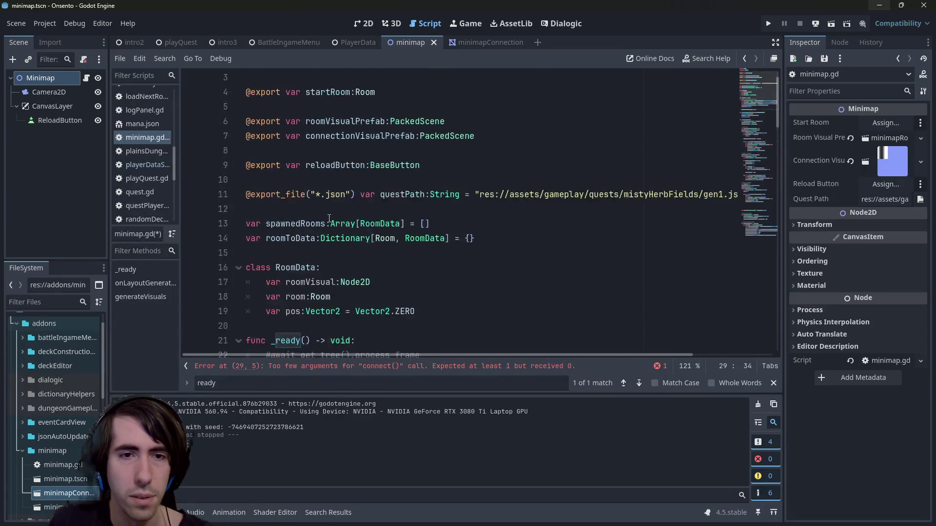
{"action": "scroll", "coordinate": [329, 219], "scroll_direction": "down", "scroll_amount": 3}
{"action": "scroll", "coordinate": [292, 213], "scroll_direction": "down", "scroll_amount": 2}
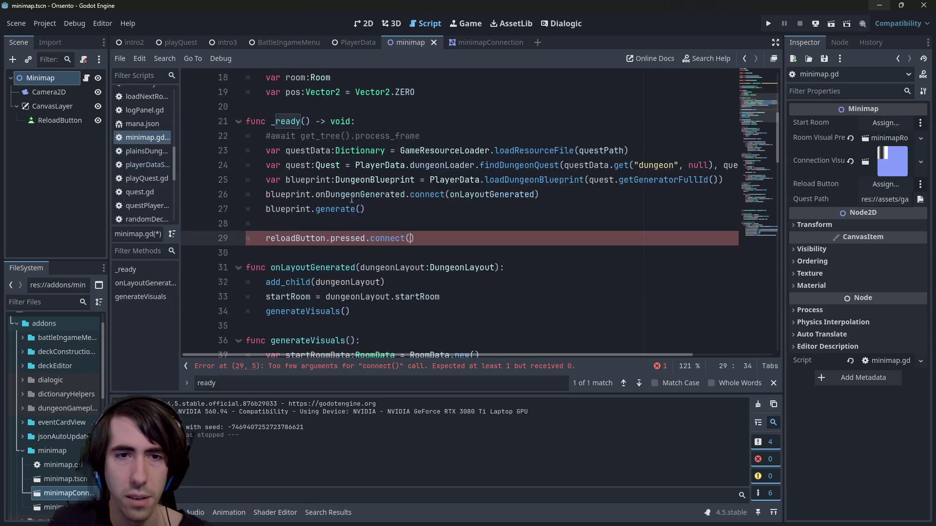
{"action": "left_click", "coordinate": [330, 180]}
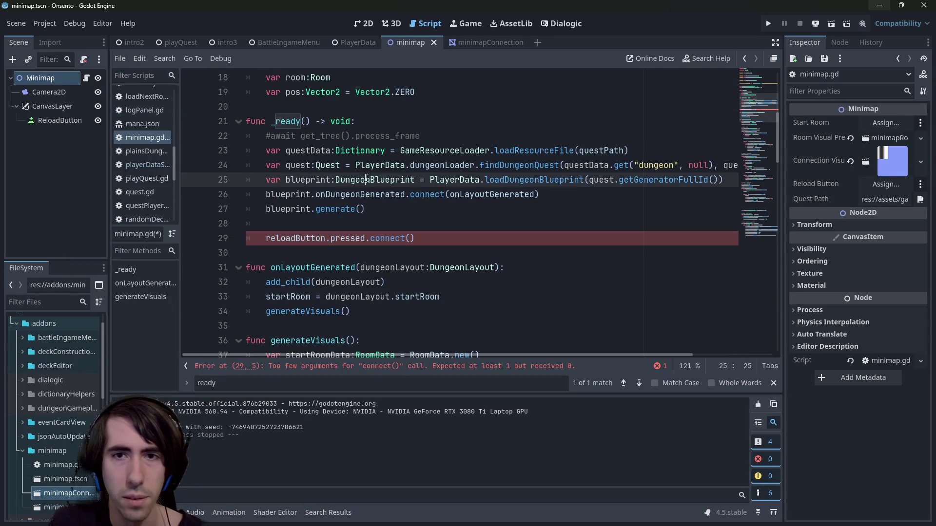
{"action": "left_click", "coordinate": [544, 168]}
{"action": "left_click_drag", "start_coordinate": [447, 136], "coordinate": [208, 139]}
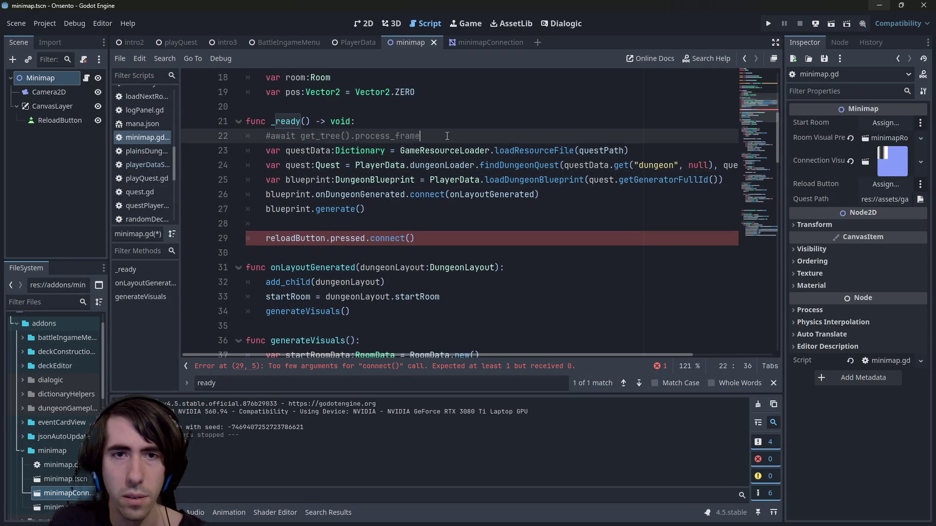
{"action": "key", "text": "BackSpace"}
{"action": "type", "text": "generate"}
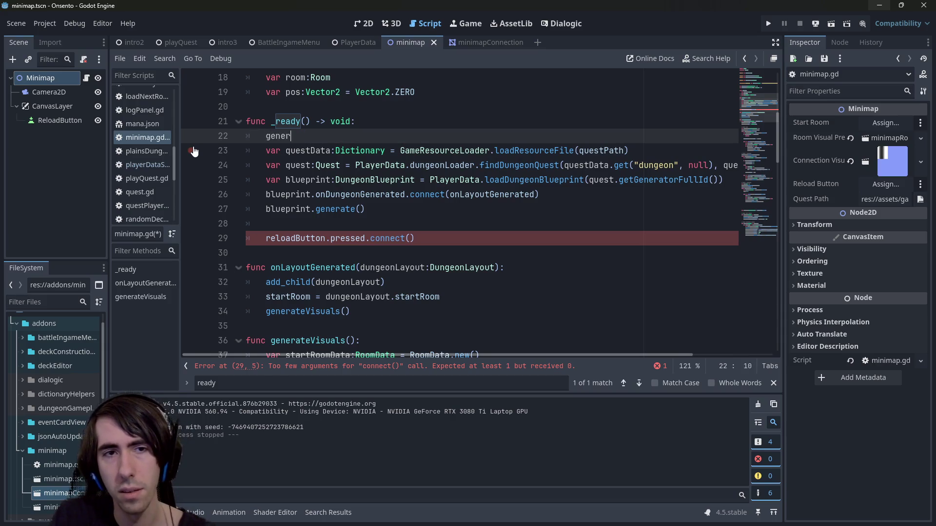
{"action": "type", "text": "()"}
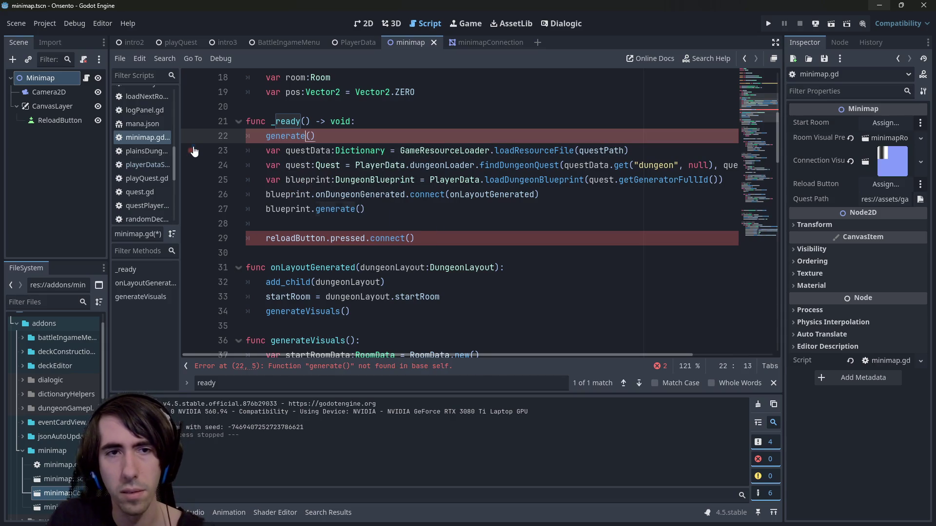
{"action": "key", "text": "Down"}
Add a new 'func generate():' function header below it and save the script.
{"action": "key", "text": "Home"}
{"action": "key", "text": "Return"}
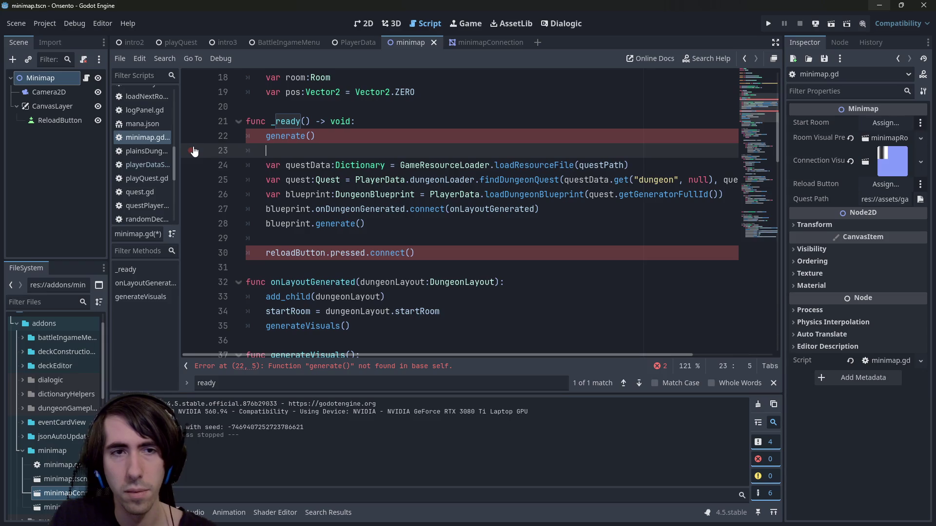
{"action": "key", "text": "Return"}
{"action": "key", "text": "Up"}
{"action": "type", "text": "func generate():"}
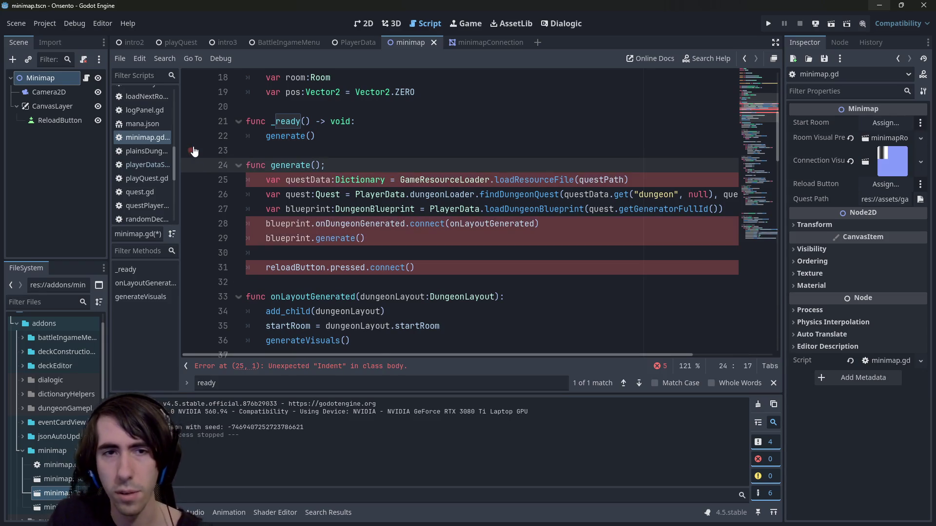
{"action": "key", "text": "ctrl+s"}
Pass generate as the handler, making it reloadButton.pressed.connect(generate).
{"action": "double_click", "coordinate": [282, 170]}
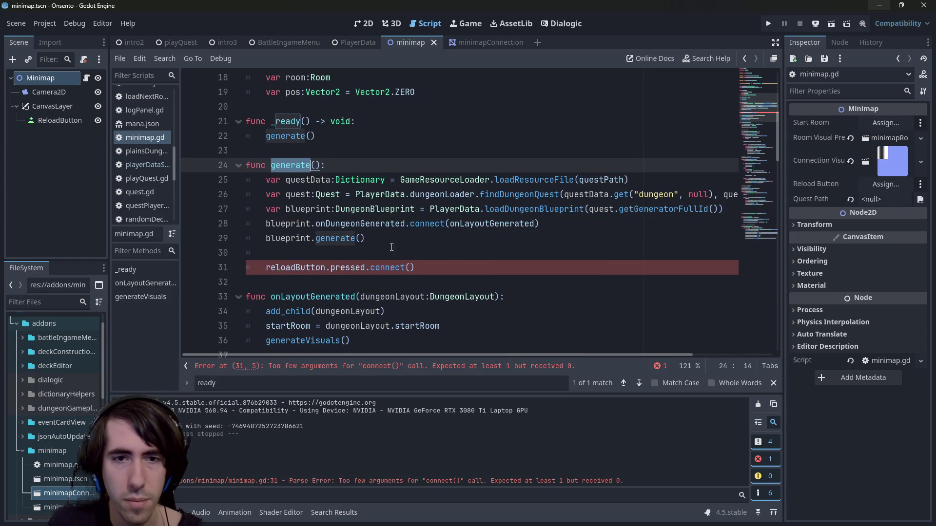
{"action": "key", "text": "ctrl+c"}
{"action": "left_click", "coordinate": [408, 269]}
{"action": "key", "text": "ctrl+v"}
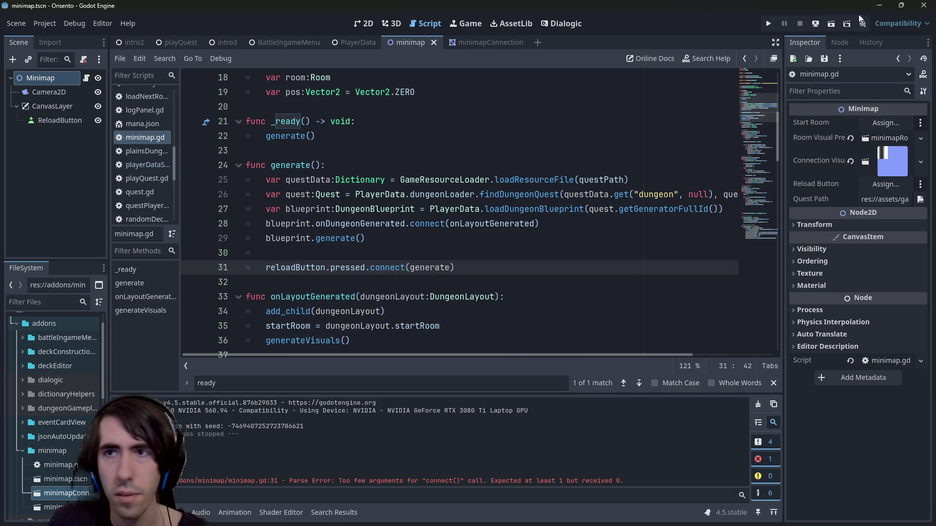
Assign the ReloadButton node to the Reload Button export, then run the scene with F6.
{"action": "left_click", "coordinate": [831, 24]}
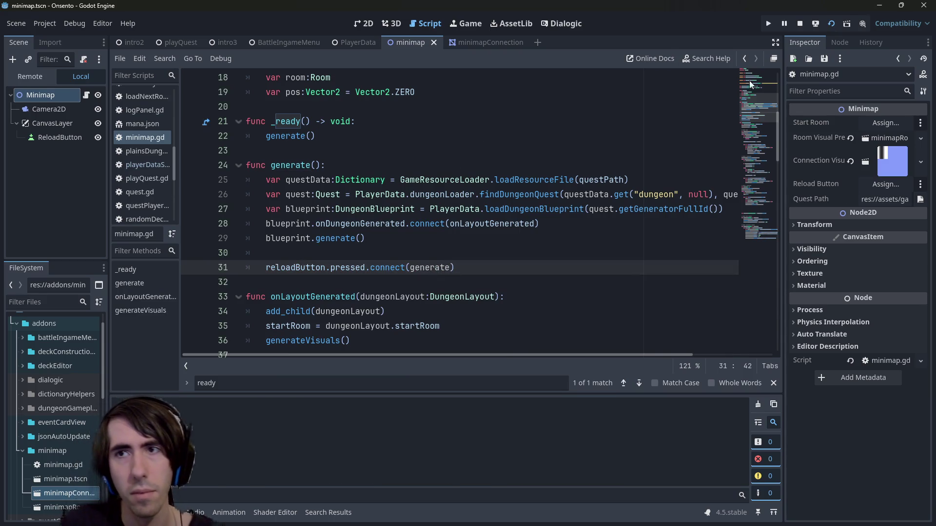
{"action": "left_click", "coordinate": [797, 23]}
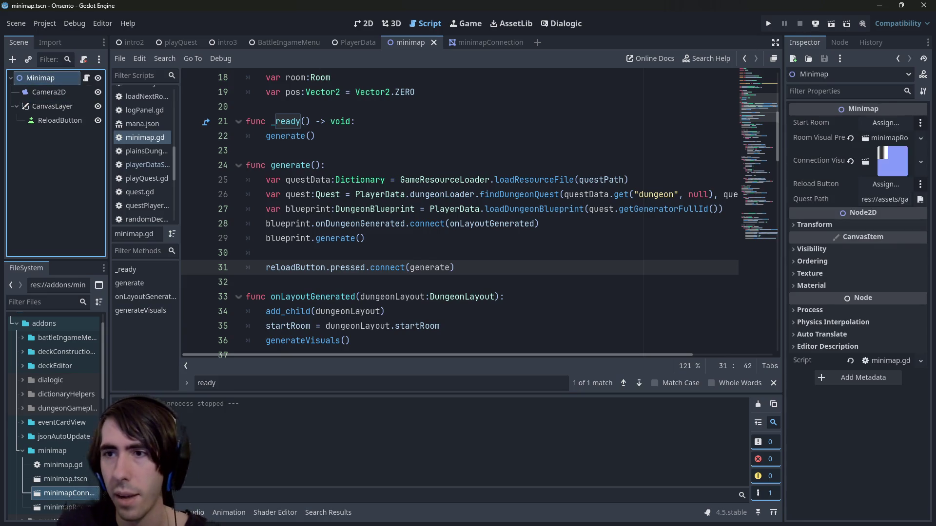
{"action": "left_click", "coordinate": [885, 184]}
{"action": "left_click", "coordinate": [439, 179]}
{"action": "double_click", "coordinate": [439, 179]}
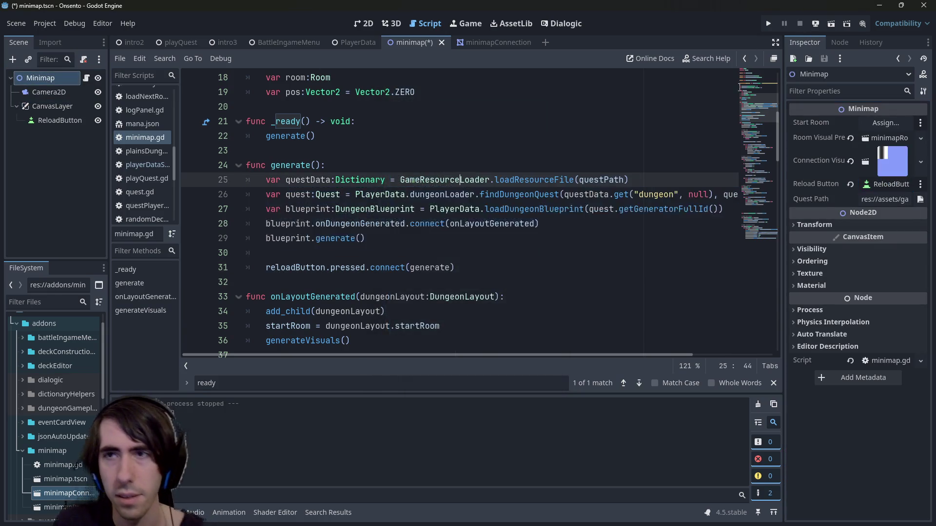
{"action": "key", "text": "F6"}
{"action": "left_click", "coordinate": [555, 214]}
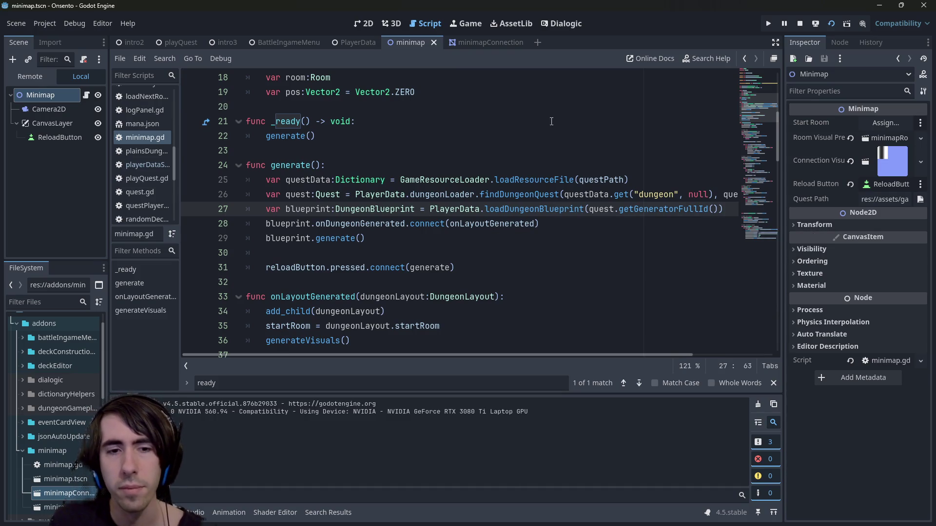
{"action": "left_click", "coordinate": [626, 519]}
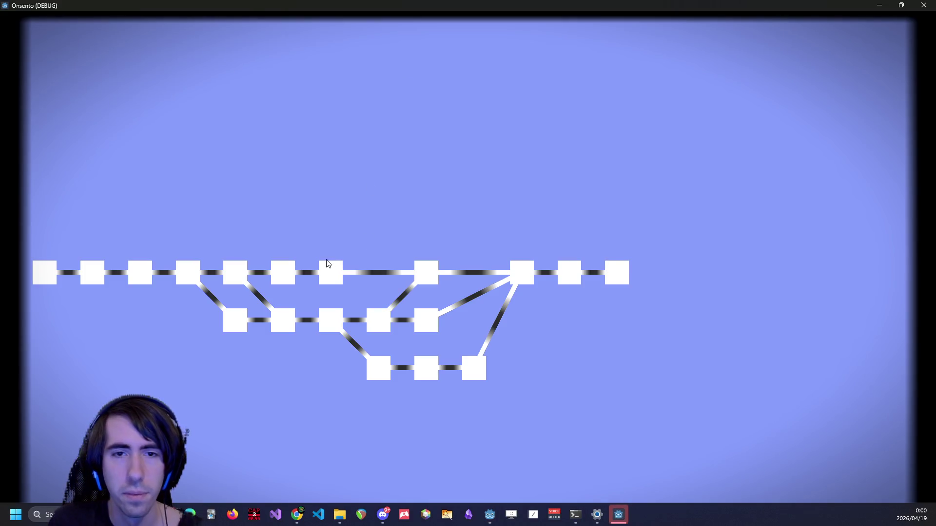
Close the game, then resize ReloadButton into a visible rectangle and move it up-right.
{"action": "left_click", "coordinate": [924, 6]}
{"action": "left_click", "coordinate": [358, 23]}
{"action": "left_click", "coordinate": [55, 117]}
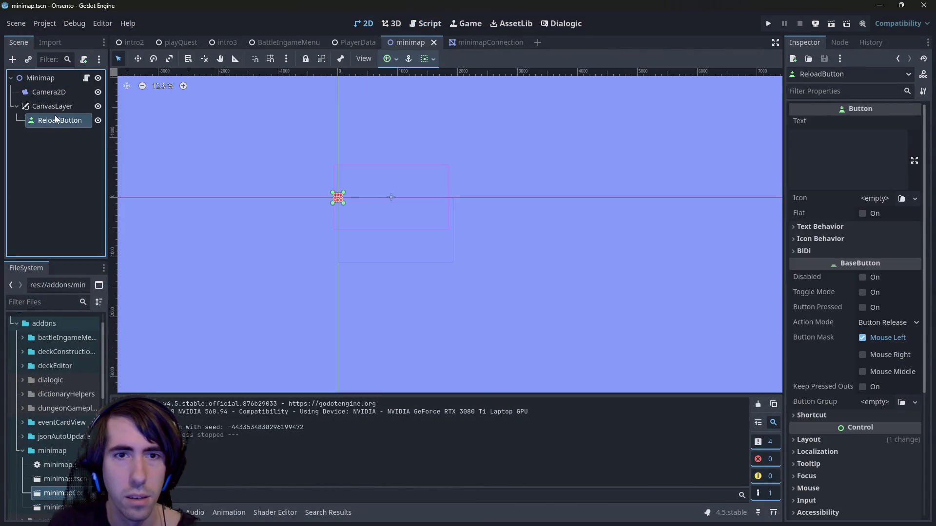
{"action": "left_click", "coordinate": [54, 107]}
{"action": "scroll", "coordinate": [344, 215], "scroll_direction": "up", "scroll_amount": 4}
{"action": "left_click", "coordinate": [37, 122]}
{"action": "scroll", "coordinate": [338, 136], "scroll_direction": "up", "scroll_amount": 10}
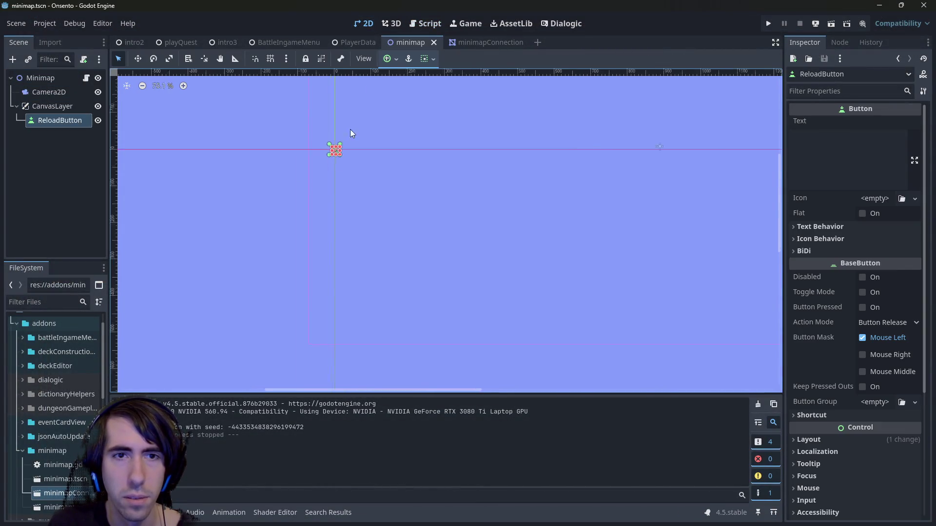
{"action": "mouse_move", "coordinate": [339, 158]}
{"action": "left_mouse_down"}
{"action": "mouse_move", "coordinate": [405, 194]}
{"action": "mouse_move", "coordinate": [680, 224]}
{"action": "left_mouse_up"}
{"action": "scroll", "coordinate": [634, 254], "scroll_direction": "down", "scroll_amount": 6}
{"action": "scroll", "coordinate": [361, 258], "scroll_direction": "down", "scroll_amount": 3}
{"action": "scroll", "coordinate": [361, 258], "scroll_direction": "down", "scroll_amount": 2}
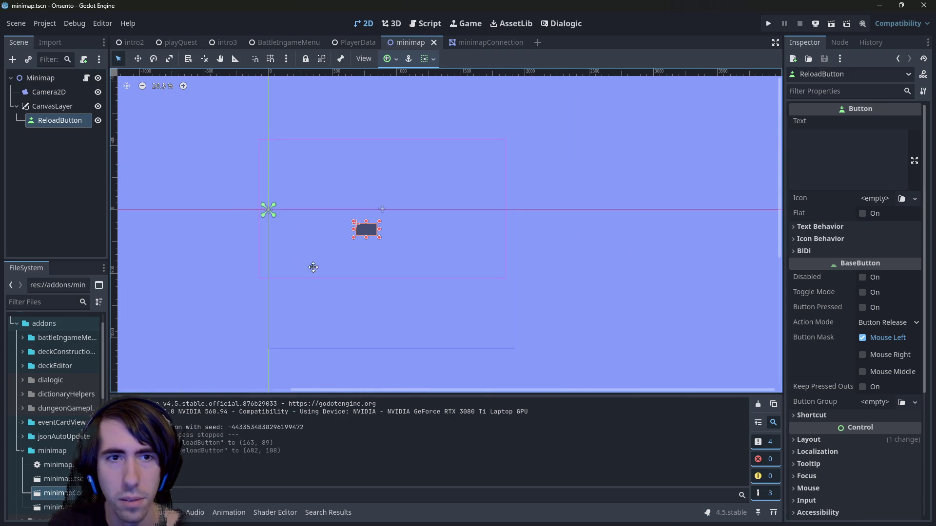
{"action": "left_click_drag", "start_coordinate": [454, 215], "coordinate": [571, 138]}
Set the button's Text to 'Reload', anchor it top-right, save, and run the scene.
{"action": "left_click", "coordinate": [805, 156]}
{"action": "type", "text": "Reload"}
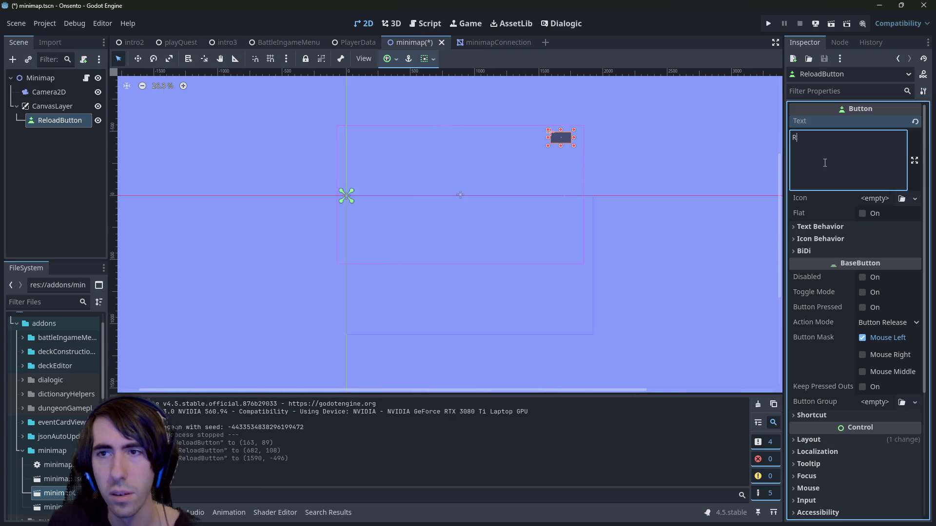
{"action": "key", "text": "ctrl+s"}
{"action": "left_click", "coordinate": [390, 59]}
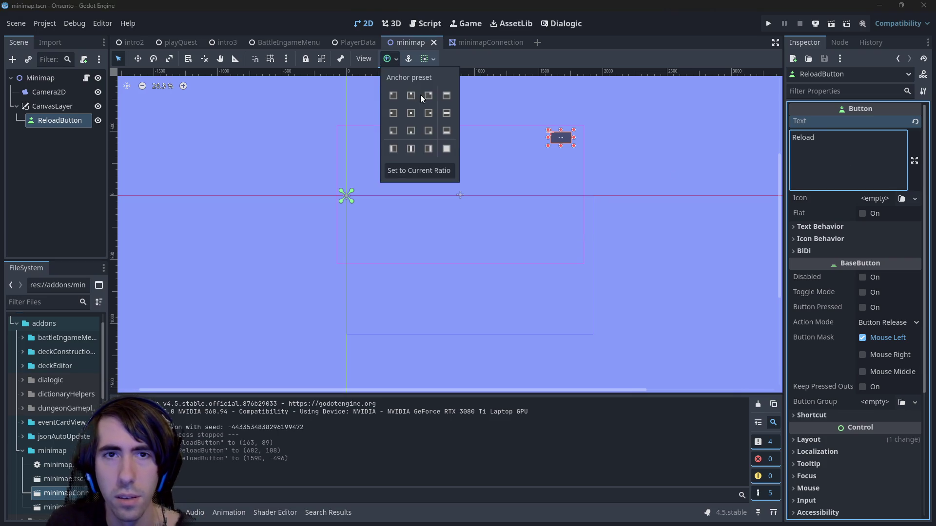
{"action": "left_click", "coordinate": [425, 115]}
{"action": "key", "text": "ctrl+s"}
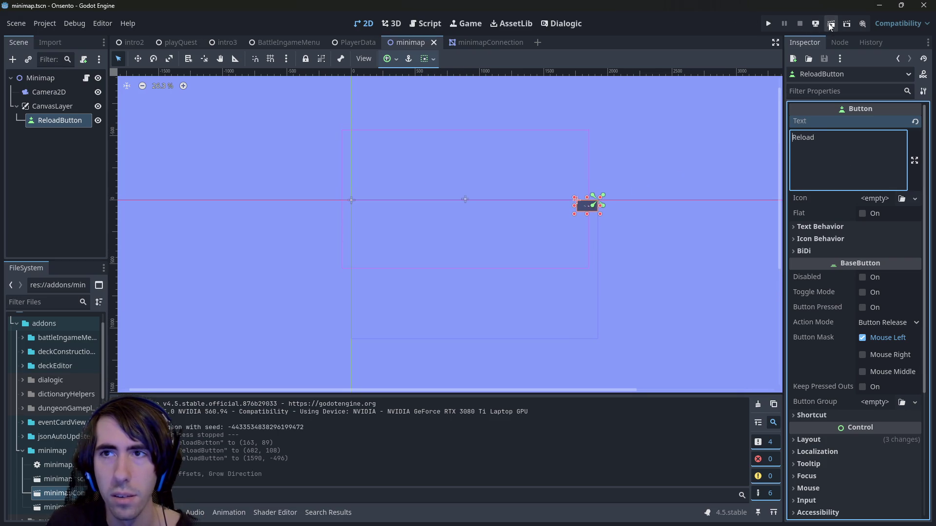
{"action": "left_click", "coordinate": [831, 23]}
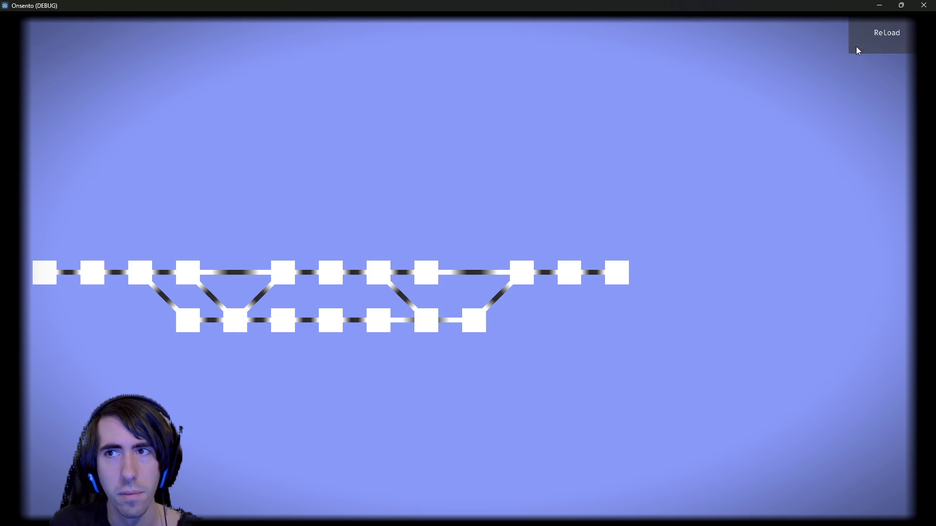
Press the in-game Reload button to regenerate the room graph, then close the game window.
{"action": "left_click", "coordinate": [887, 31]}
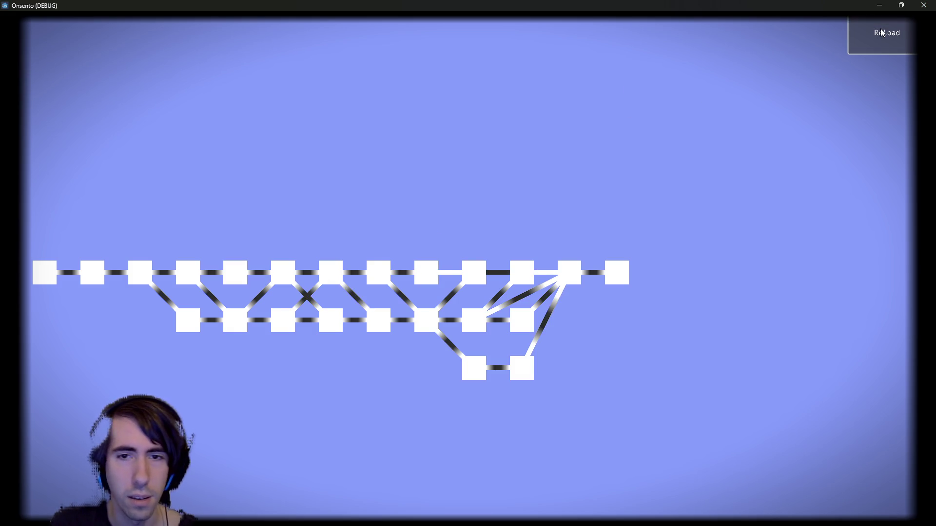
{"action": "left_click", "coordinate": [923, 5]}
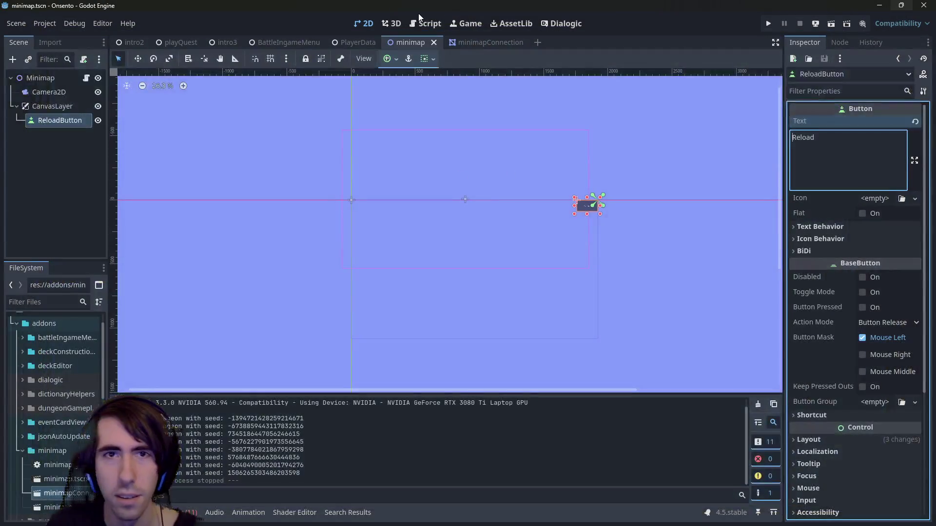
In minimap.gd, add a 'func regenerate():' function whose body calls generate(), and save.
{"action": "left_click", "coordinate": [420, 22]}
{"action": "scroll", "coordinate": [437, 166], "scroll_direction": "down", "scroll_amount": 9}
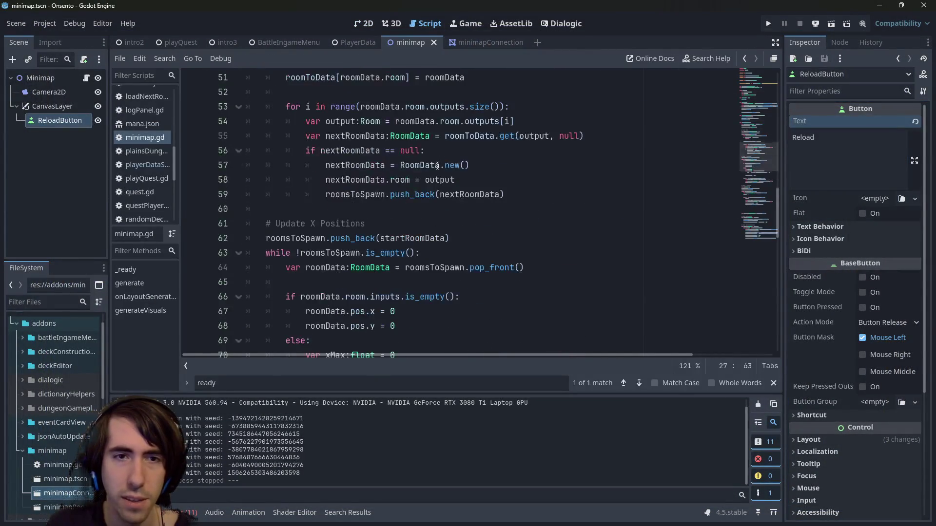
{"action": "scroll", "coordinate": [438, 166], "scroll_direction": "down", "scroll_amount": 6}
{"action": "scroll", "coordinate": [436, 161], "scroll_direction": "up", "scroll_amount": 15}
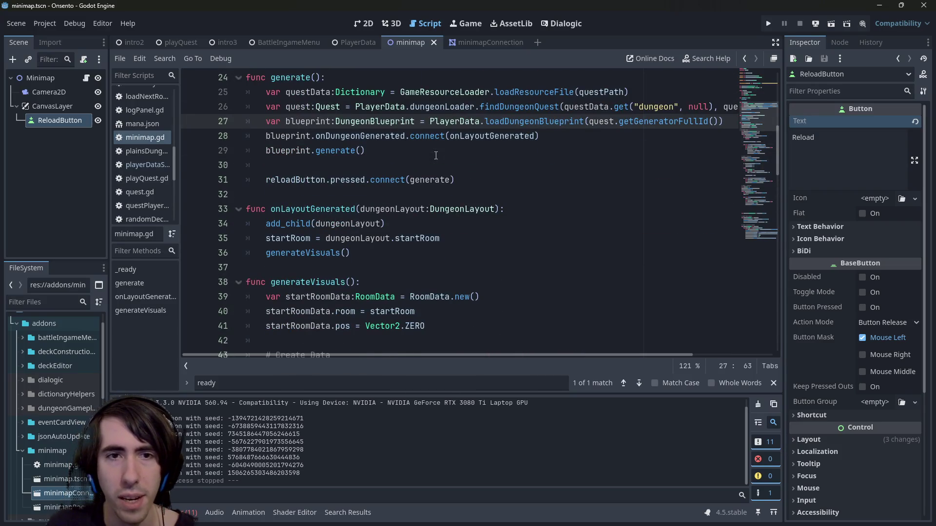
{"action": "scroll", "coordinate": [429, 159], "scroll_direction": "up", "scroll_amount": 1}
{"action": "double_click", "coordinate": [293, 122]}
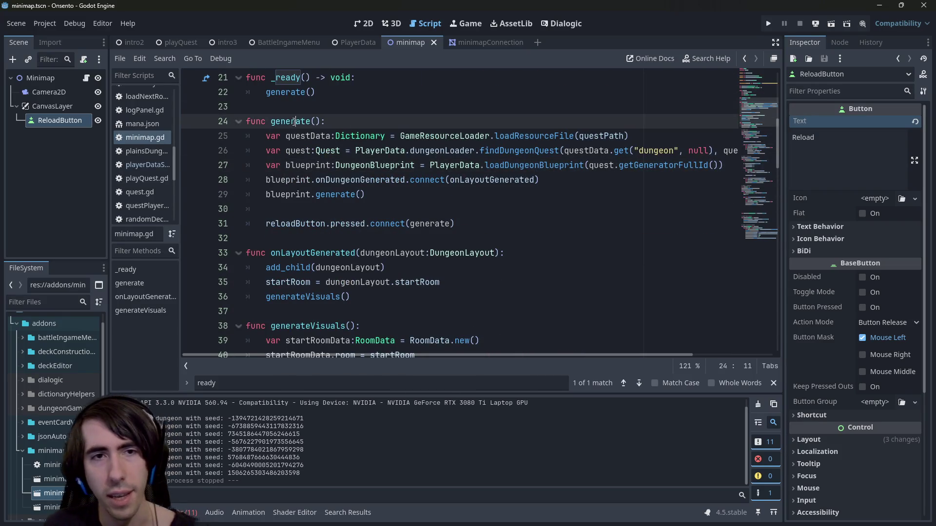
{"action": "left_click", "coordinate": [302, 238]}
{"action": "key", "text": "Return"}
{"action": "key", "text": "Return"}
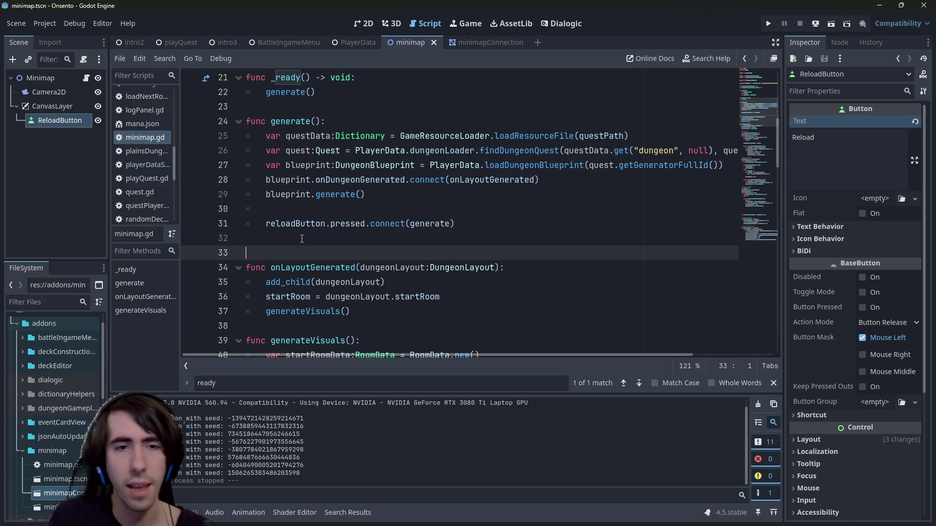
{"action": "key", "text": "Up"}
{"action": "type", "text": "func regenerate"}
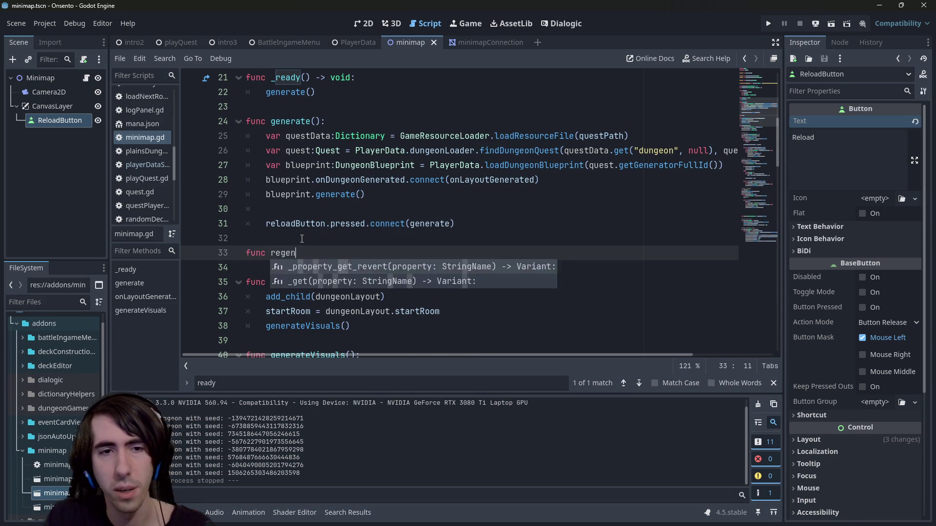
{"action": "key", "text": "Return"}
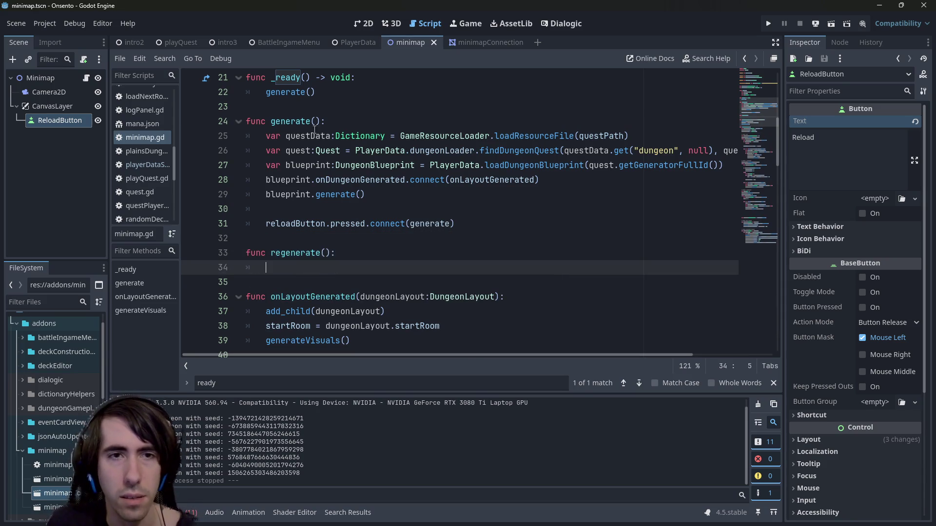
{"action": "key", "text": "Return"}
{"action": "type", "text": "generate()"}
{"action": "key", "text": "ctrl+s"}
Change the connect call to reloadButton.pressed.connect(regenerate).
{"action": "double_click", "coordinate": [299, 252]}
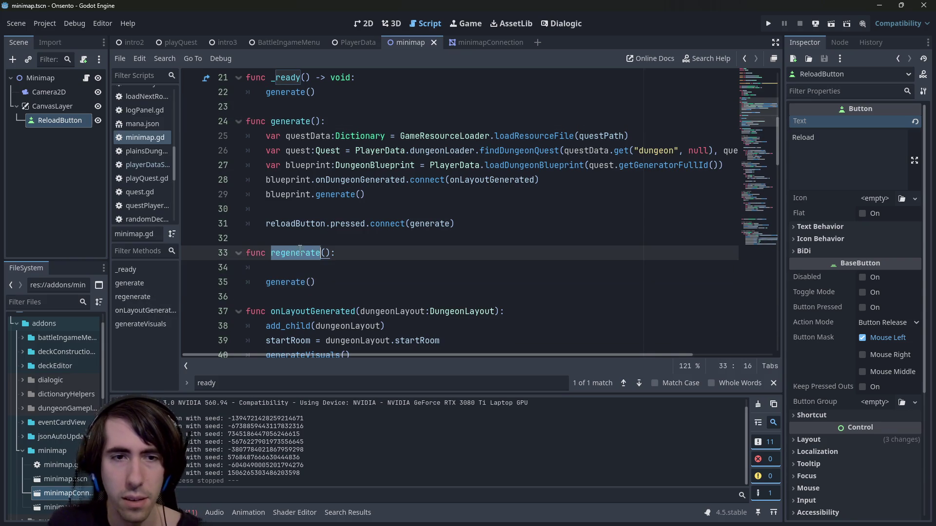
{"action": "double_click", "coordinate": [431, 223]}
{"action": "type", "text": "regenerate"}
{"action": "left_click", "coordinate": [370, 267]}
{"action": "scroll", "coordinate": [370, 268], "scroll_direction": "down", "scroll_amount": 5}
{"action": "scroll", "coordinate": [371, 268], "scroll_direction": "down", "scroll_amount": 20}
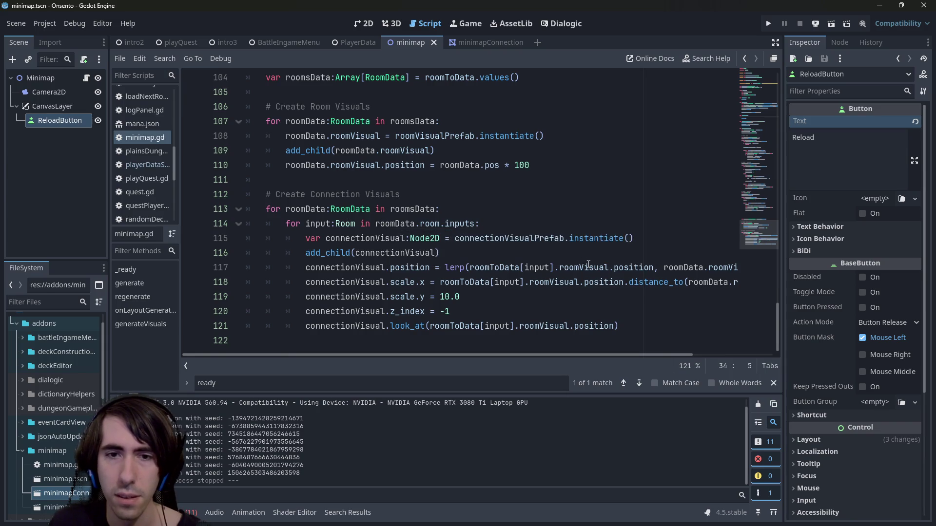
Declare a connectors Node2D array variable initialised to [] near the top of minimap.gd.
{"action": "double_click", "coordinate": [340, 253]}
{"action": "scroll", "coordinate": [410, 276], "scroll_direction": "up", "scroll_amount": 20}
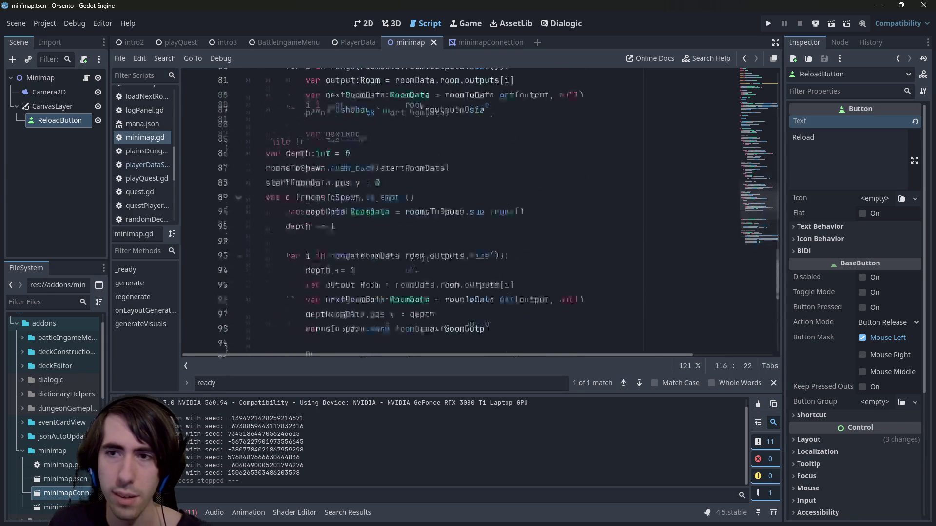
{"action": "scroll", "coordinate": [410, 276], "scroll_direction": "down", "scroll_amount": 8}
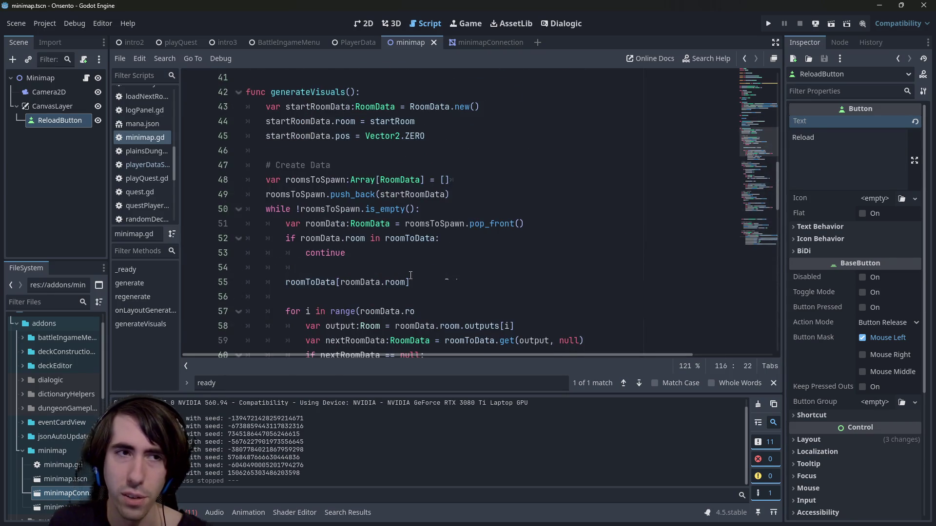
{"action": "scroll", "coordinate": [409, 276], "scroll_direction": "down", "scroll_amount": 6}
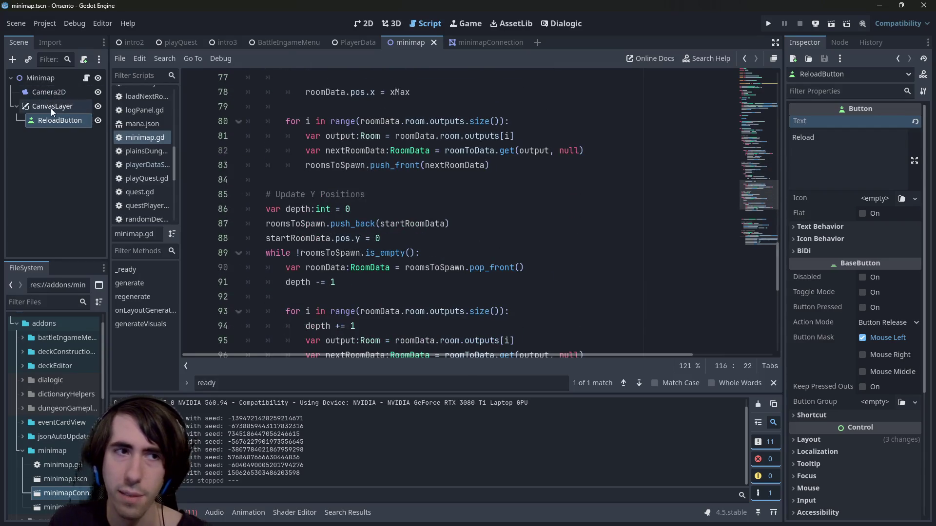
{"action": "scroll", "coordinate": [428, 254], "scroll_direction": "down", "scroll_amount": 6}
{"action": "scroll", "coordinate": [427, 254], "scroll_direction": "up", "scroll_amount": 3}
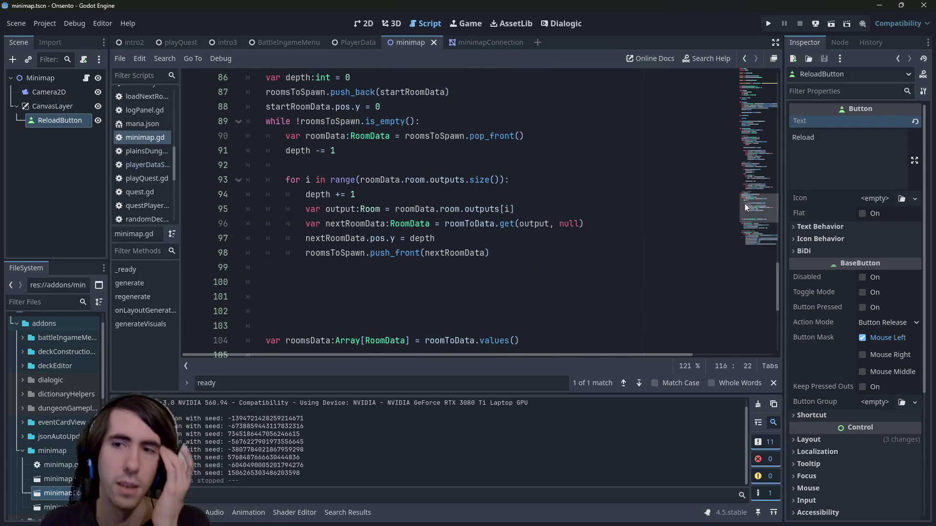
{"action": "left_click_drag", "start_coordinate": [752, 207], "coordinate": [735, 61]}
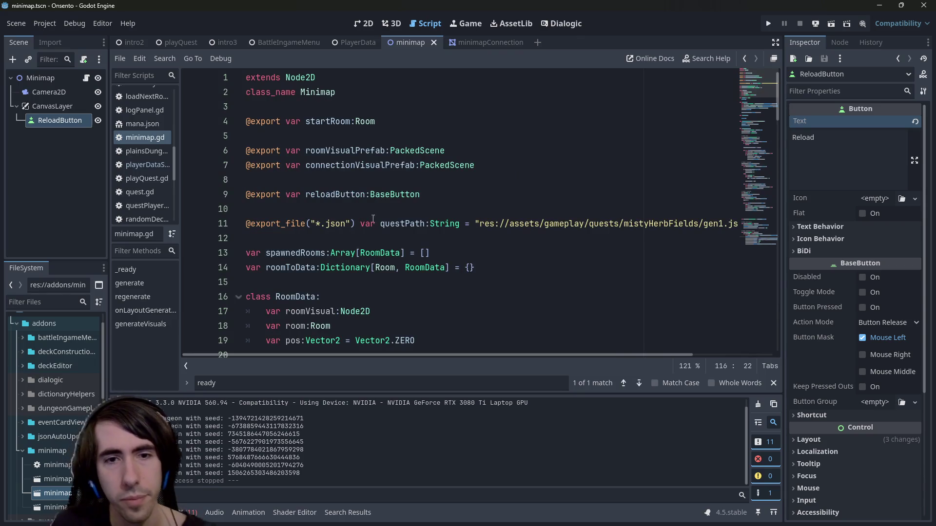
{"action": "scroll", "coordinate": [374, 215], "scroll_direction": "down", "scroll_amount": 3}
{"action": "scroll", "coordinate": [375, 234], "scroll_direction": "up", "scroll_amount": 3}
{"action": "left_click", "coordinate": [384, 276]}
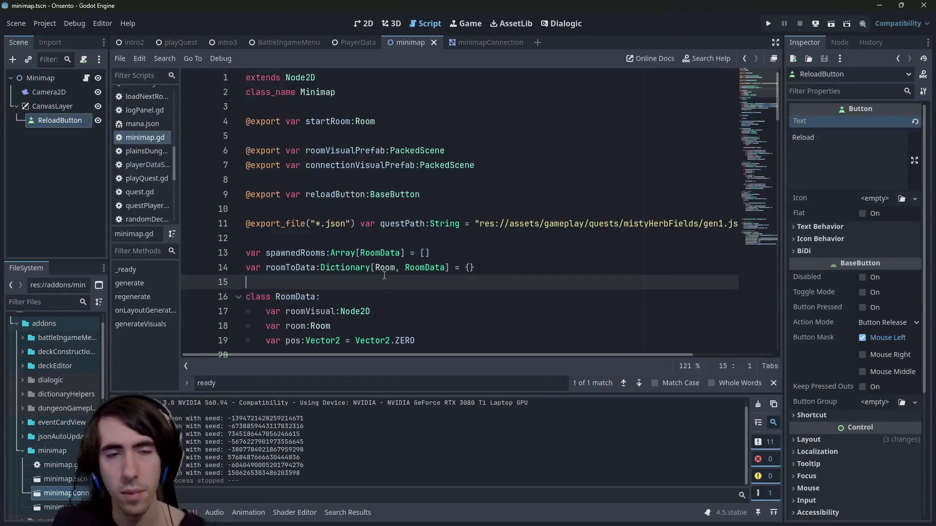
{"action": "key", "text": "Return"}
{"action": "key", "text": "Up"}
{"action": "type", "text": "var "}
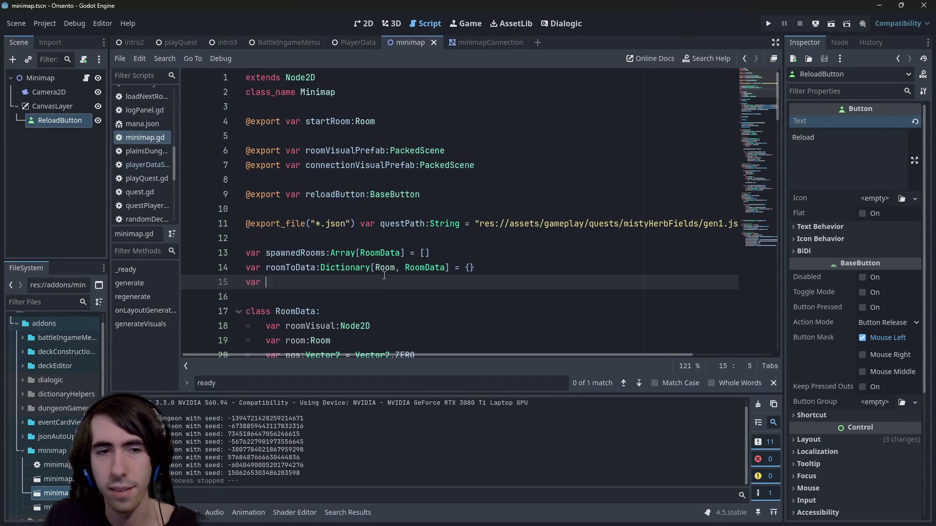
{"action": "type", "text": "nectors"}
{"action": "type", "text": "ray[Connector"}
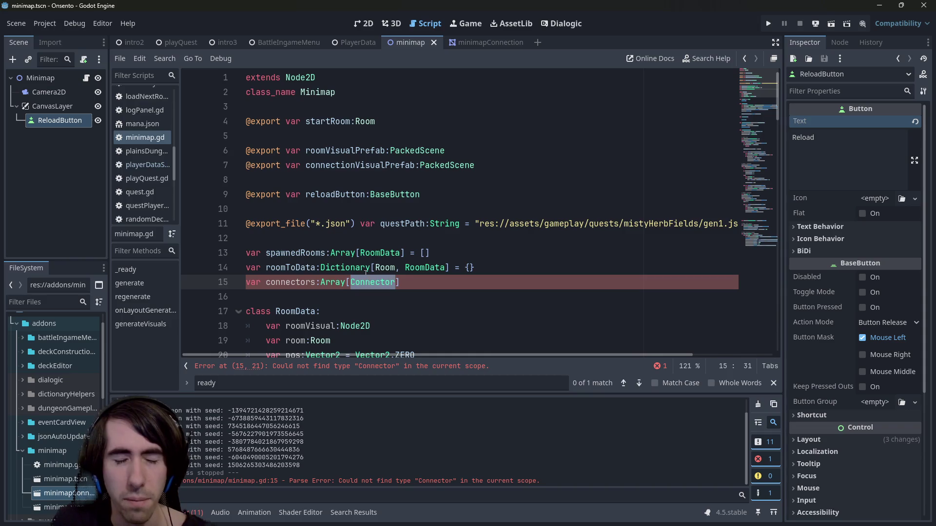
{"action": "type", "text": "Node2D"}
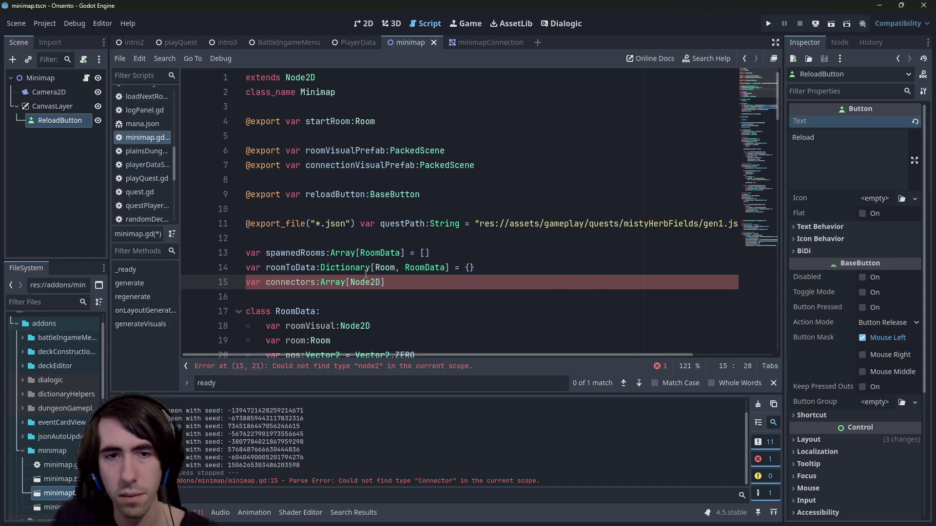
{"action": "key", "text": "ctrl+s"}
{"action": "type", "text": "= []"}
Add connectors.push_back(connectionVisual) right after the connection visual's add_child line.
{"action": "double_click", "coordinate": [307, 282]}
{"action": "scroll", "coordinate": [355, 285], "scroll_direction": "down", "scroll_amount": 20}
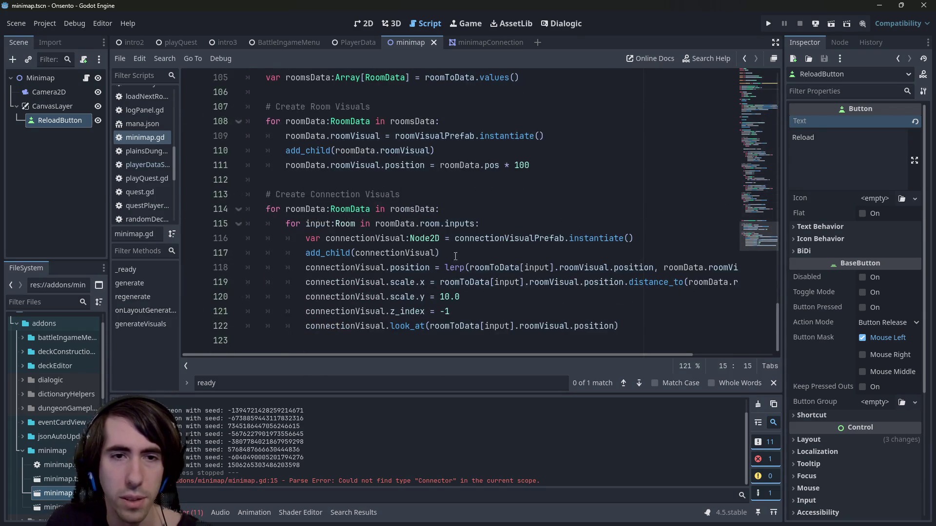
{"action": "left_click", "coordinate": [440, 253]}
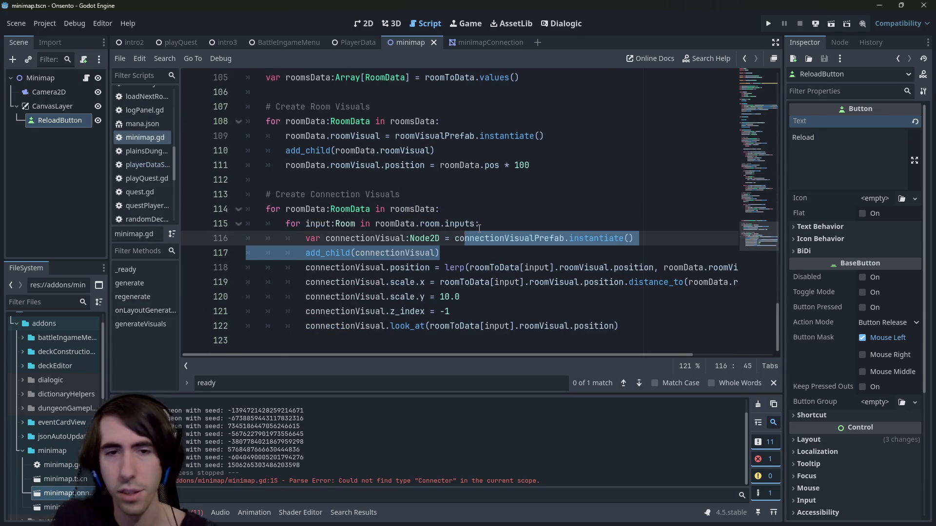
{"action": "key", "text": "Return"}
{"action": "type", "text": "connectors/push"}
{"action": "key", "text": "Return"}
{"action": "key", "text": "Up"}
{"action": "key", "text": "ctrl+Right"}
{"action": "key", "text": "ctrl+shift+Left"}
{"action": "key", "text": "ctrl+c"}
{"action": "key", "text": "Down"}
{"action": "key", "text": "End"}
{"action": "key", "text": "Left"}
{"action": "key", "text": "ctrl+v"}
Declare func clean(): below the reload button connection and call clean() at the start of regenerate().
{"action": "scroll", "coordinate": [734, 230], "scroll_direction": "up", "scroll_amount": 6}
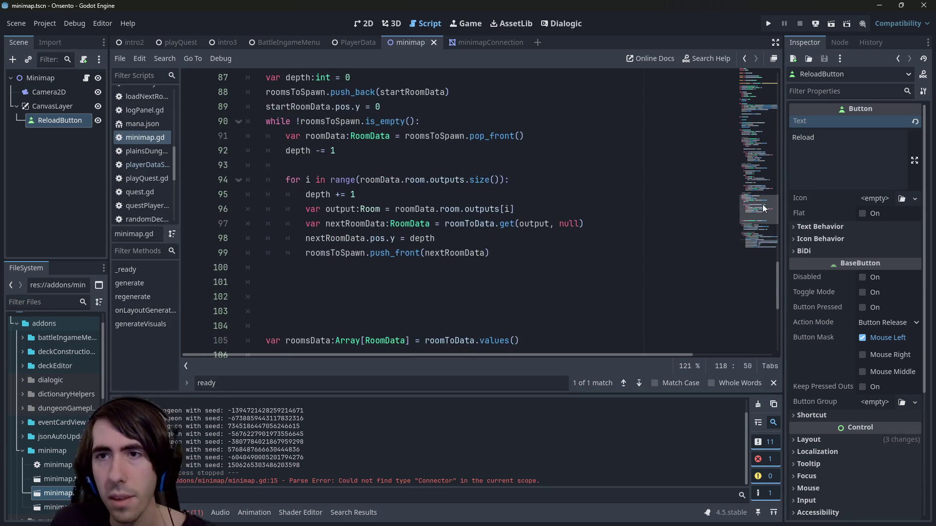
{"action": "left_click_drag", "start_coordinate": [764, 208], "coordinate": [768, 98]}
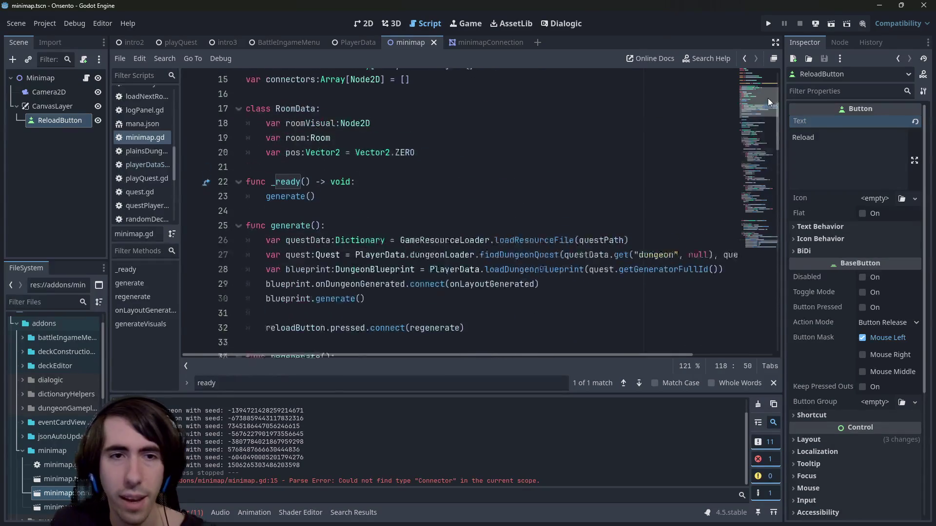
{"action": "scroll", "coordinate": [314, 180], "scroll_direction": "down", "scroll_amount": 1}
{"action": "left_click", "coordinate": [314, 179]}
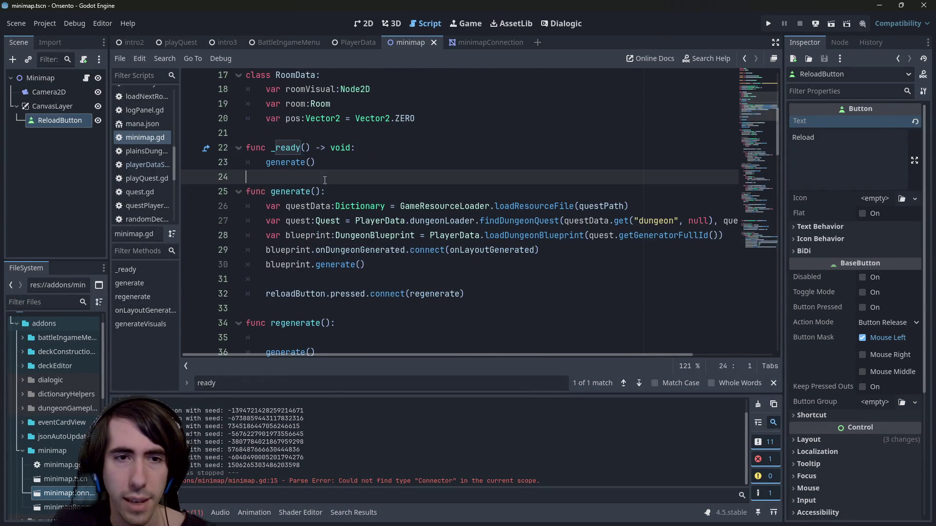
{"action": "scroll", "coordinate": [327, 190], "scroll_direction": "down", "scroll_amount": 2}
{"action": "left_click", "coordinate": [409, 221]}
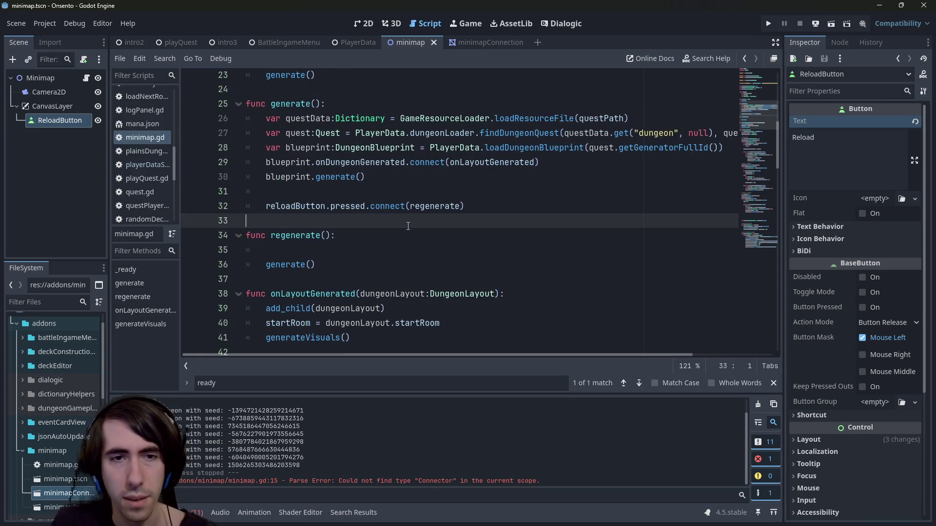
{"action": "key", "text": "Return"}
{"action": "key", "text": "Return"}
{"action": "key", "text": "Up"}
{"action": "type", "text": "func clean():"}
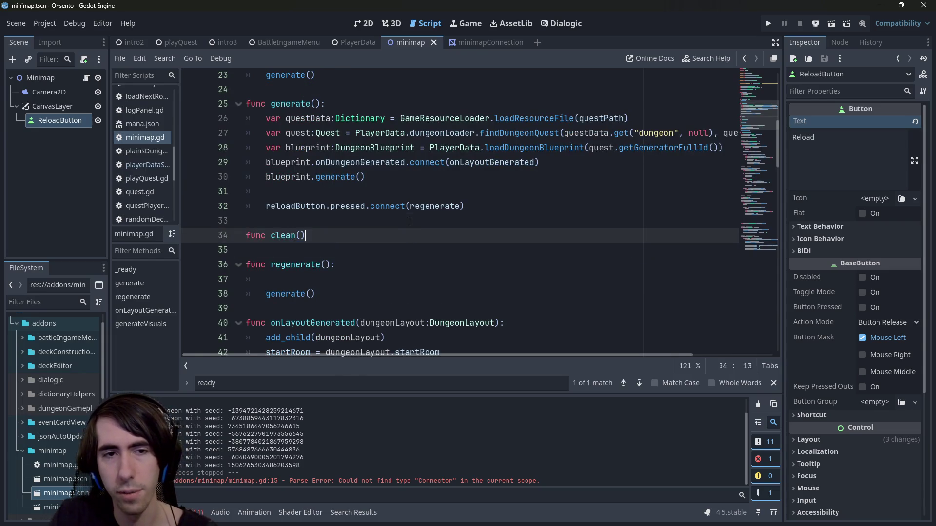
{"action": "key", "text": "Return"}
{"action": "left_click", "coordinate": [352, 294]}
{"action": "type", "text": "clean()"}
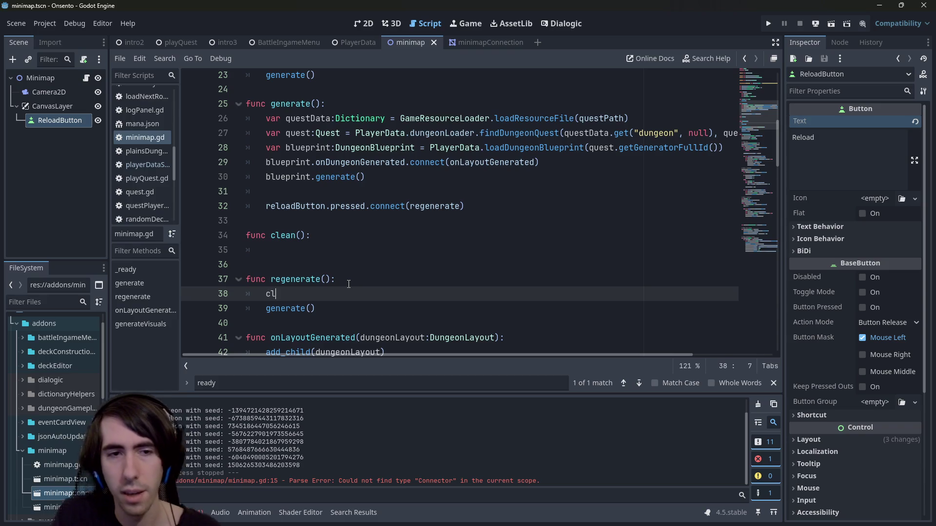
Fill clean() with a for connector in connectors loop calling connector.queue_free(), then save.
{"action": "left_click", "coordinate": [336, 250]}
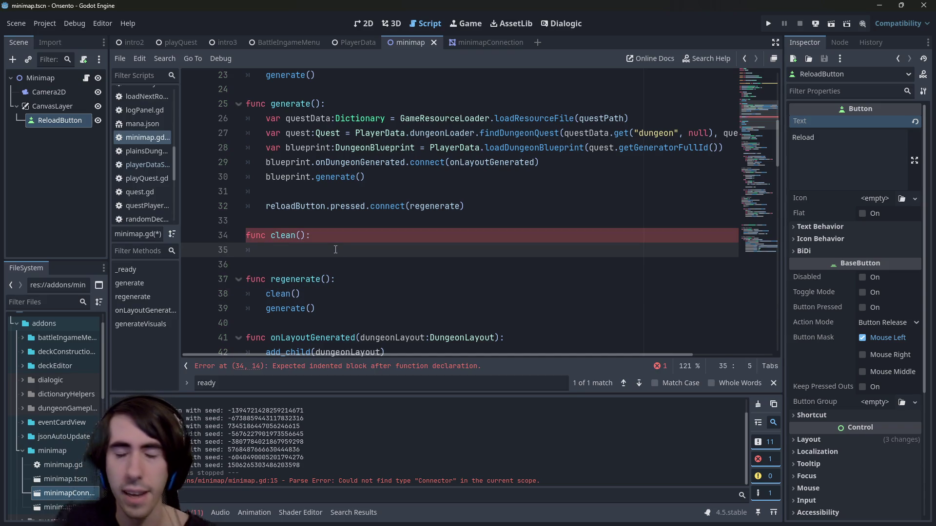
{"action": "type", "text": "for connectors"}
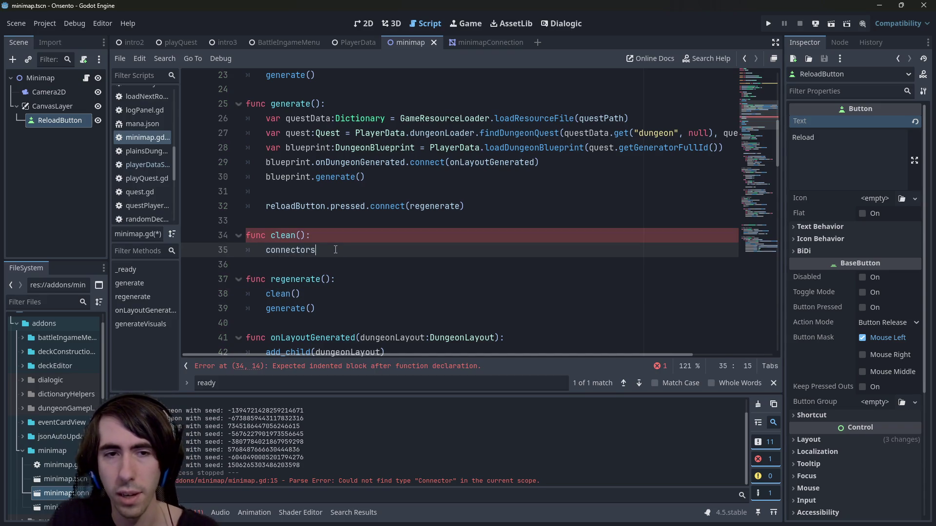
{"action": "key", "text": "ctrl+Left"}
{"action": "type", "text": "connector in"}
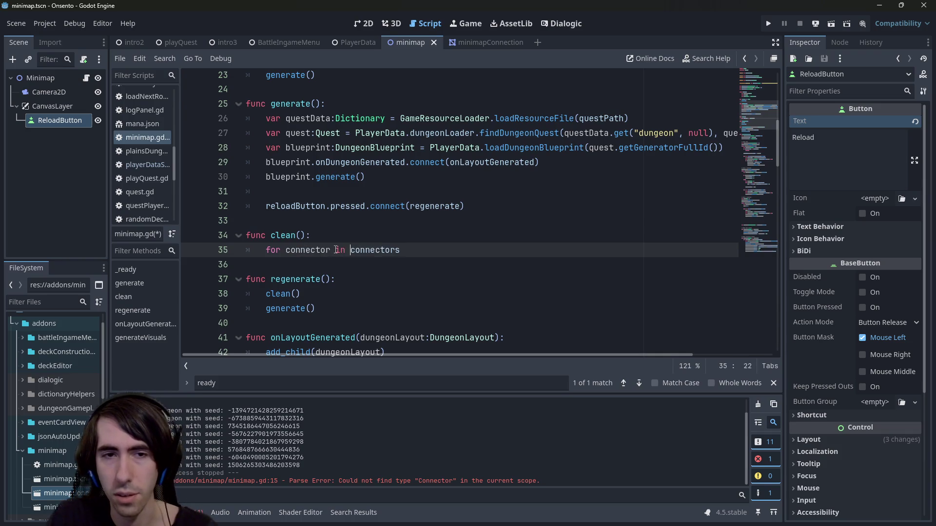
{"action": "key", "text": "End"}
{"action": "type", "text": ":"}
{"action": "key", "text": "Return"}
{"action": "type", "text": "connector.queu"}
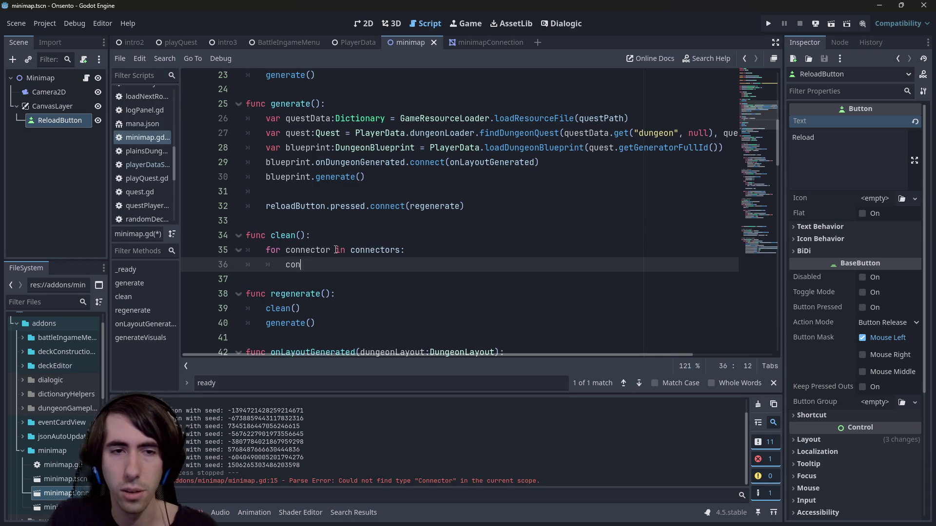
{"action": "type", "text": "e"}
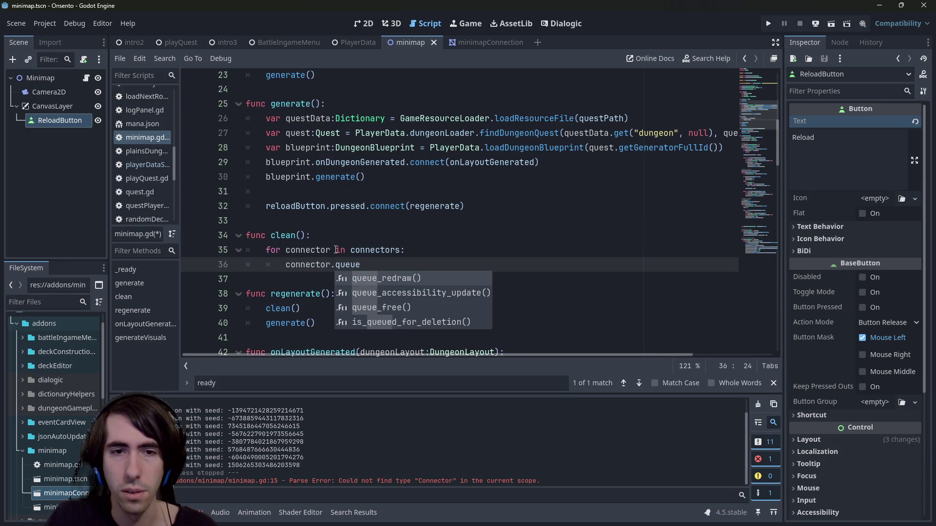
{"action": "key", "text": "Down"}
{"action": "key", "text": "Down"}
{"action": "key", "text": "Return"}
{"action": "key", "text": "ctrl+s"}
Insert roomToData.values() at the top of clean().
{"action": "left_click", "coordinate": [321, 236]}
{"action": "key", "text": "Return"}
{"action": "key", "text": "Return"}
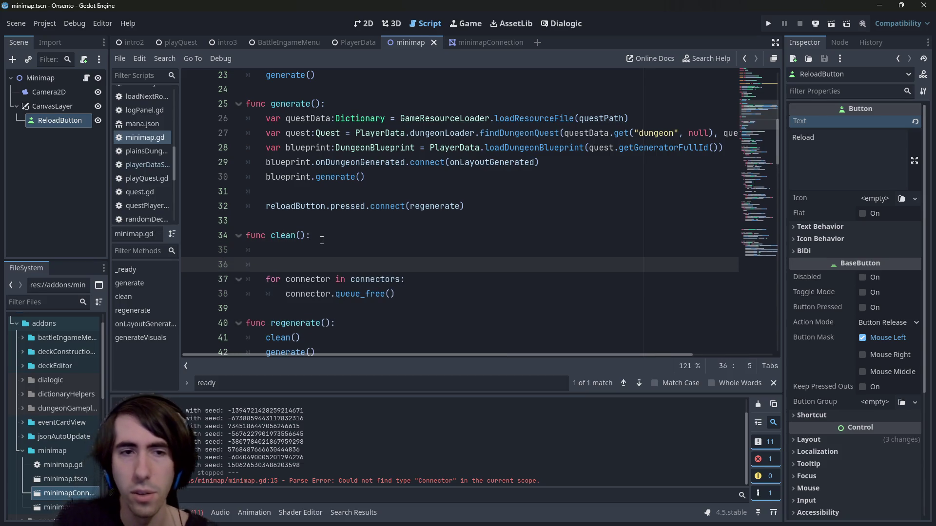
{"action": "key", "text": "Up"}
{"action": "scroll", "coordinate": [318, 242], "scroll_direction": "up", "scroll_amount": 7}
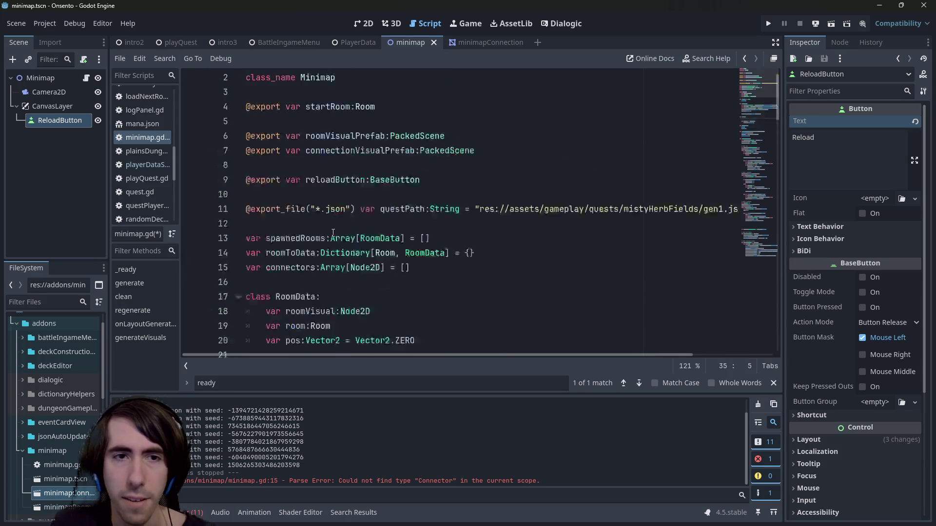
{"action": "left_click", "coordinate": [288, 268]}
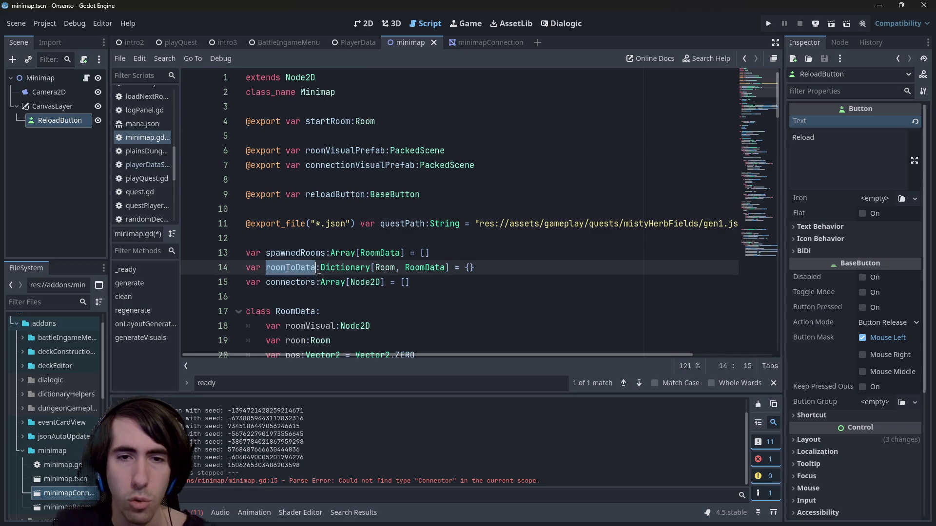
{"action": "scroll", "coordinate": [293, 225], "scroll_direction": "down", "scroll_amount": 8}
{"action": "left_click", "coordinate": [295, 193]}
{"action": "left_click", "coordinate": [295, 181]}
{"action": "type", "text": "roomToData."}
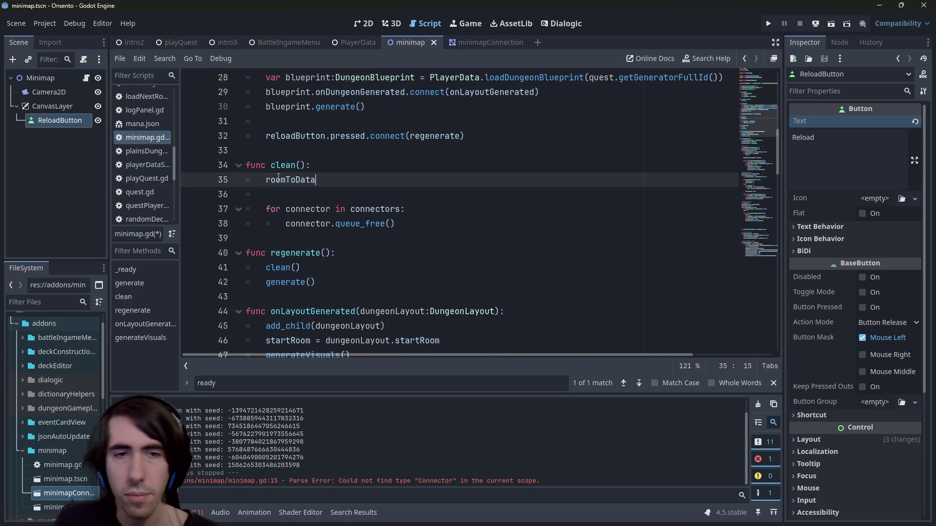
{"action": "scroll", "coordinate": [346, 146], "scroll_direction": "up", "scroll_amount": 1}
{"action": "scroll", "coordinate": [346, 146], "scroll_direction": "down", "scroll_amount": 1}
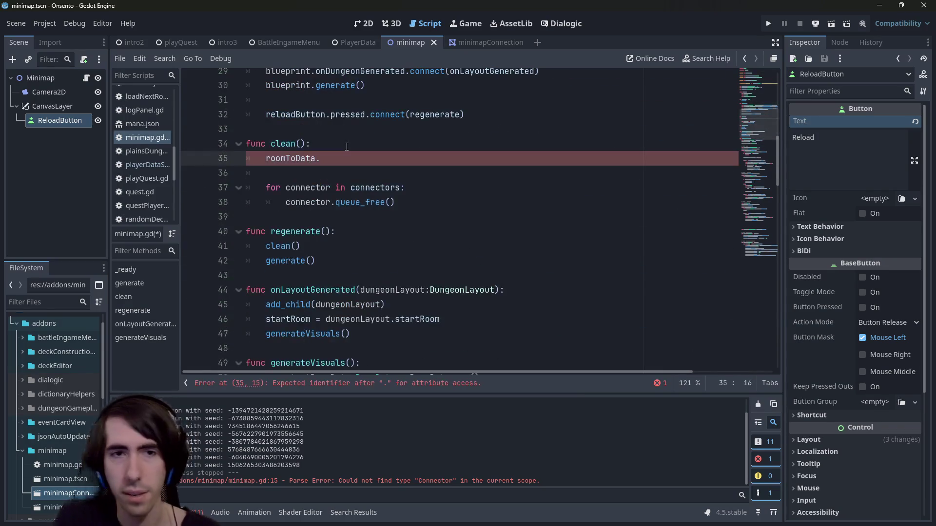
{"action": "type", "text": "valu"}
{"action": "key", "text": "Return"}
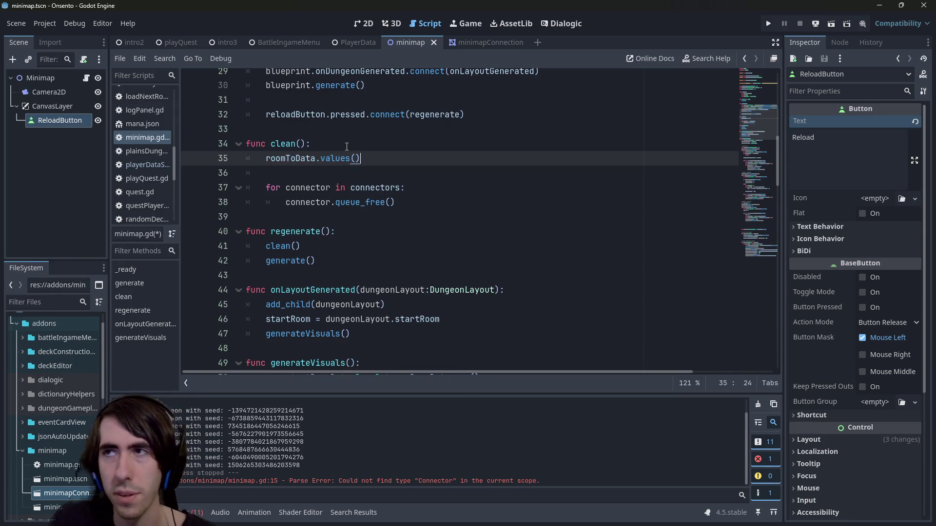
Store it as roomsData: Array[RoomData] and loop calling roomData.roomVisual.queue_free(), then save.
{"action": "type", "text": "var rooms"}
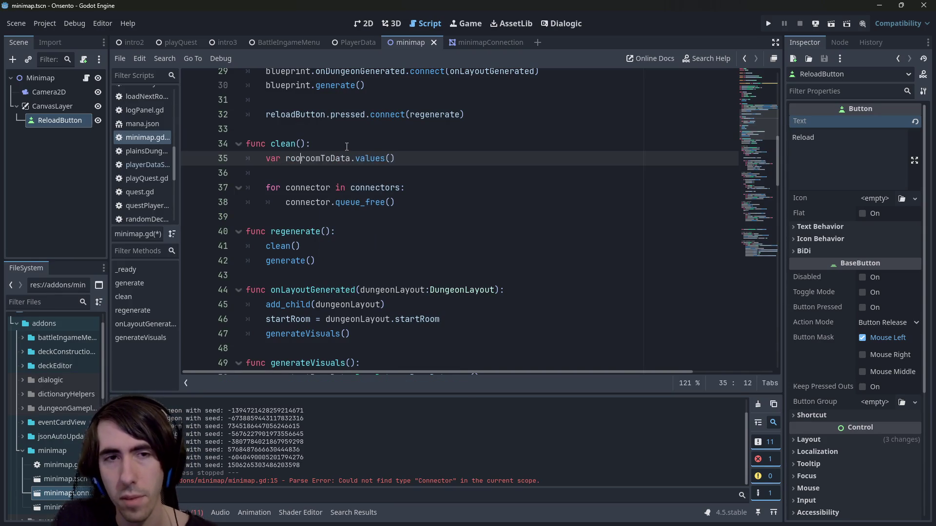
{"action": "type", "text": "Data:Ar ="}
{"action": "key", "text": "Left"}
{"action": "key", "text": "Left"}
{"action": "key", "text": "Left"}
{"action": "type", "text": ":Array[RoomDa"}
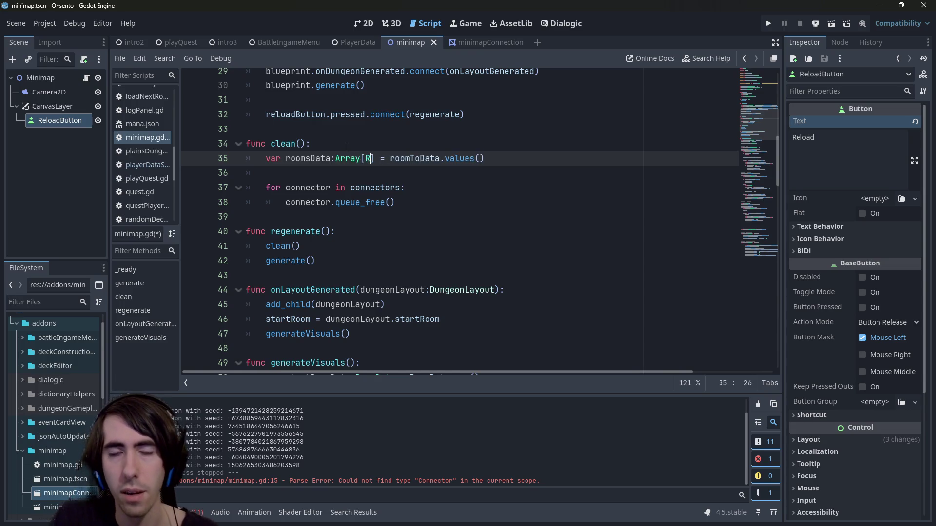
{"action": "type", "text": "ta"}
{"action": "key", "text": "ctrl+Left"}
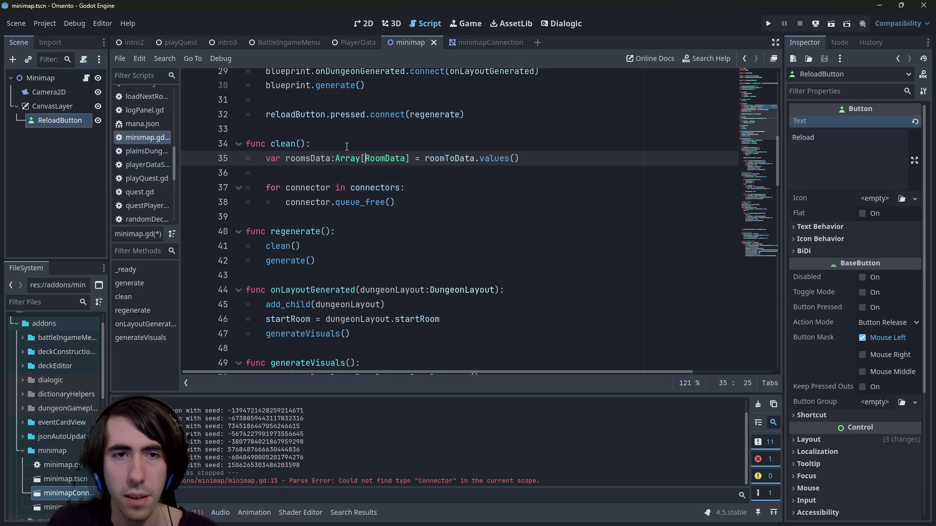
{"action": "key", "text": "ctrl+Right"}
{"action": "key", "text": "End"}
{"action": "key", "text": "Return"}
{"action": "type", "text": "fo"}
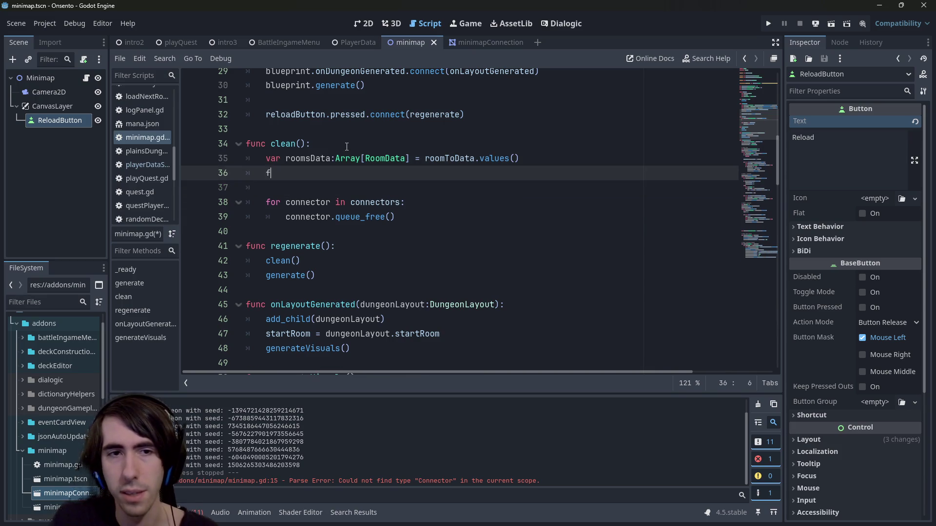
{"action": "type", "text": "r roomData in roomsR"}
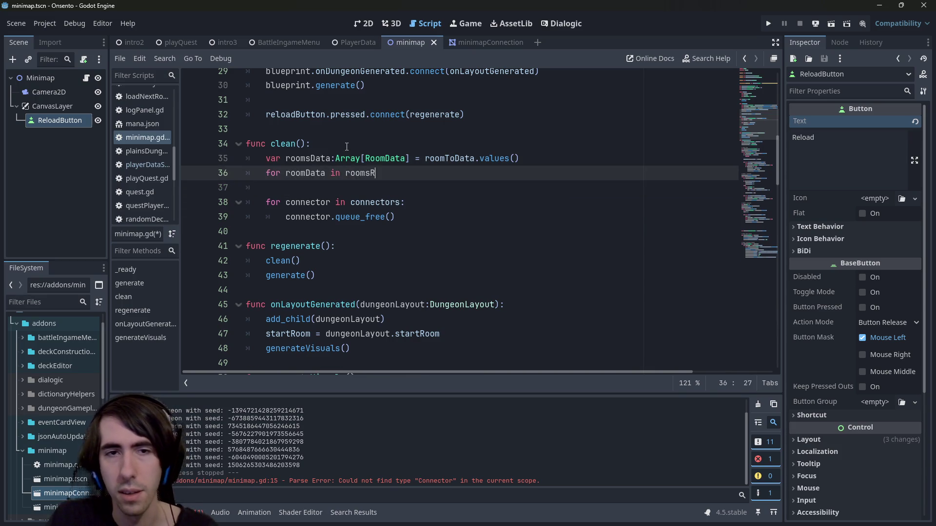
{"action": "key", "text": "BackSpace"}
{"action": "type", "text": "Data:"}
{"action": "key", "text": "Return"}
{"action": "type", "text": "roomData.roomVisual."}
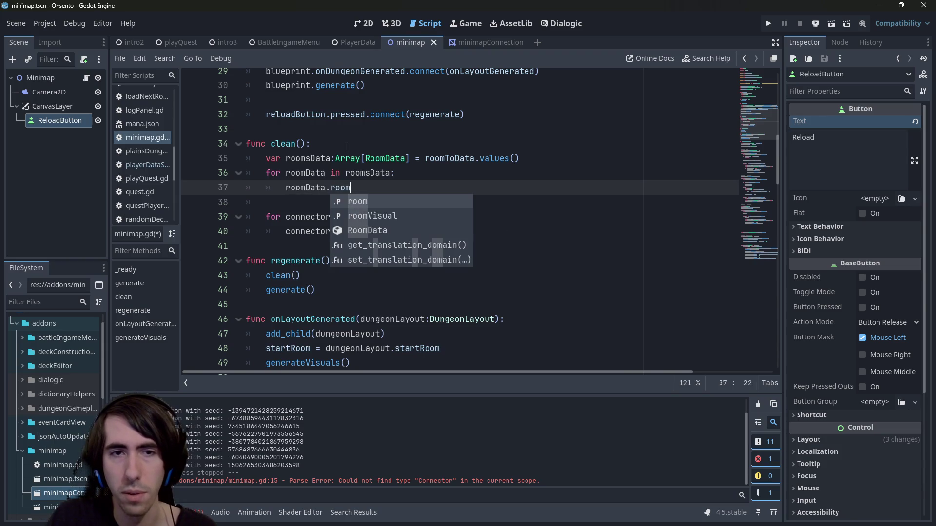
{"action": "type", "text": "queue"}
{"action": "key", "text": "Down"}
{"action": "key", "text": "Down"}
{"action": "key", "text": "Return"}
{"action": "key", "text": "ctrl+s"}
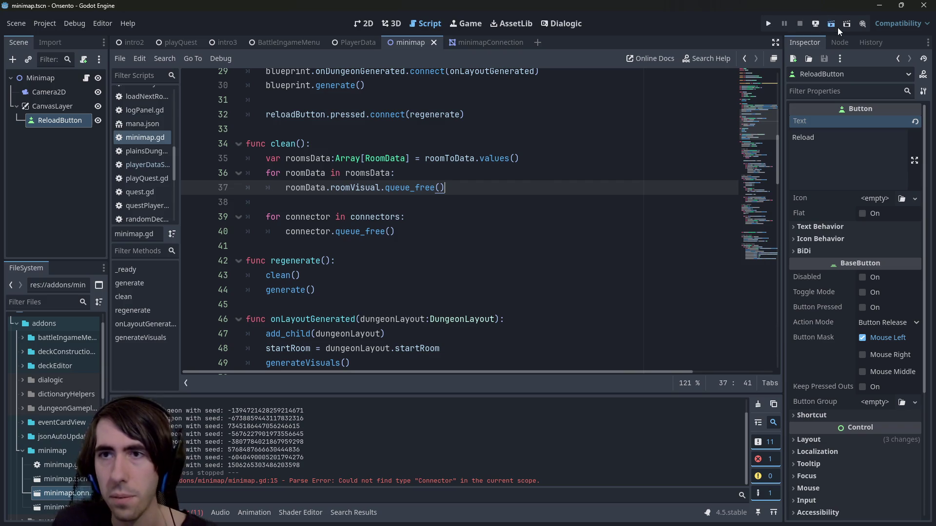
Run the scene, try the Reload button, check the connector error, and stop the game.
{"action": "left_click", "coordinate": [838, 27]}
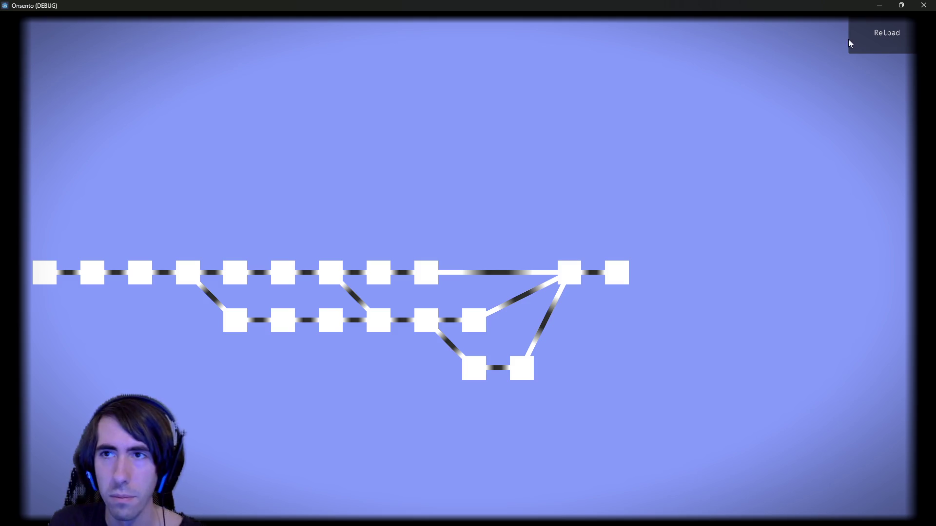
{"action": "left_click", "coordinate": [864, 36]}
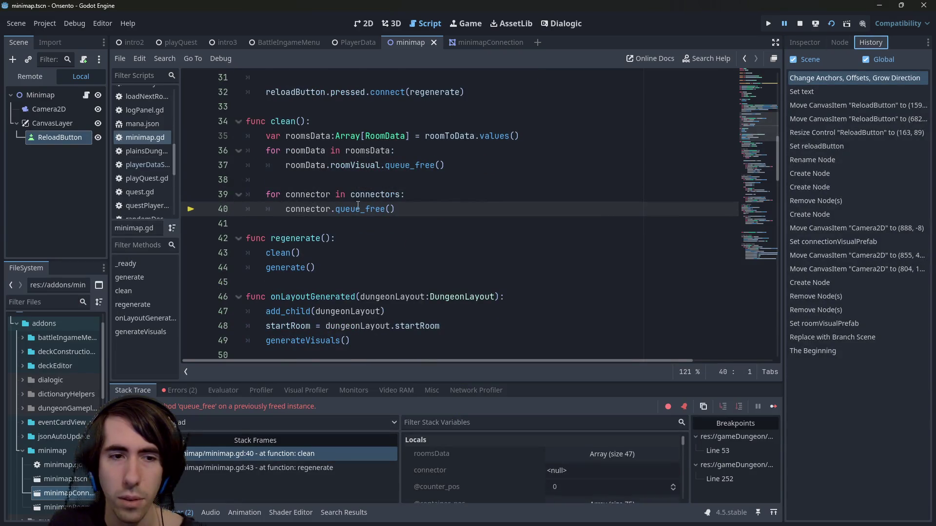
{"action": "double_click", "coordinate": [302, 209]}
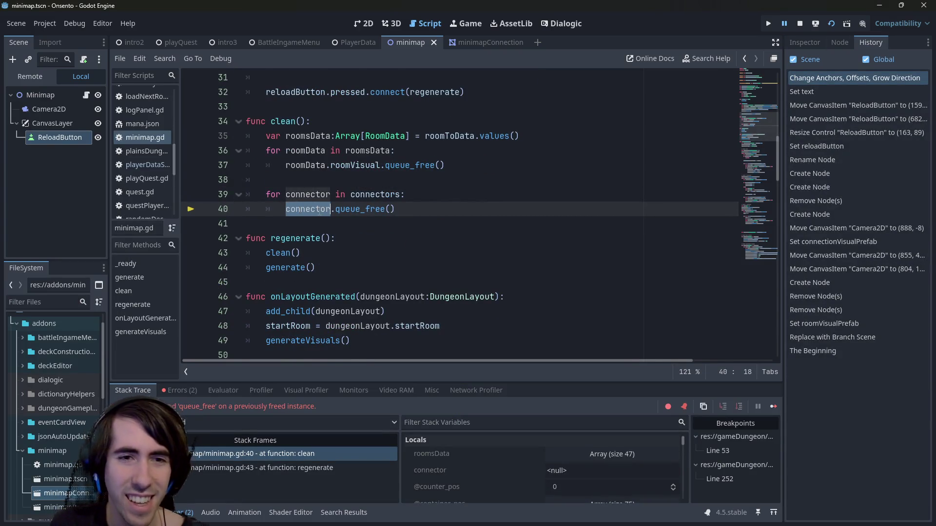
{"action": "left_click", "coordinate": [801, 23]}
Add roomToData.clear() after the loops in clean() and save.
{"action": "left_click", "coordinate": [426, 209]}
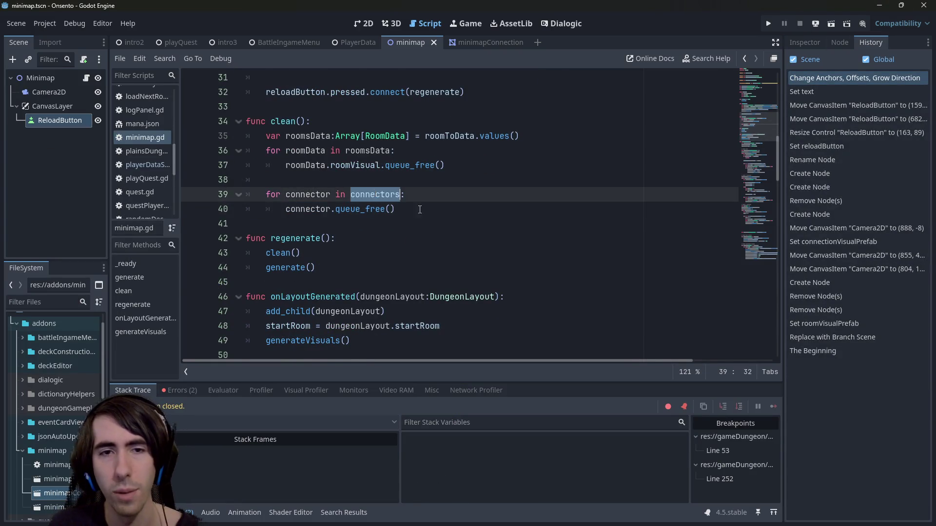
{"action": "key", "text": "Return"}
{"action": "key", "text": "BackSpace"}
{"action": "type", "text": "l"}
{"action": "key", "text": "Return"}
{"action": "key", "text": "ctrl+s"}
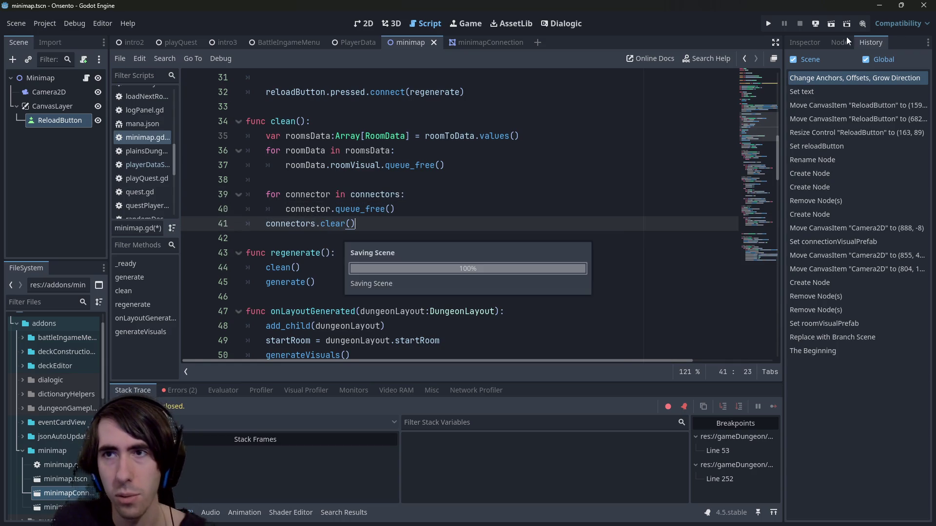
{"action": "double_click", "coordinate": [449, 136]}
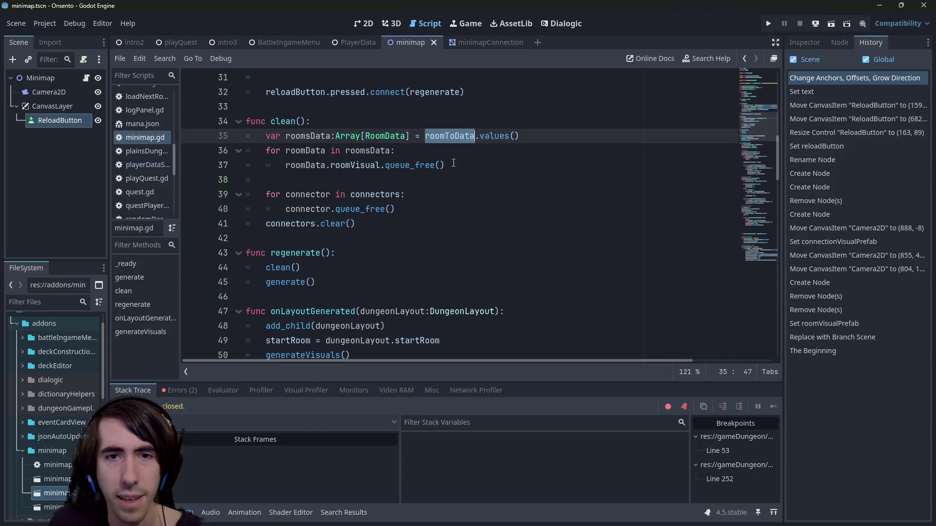
{"action": "left_click", "coordinate": [458, 164]}
{"action": "key", "text": "Return"}
{"action": "key", "text": "ctrl+z"}
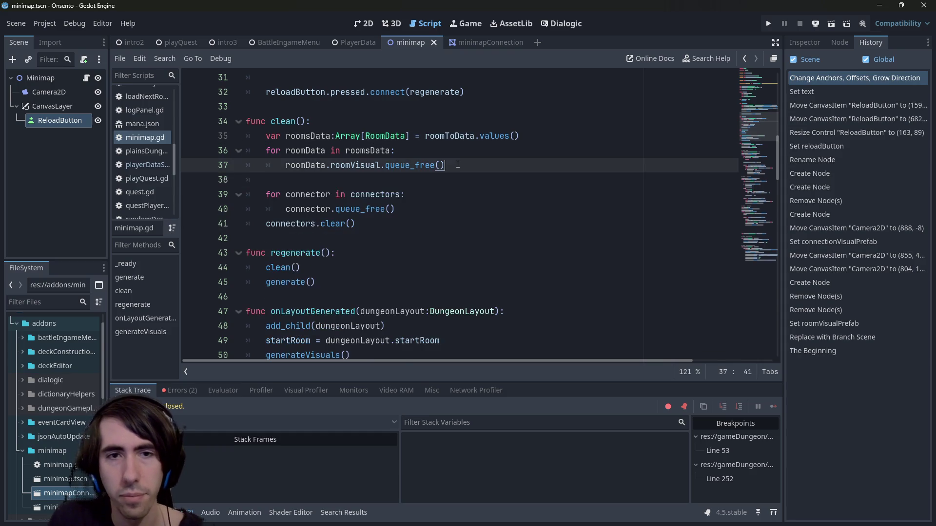
{"action": "key", "text": "Return"}
{"action": "key", "text": "BackSpace"}
{"action": "type", "text": "roomToData.clear()"}
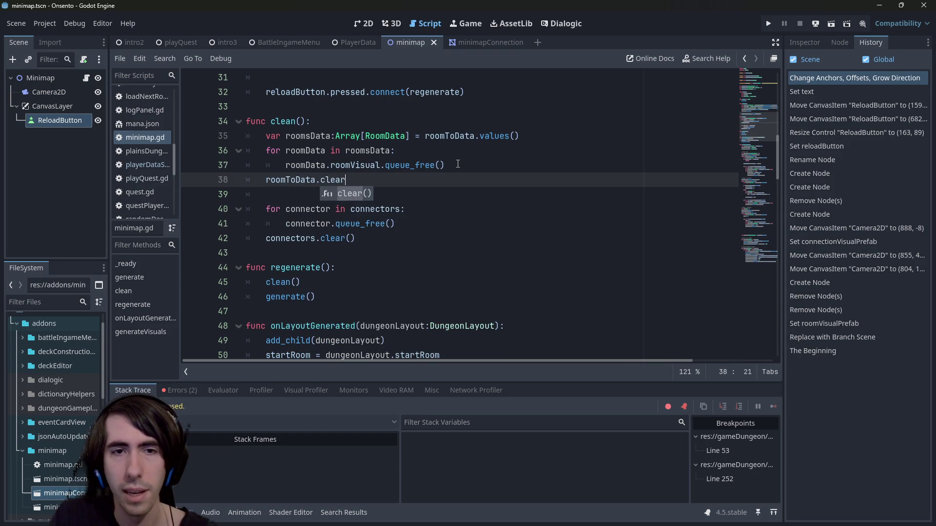
Delete the unused spawnedRooms declaration, save, and run the scene with F6.
{"action": "scroll", "coordinate": [425, 186], "scroll_direction": "up", "scroll_amount": 10}
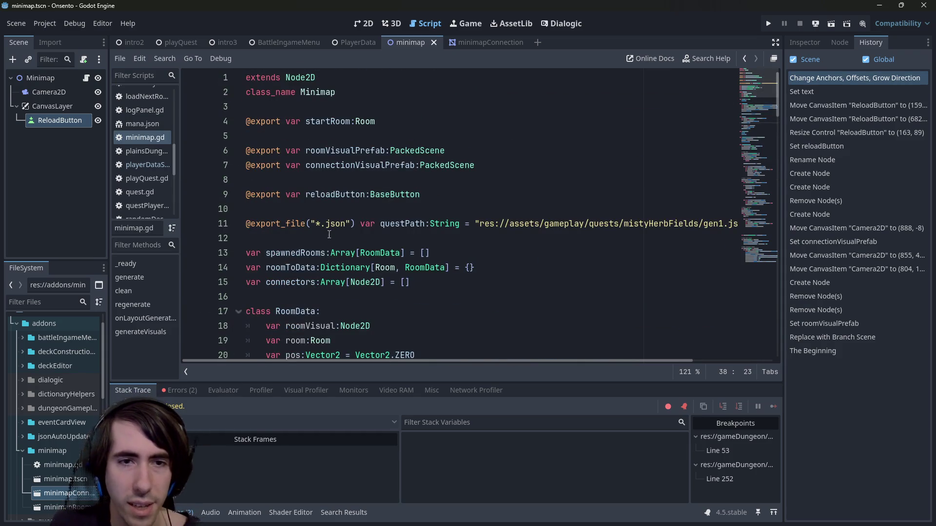
{"action": "double_click", "coordinate": [292, 282]}
{"action": "double_click", "coordinate": [292, 267]}
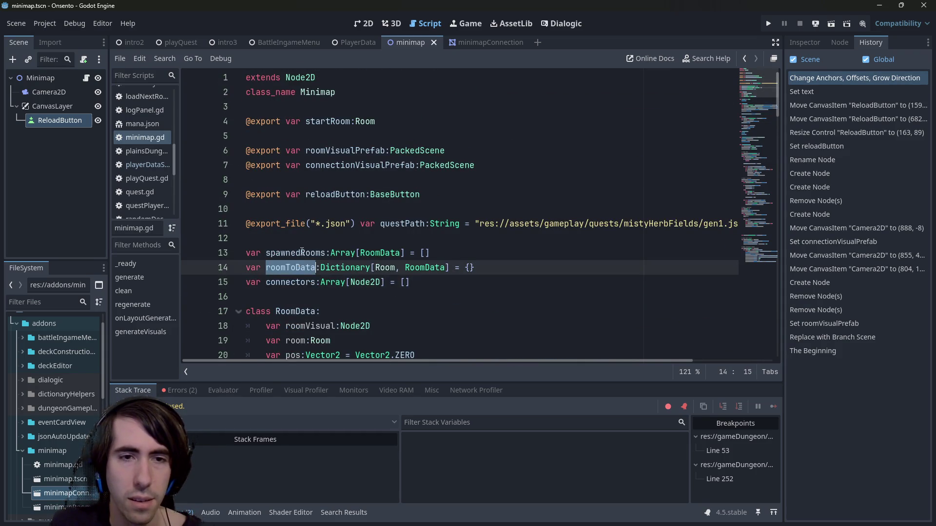
{"action": "double_click", "coordinate": [302, 252]}
{"action": "key", "text": "ctrl+f"}
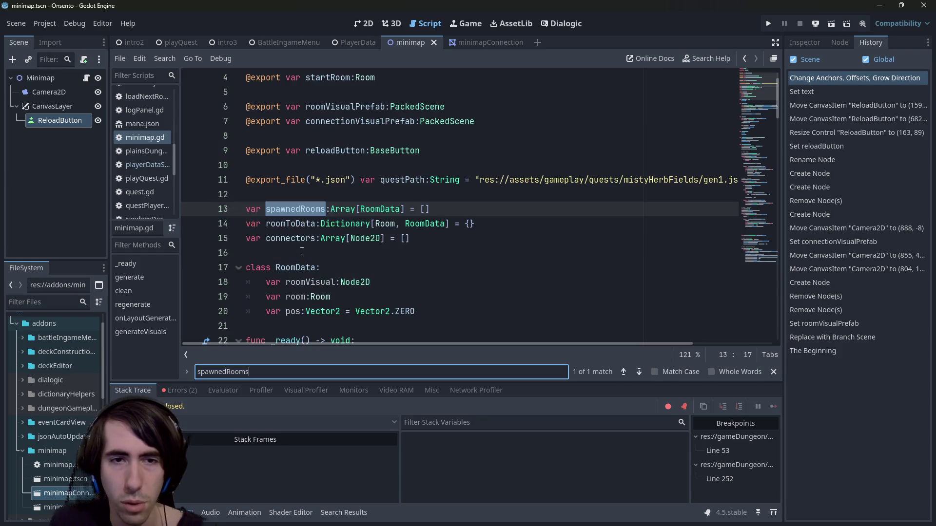
{"action": "left_click_drag", "start_coordinate": [451, 201], "coordinate": [182, 186]}
{"action": "key", "text": "BackSpace"}
{"action": "key", "text": "ctrl+s"}
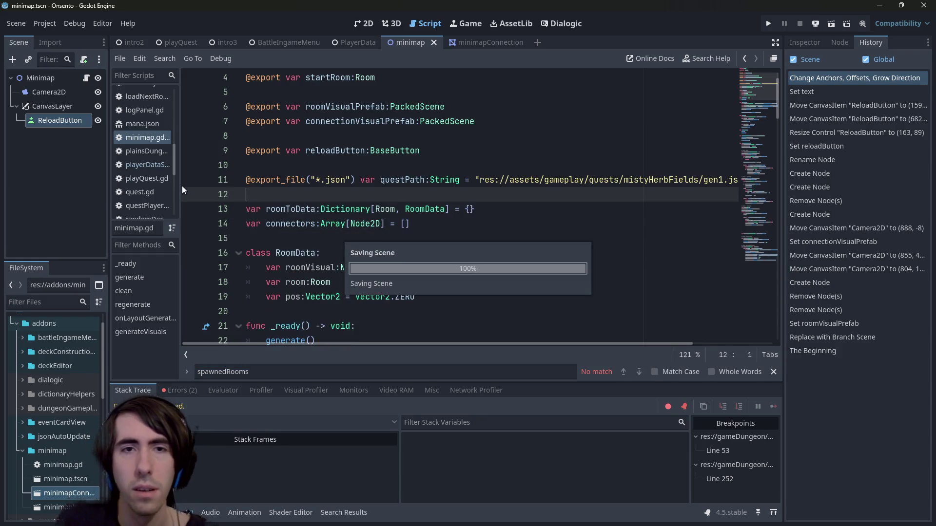
{"action": "scroll", "coordinate": [501, 195], "scroll_direction": "down", "scroll_amount": 2}
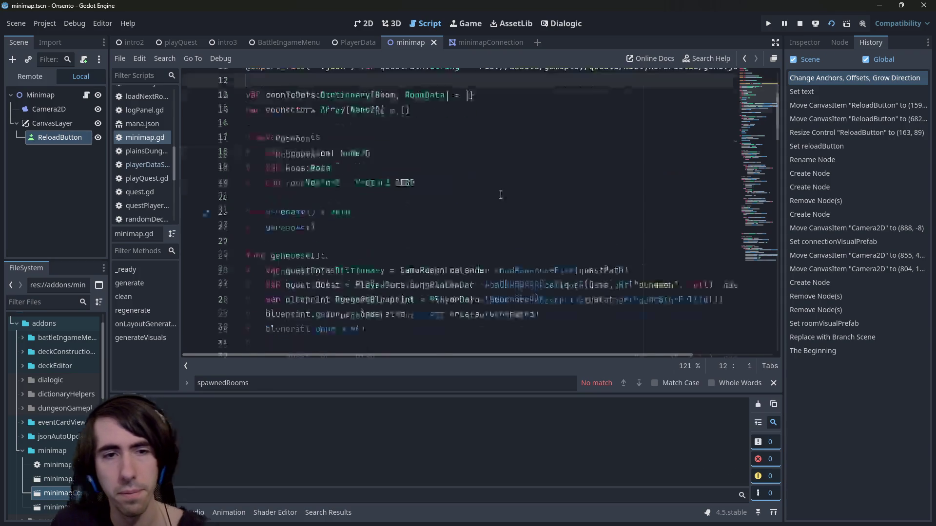
{"action": "scroll", "coordinate": [498, 188], "scroll_direction": "down", "scroll_amount": 4}
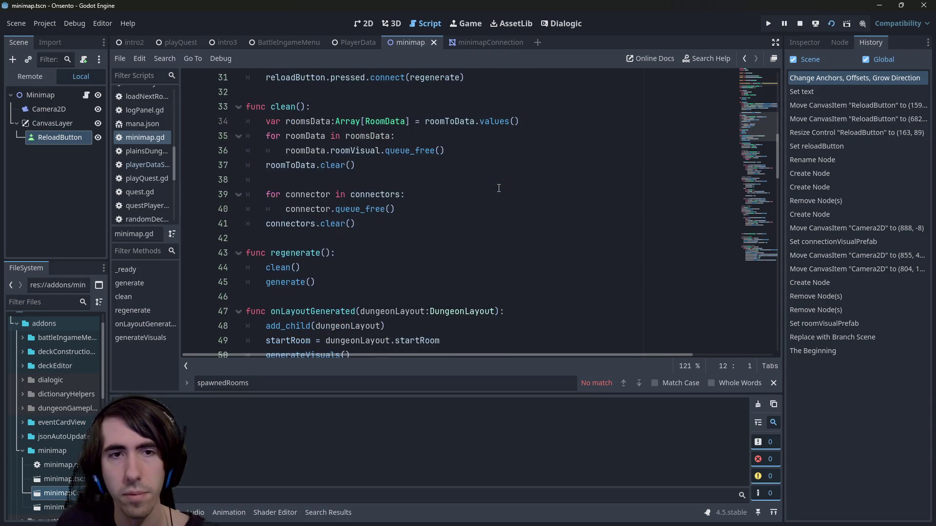
{"action": "scroll", "coordinate": [499, 188], "scroll_direction": "up", "scroll_amount": 1}
{"action": "key", "text": "F6"}
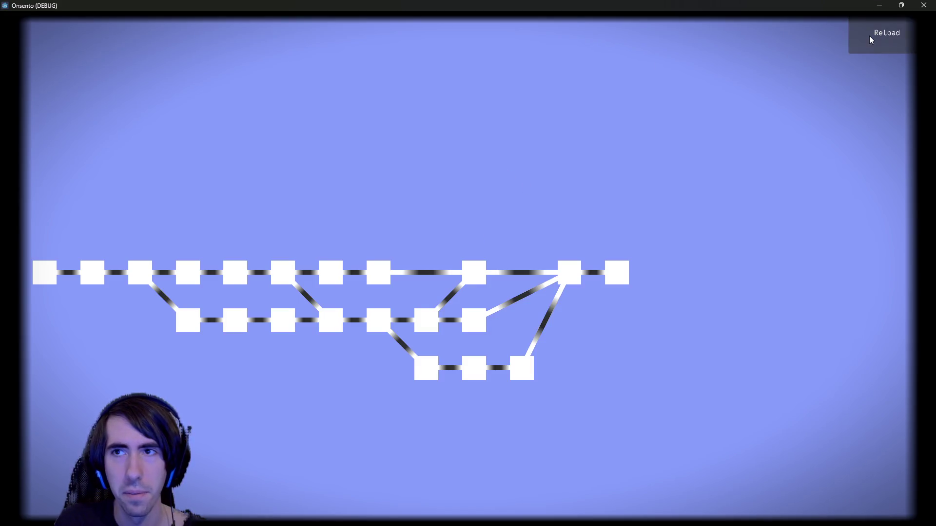
Press ReLoad about 26 times to confirm fresh layouts replace old ones, then close Onsento (DEBUG).
{"action": "left_click", "coordinate": [869, 36]}
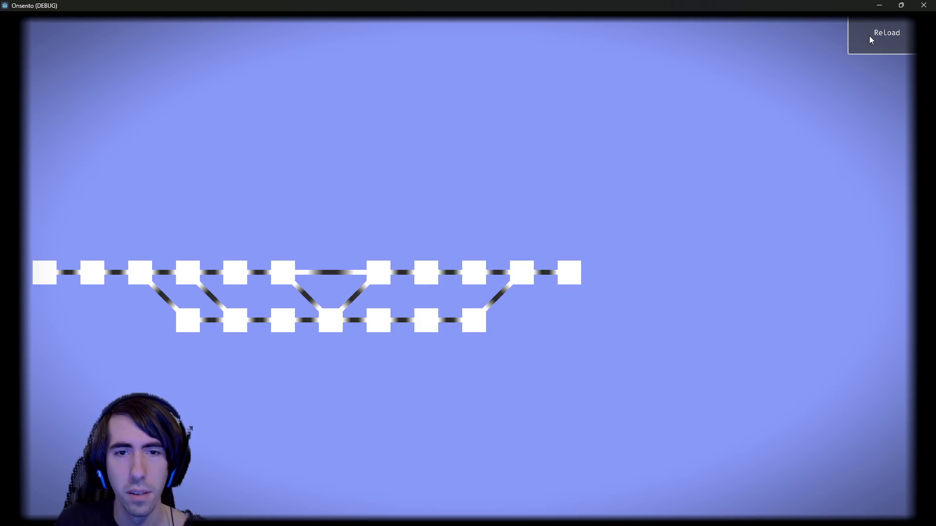
{"action": "left_click", "coordinate": [870, 36]}
{"action": "left_click", "coordinate": [870, 37]}
{"action": "left_click", "coordinate": [870, 36]}
{"action": "left_click", "coordinate": [870, 36]}
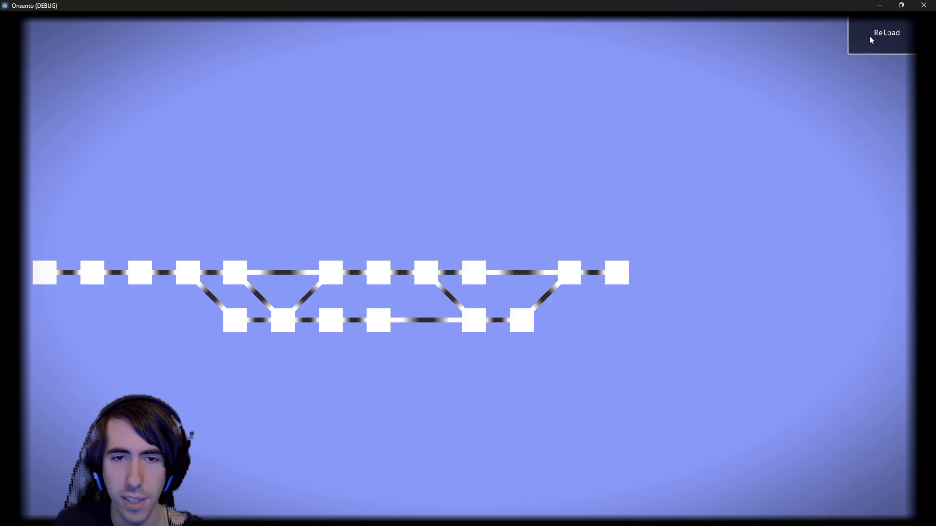
{"action": "left_click", "coordinate": [870, 36]}
{"action": "left_click", "coordinate": [869, 36]}
{"action": "left_click", "coordinate": [870, 36]}
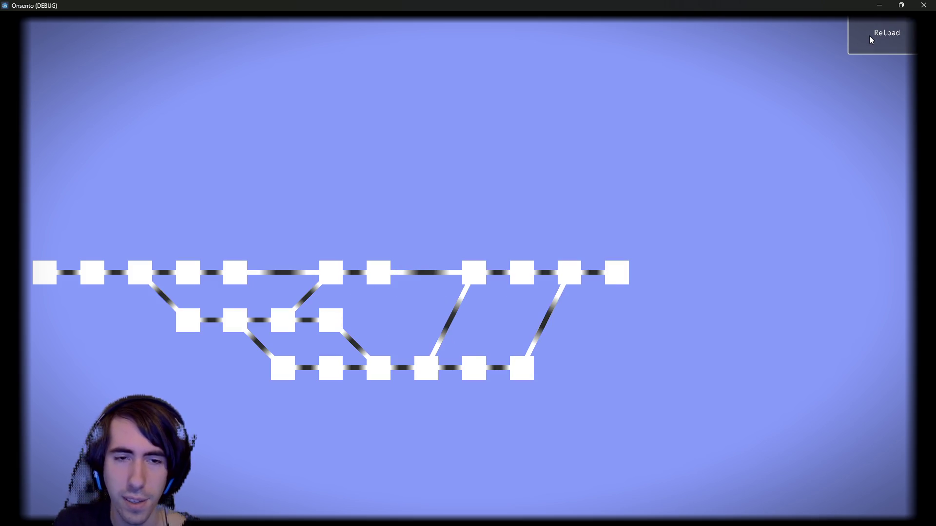
{"action": "left_click", "coordinate": [870, 36]}
{"action": "left_click", "coordinate": [870, 36]}
{"action": "left_click", "coordinate": [870, 36]}
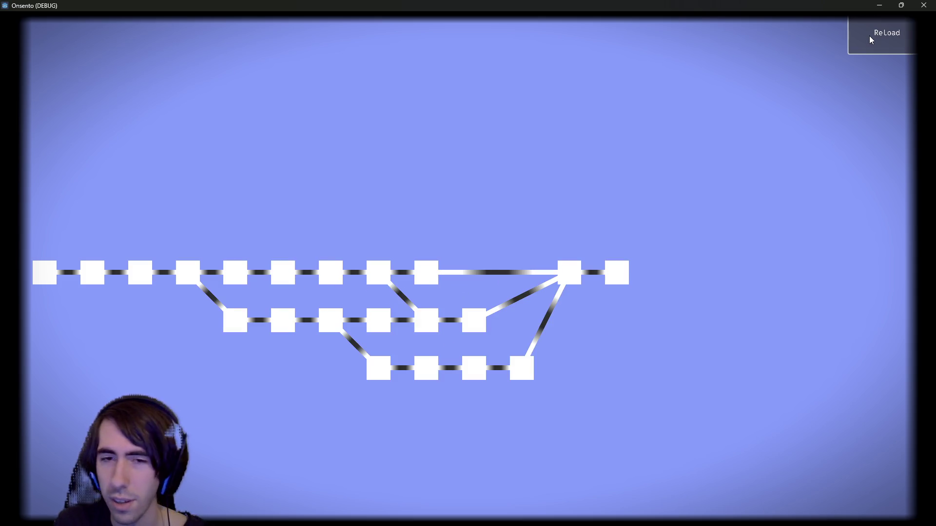
{"action": "left_click", "coordinate": [870, 36]}
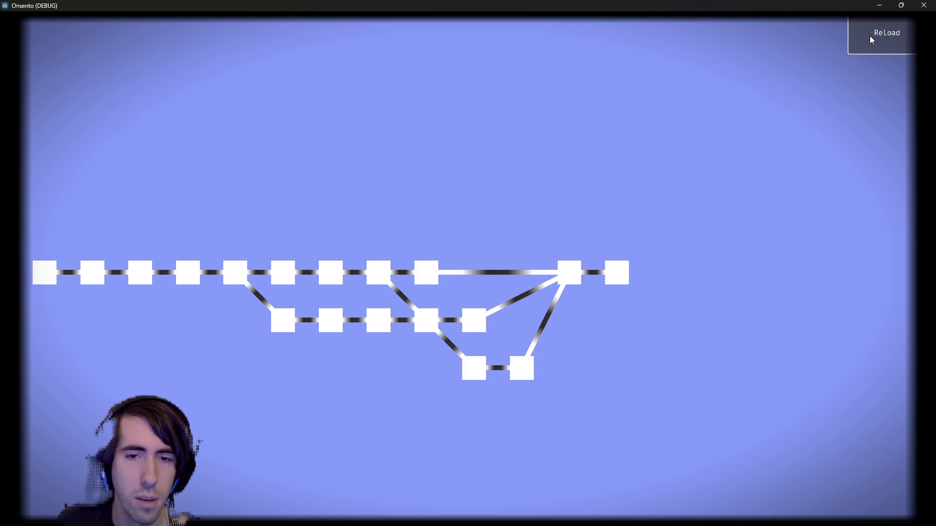
{"action": "left_click", "coordinate": [869, 36]}
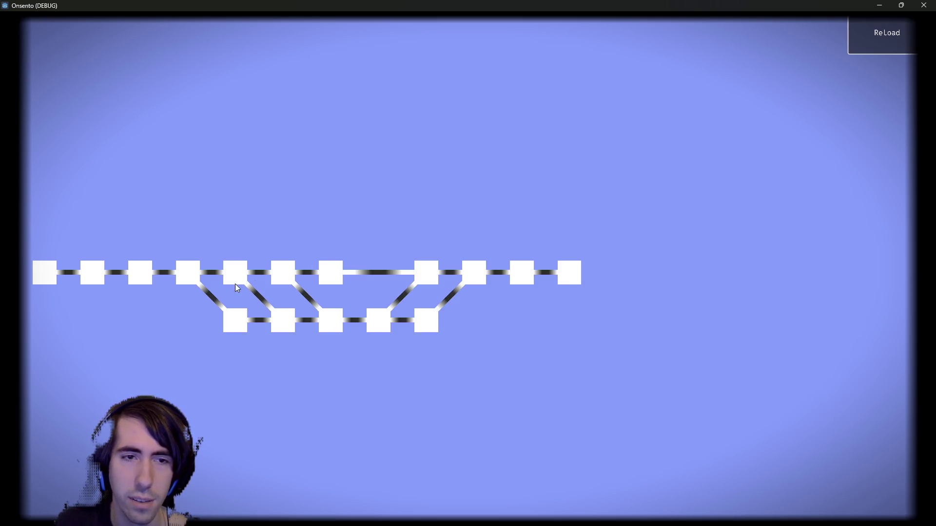
{"action": "left_click", "coordinate": [882, 44]}
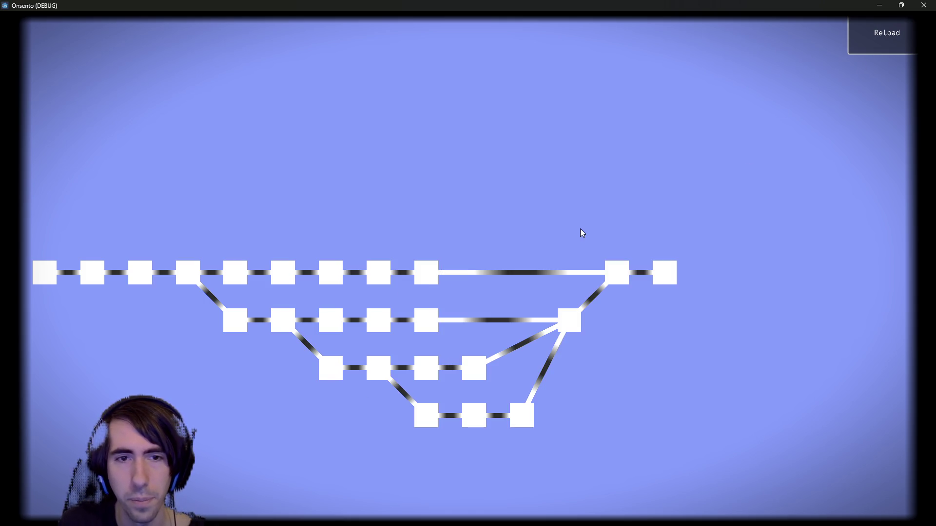
{"action": "left_click", "coordinate": [879, 29]}
{"action": "left_click", "coordinate": [879, 27]}
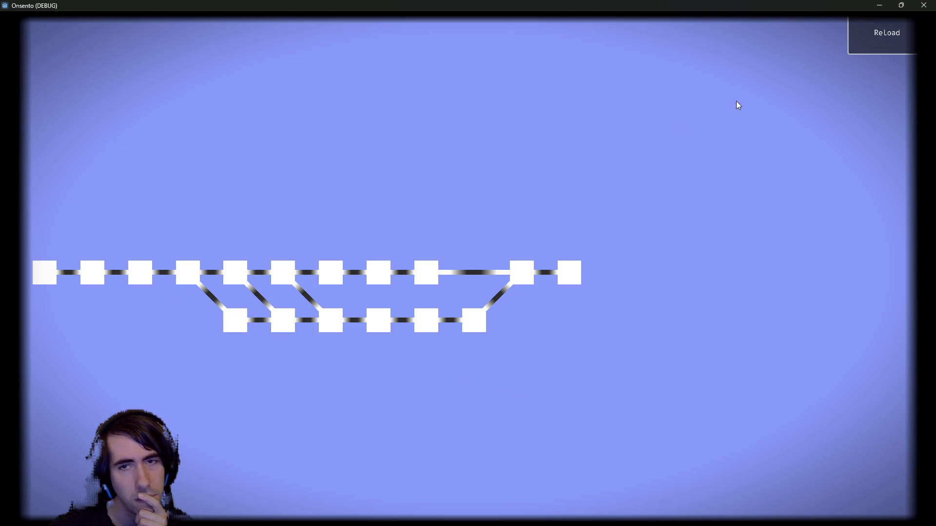
{"action": "left_click", "coordinate": [867, 50]}
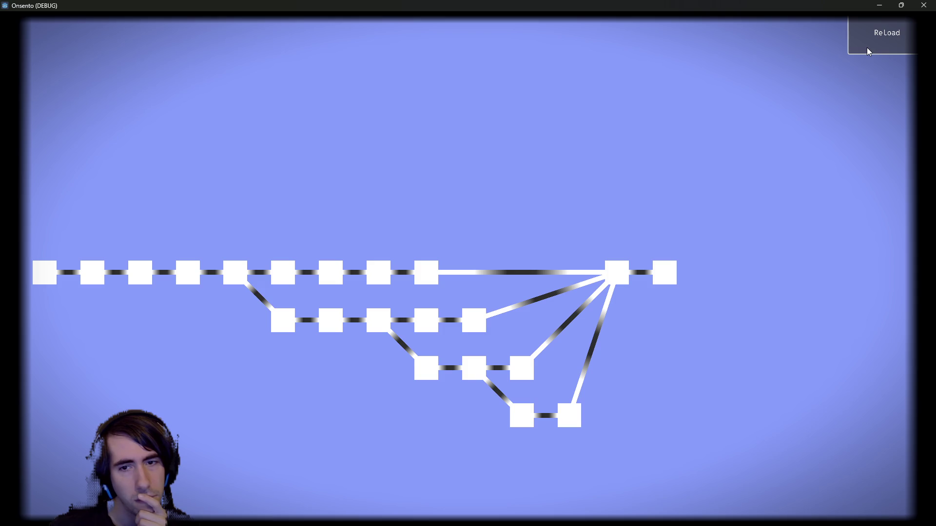
{"action": "left_click", "coordinate": [867, 49]}
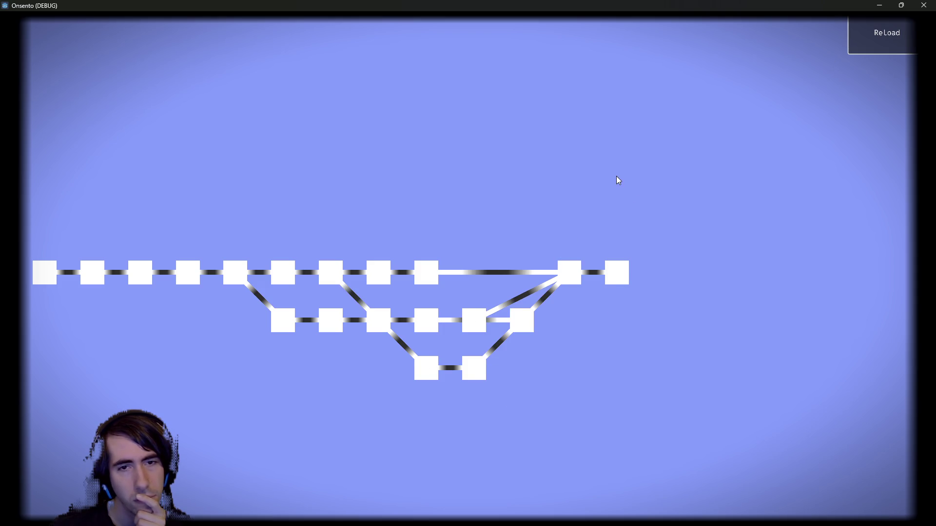
{"action": "left_click", "coordinate": [880, 32]}
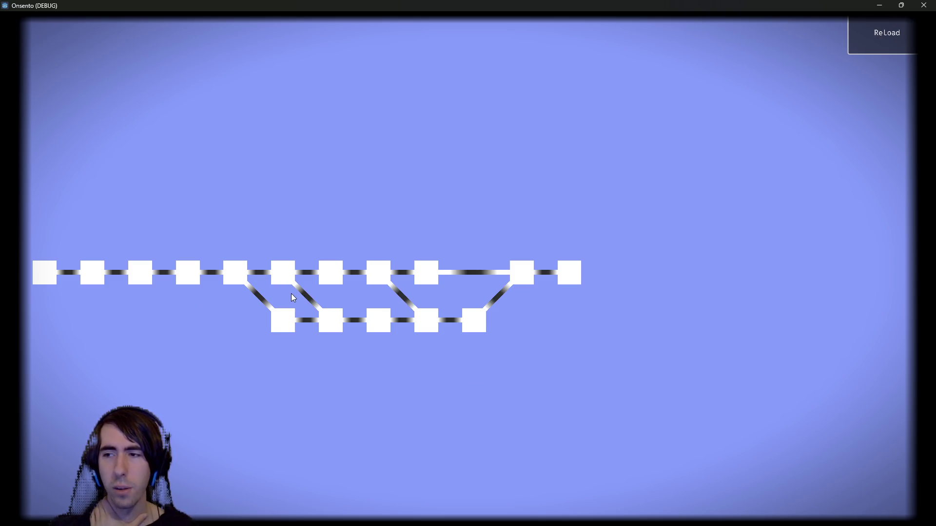
{"action": "left_click", "coordinate": [876, 35]}
{"action": "left_click", "coordinate": [877, 35]}
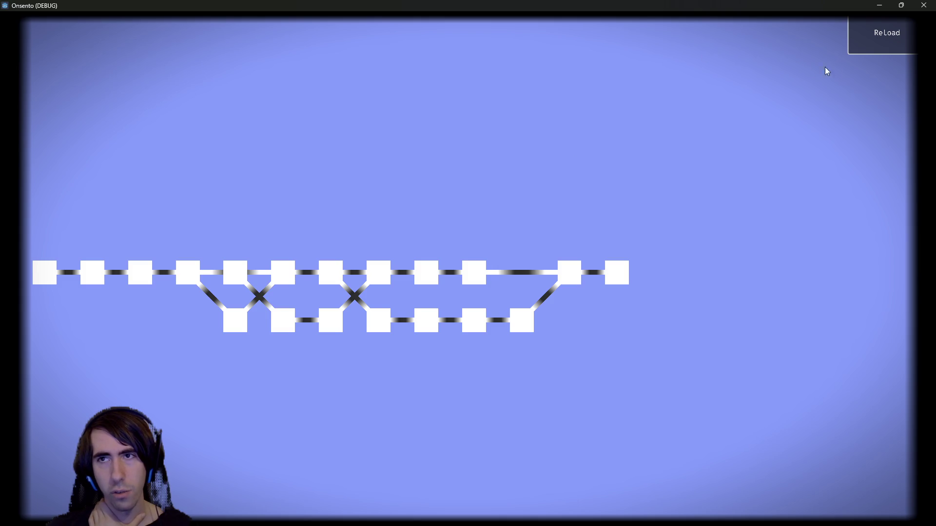
{"action": "left_click", "coordinate": [876, 32]}
{"action": "left_click", "coordinate": [877, 33]}
{"action": "left_click", "coordinate": [877, 32]}
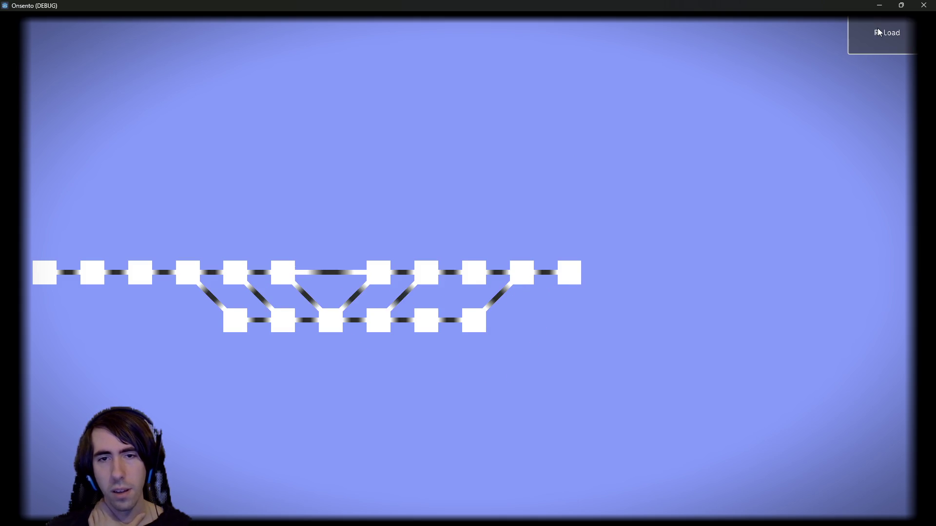
{"action": "left_click", "coordinate": [878, 33]}
{"action": "left_click", "coordinate": [877, 32]}
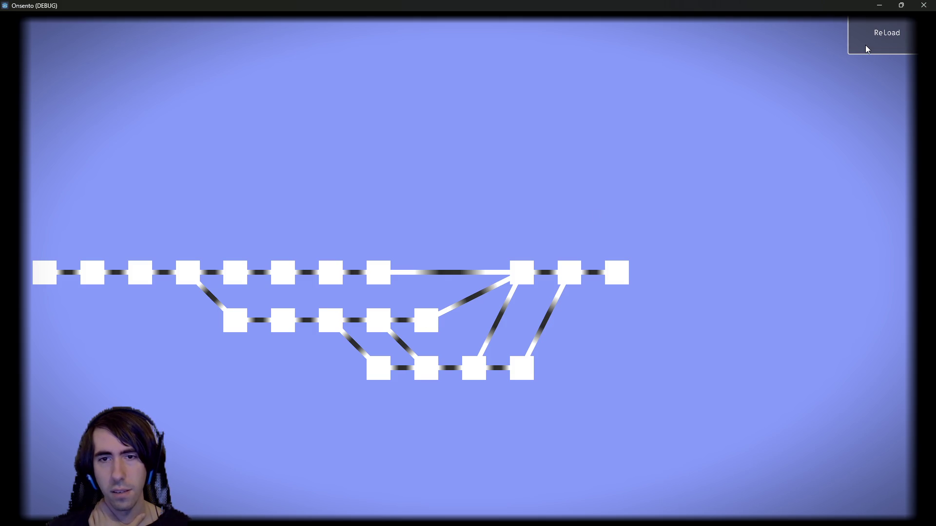
{"action": "left_click", "coordinate": [924, 5]}
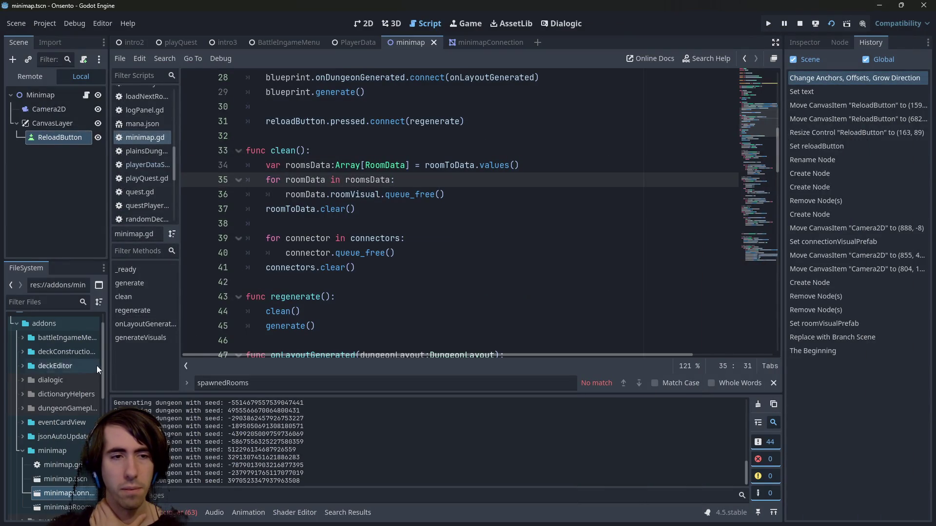
In the Debugger's Errors list, jump to the line causing the 'pressed already connected' error.
{"action": "scroll", "coordinate": [60, 402], "scroll_direction": "down", "scroll_amount": 10}
{"action": "left_click", "coordinate": [195, 512]}
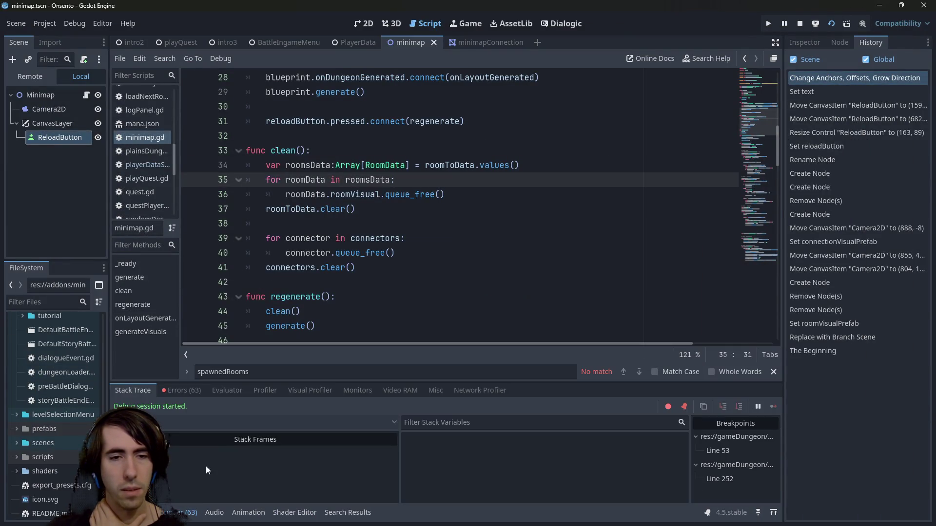
{"action": "left_click", "coordinate": [193, 391]}
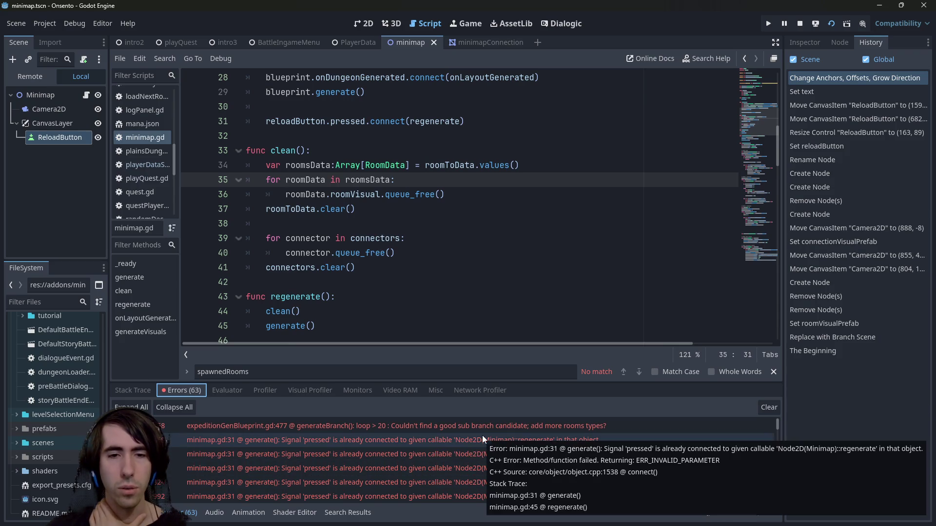
{"action": "left_click", "coordinate": [438, 444]}
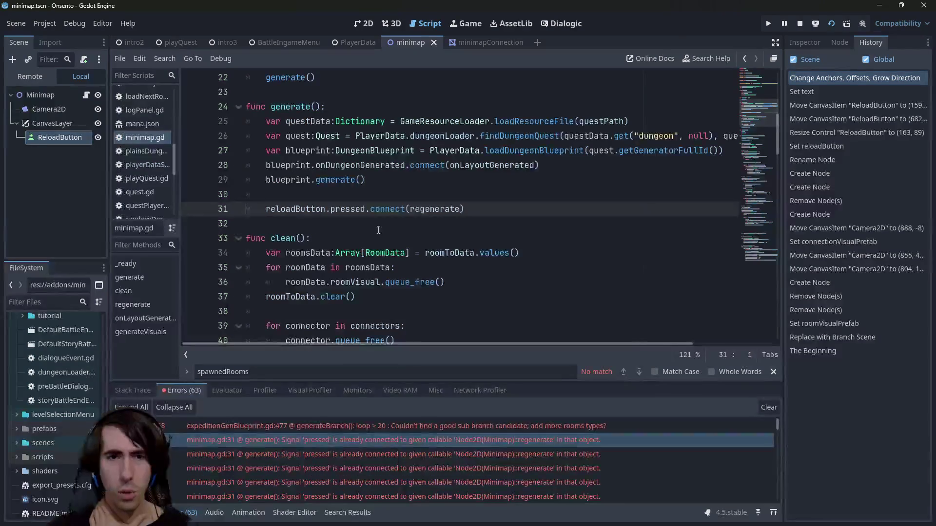
Move reloadButton.pressed.connect(regenerate) into _ready() after generate() and delete it from generate().
{"action": "scroll", "coordinate": [346, 166], "scroll_direction": "up", "scroll_amount": 2}
{"action": "left_click", "coordinate": [346, 166]}
{"action": "key", "text": "Return"}
{"action": "type", "text": "reloadButton.pressed.connect(regenerate)"}
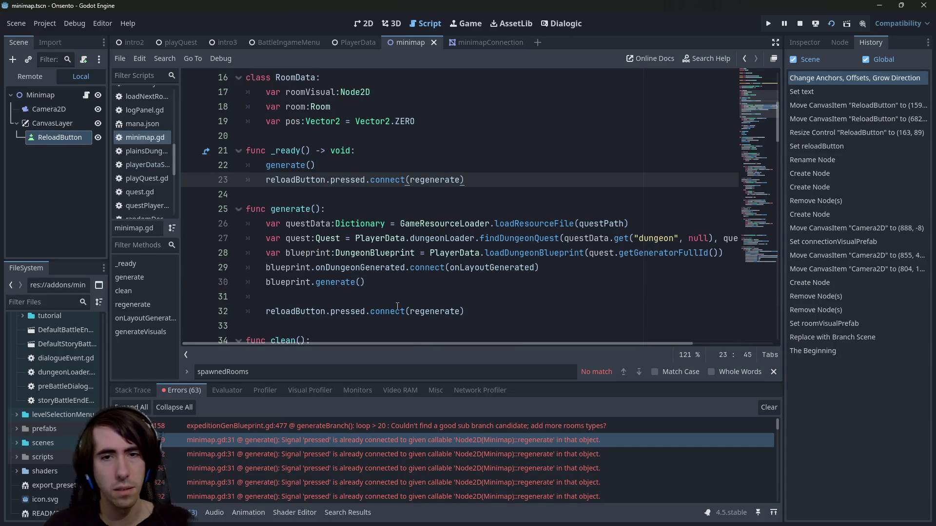
{"action": "left_click", "coordinate": [497, 314]}
{"action": "key", "text": "shift+Up"}
{"action": "key", "text": "shift+Up"}
{"action": "key", "text": "BackSpace"}
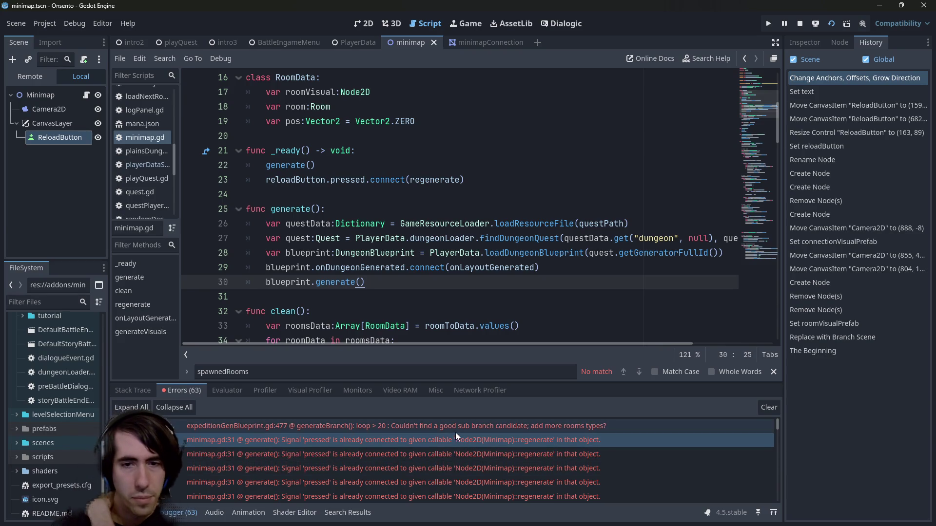
Open the code behind the sub-branch error and select the isBranchPathValid variable.
{"action": "mouse_move", "coordinate": [456, 434]}
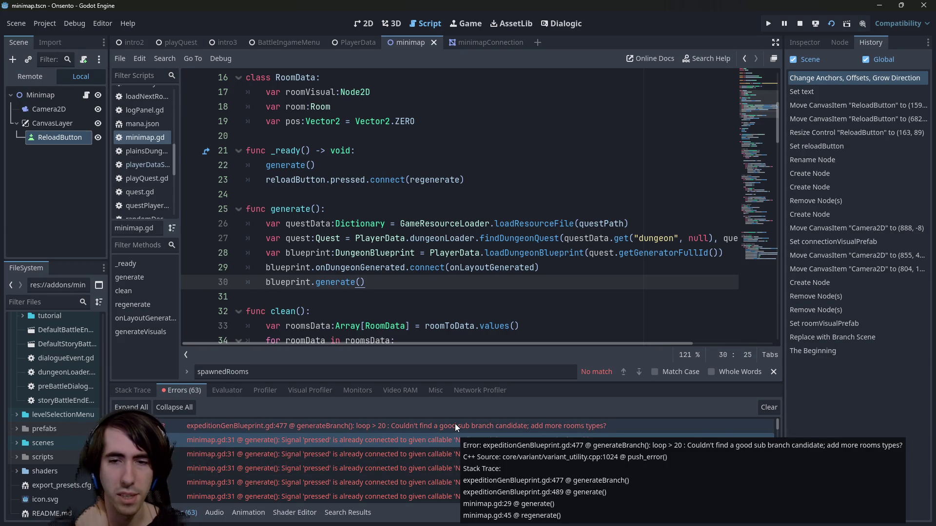
{"action": "double_click", "coordinate": [455, 423]}
{"action": "scroll", "coordinate": [386, 223], "scroll_direction": "up", "scroll_amount": 5}
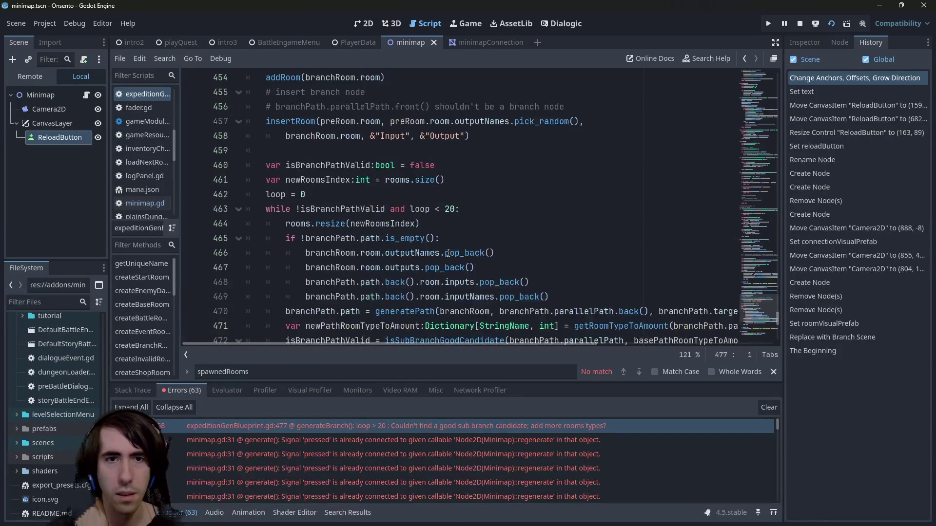
{"action": "double_click", "coordinate": [341, 209]}
Review the generateBranch loop code, then restart the running project.
{"action": "scroll", "coordinate": [341, 209], "scroll_direction": "up", "scroll_amount": 3}
{"action": "left_click_drag", "start_coordinate": [311, 267], "coordinate": [257, 277]}
{"action": "scroll", "coordinate": [257, 277], "scroll_direction": "down", "scroll_amount": 3}
{"action": "scroll", "coordinate": [293, 278], "scroll_direction": "up", "scroll_amount": 15}
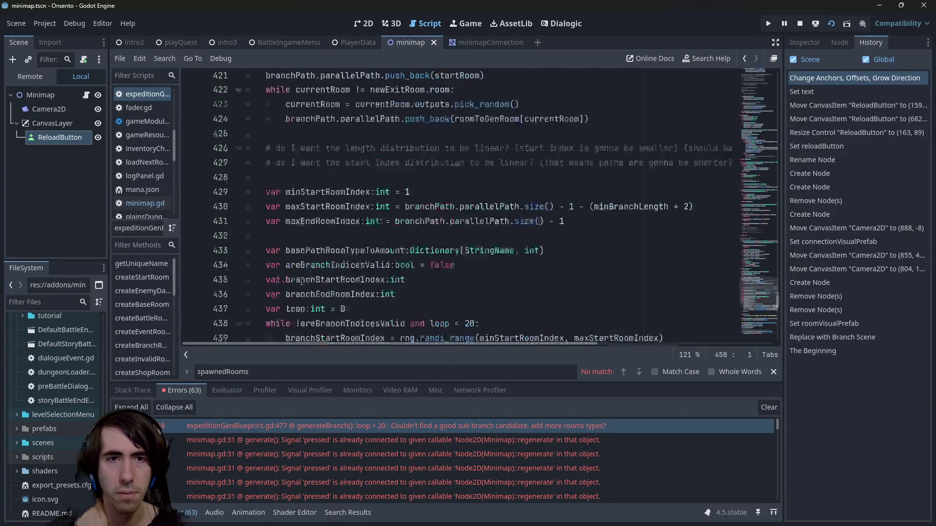
{"action": "scroll", "coordinate": [302, 281], "scroll_direction": "down", "scroll_amount": 20}
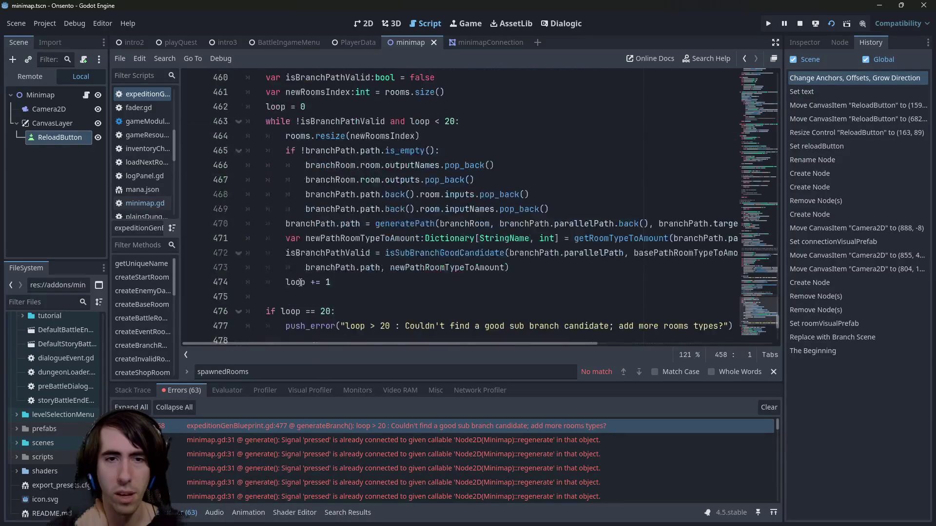
{"action": "scroll", "coordinate": [300, 282], "scroll_direction": "up", "scroll_amount": 3}
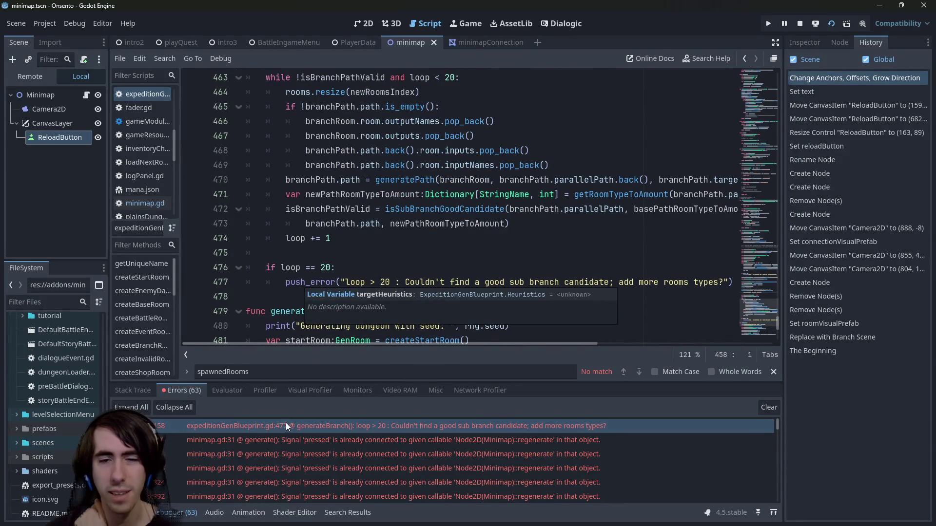
{"action": "scroll", "coordinate": [327, 459], "scroll_direction": "down", "scroll_amount": 1}
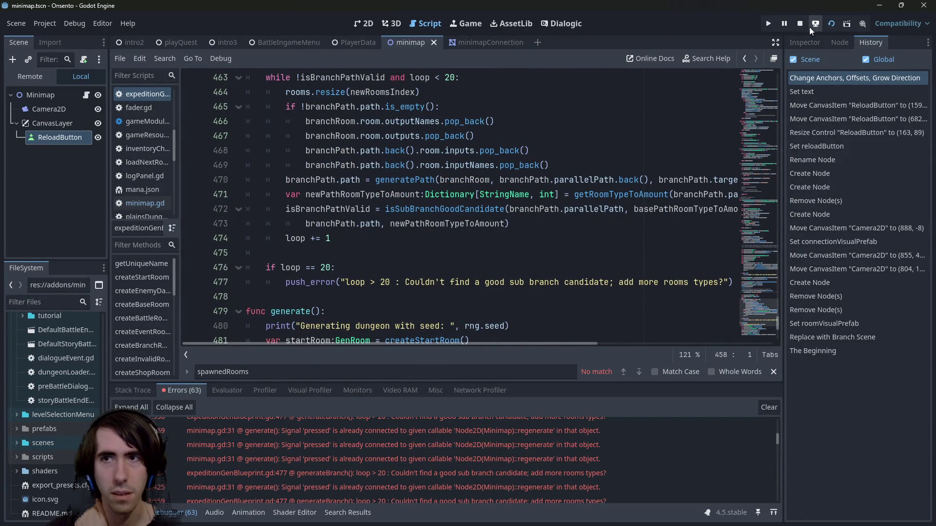
{"action": "left_click", "coordinate": [831, 25]}
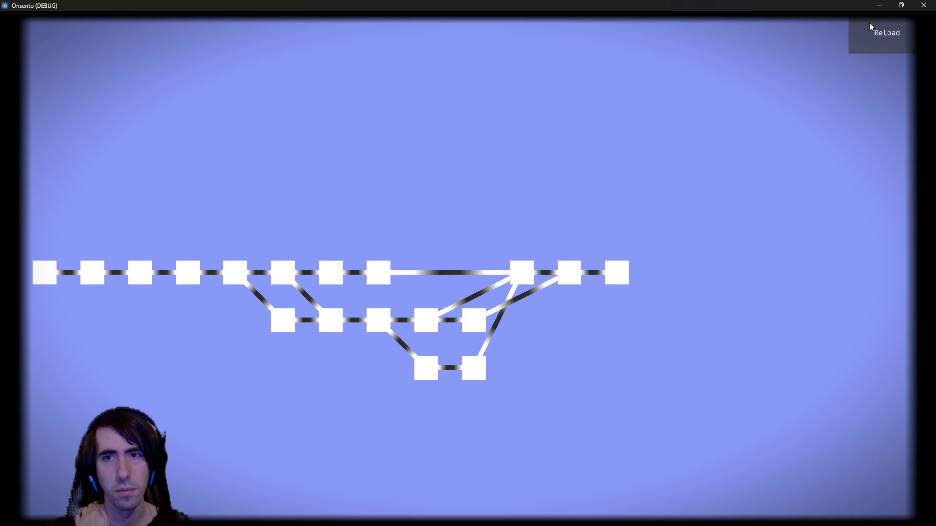
Use ReLoad over thirty times to regenerate the minimap, ending with rooms across three rows.
{"action": "left_click", "coordinate": [860, 42]}
{"action": "left_click", "coordinate": [861, 41]}
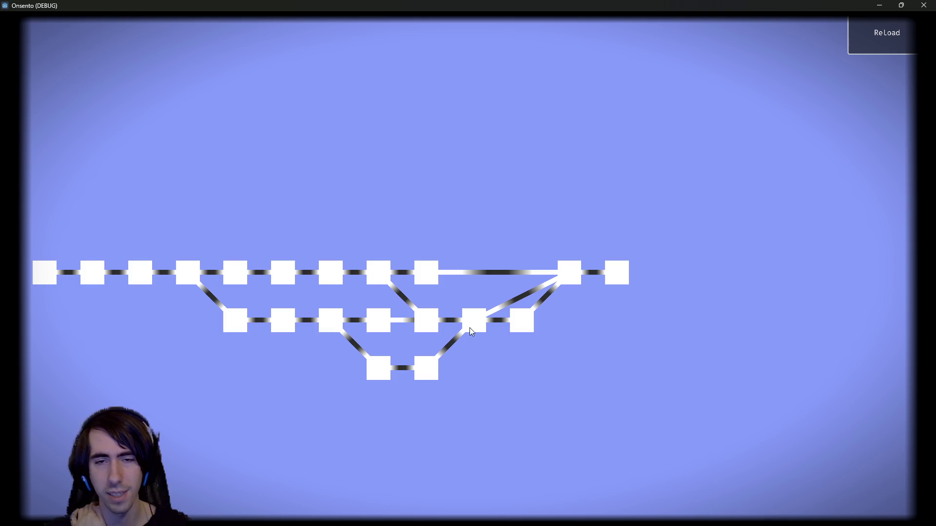
{"action": "left_click", "coordinate": [881, 31]}
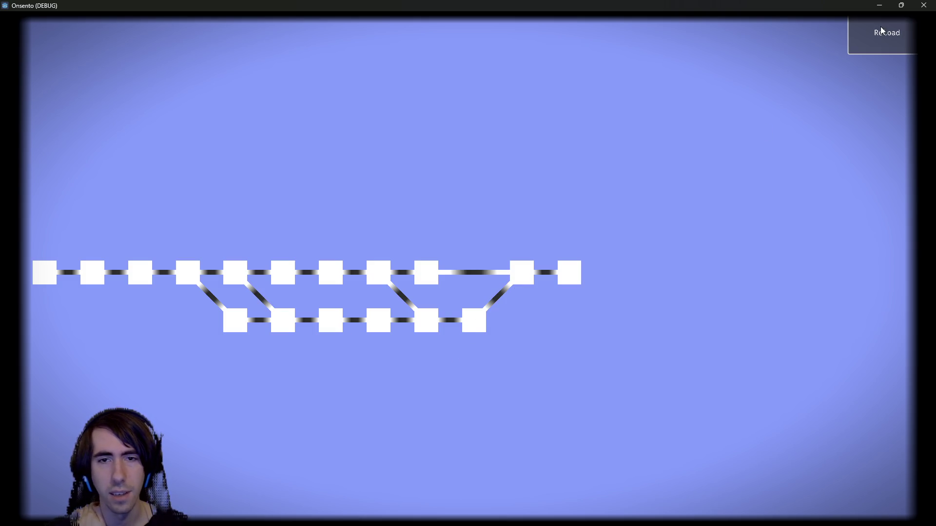
{"action": "left_click", "coordinate": [882, 30]}
{"action": "left_click", "coordinate": [882, 31]}
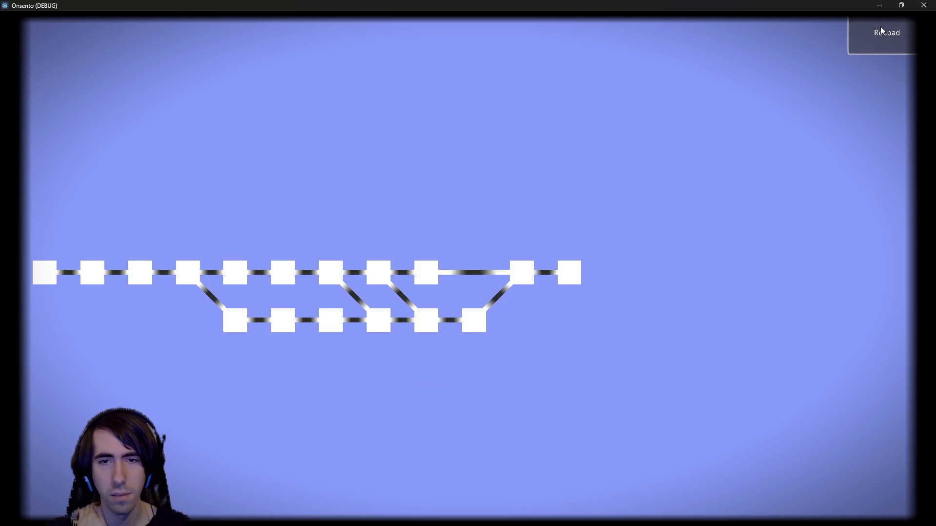
{"action": "left_click", "coordinate": [881, 31]}
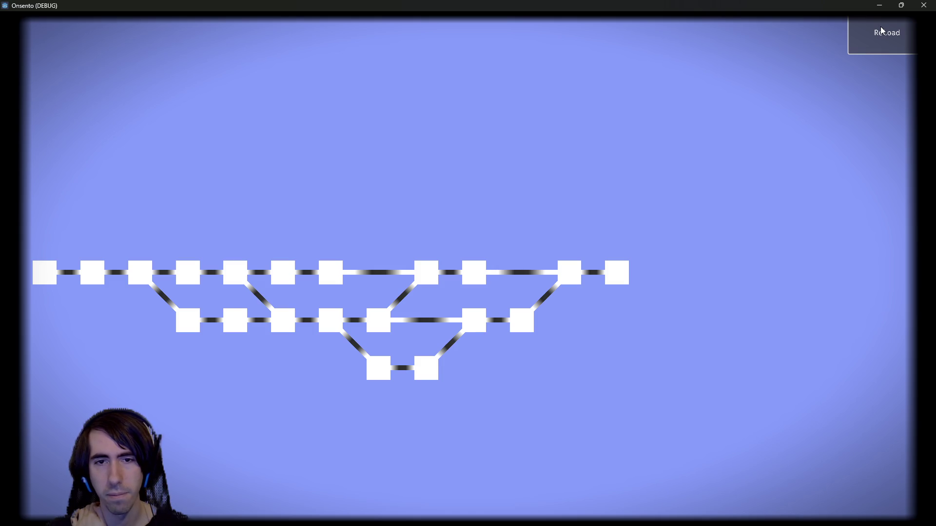
{"action": "left_click", "coordinate": [882, 30]}
{"action": "left_click", "coordinate": [882, 31]}
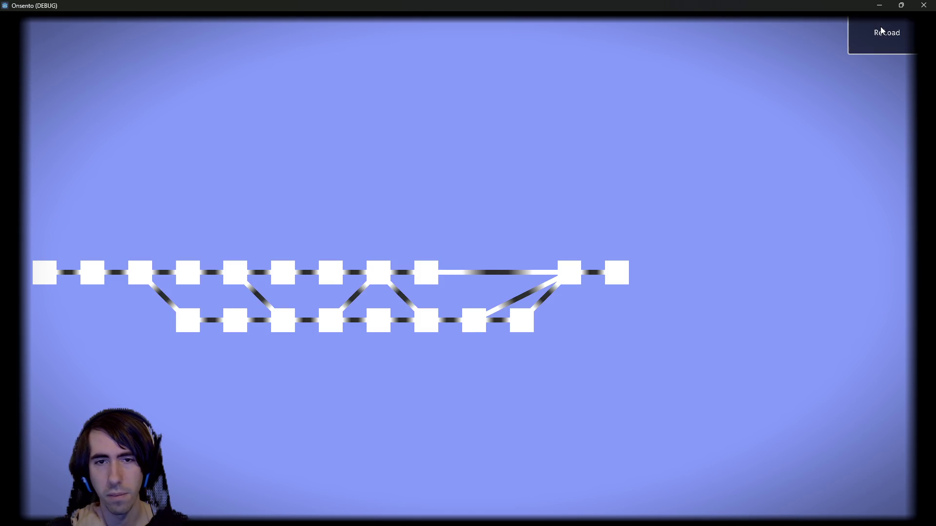
{"action": "left_click", "coordinate": [882, 30]}
{"action": "left_click", "coordinate": [881, 30]}
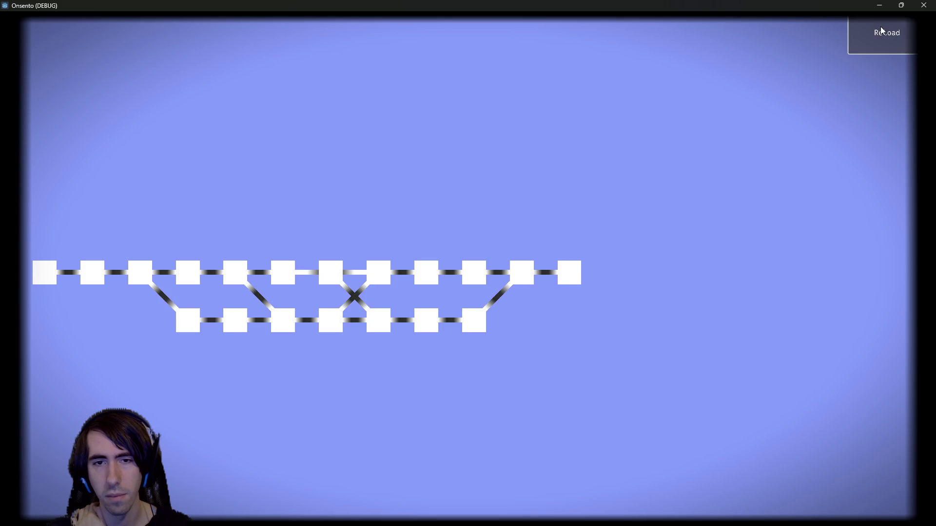
{"action": "left_click", "coordinate": [881, 31]}
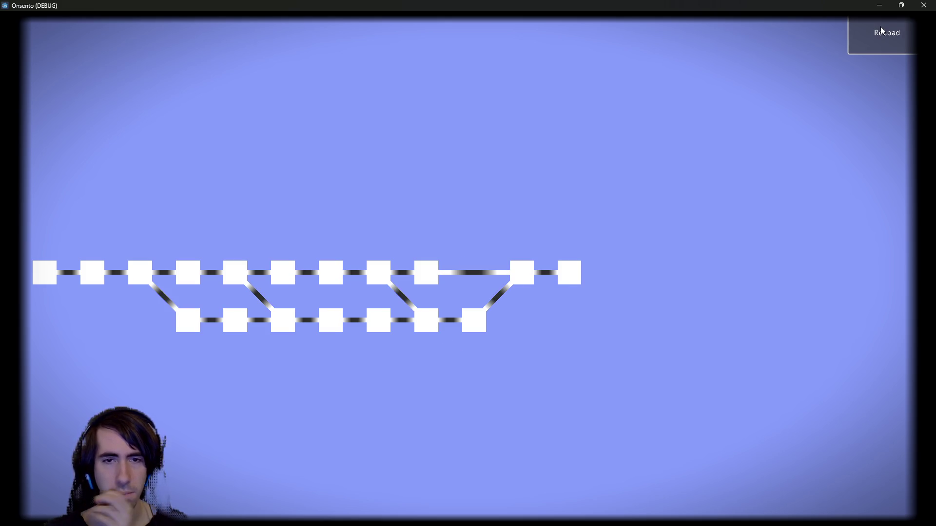
{"action": "left_click", "coordinate": [881, 31]}
{"action": "left_click", "coordinate": [881, 31]}
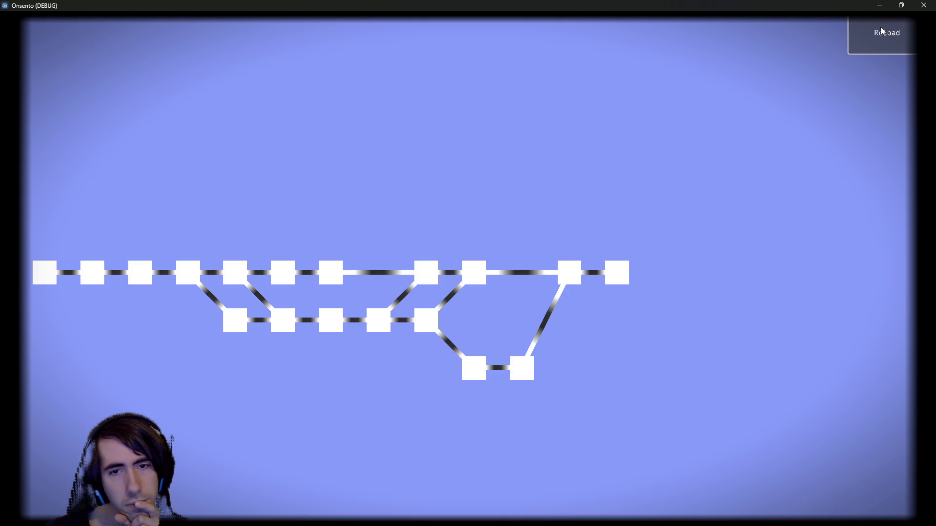
{"action": "left_click", "coordinate": [882, 31]}
{"action": "left_click", "coordinate": [881, 31]}
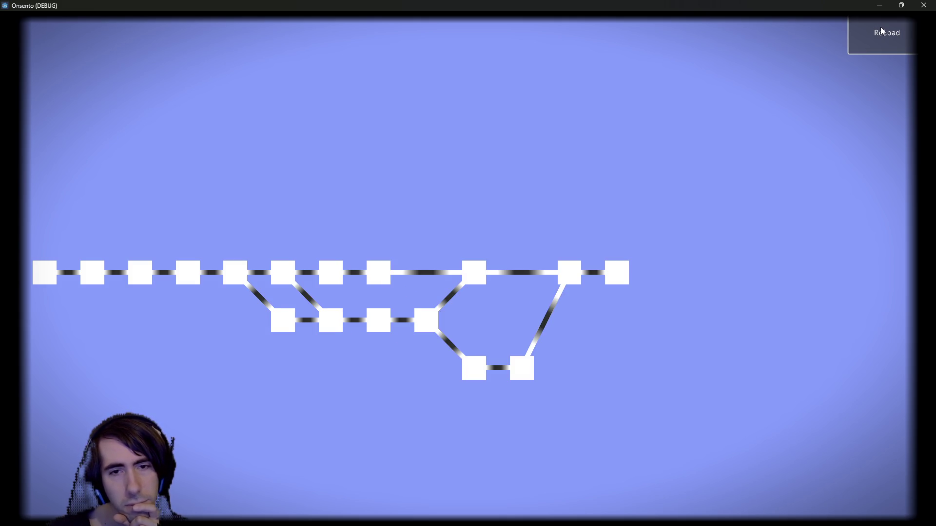
{"action": "left_click", "coordinate": [882, 31]}
{"action": "left_click", "coordinate": [882, 30]}
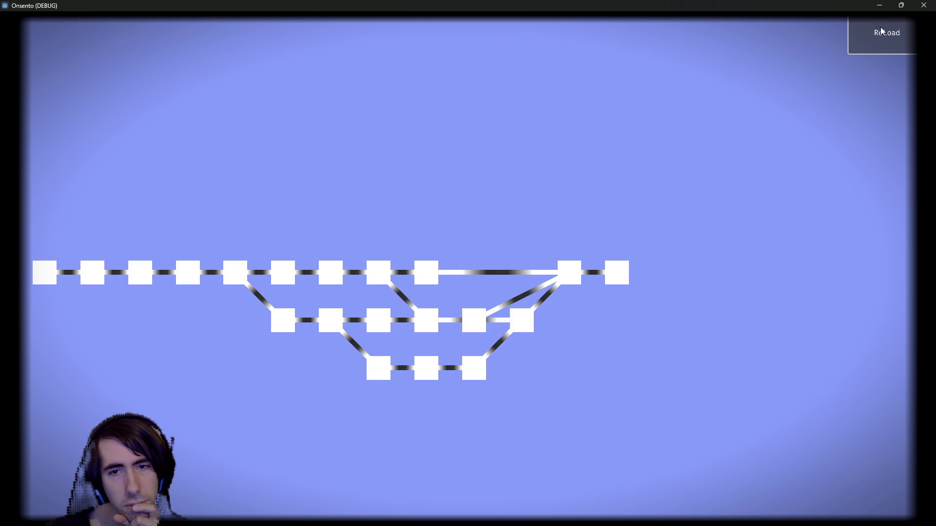
{"action": "left_click", "coordinate": [882, 31]}
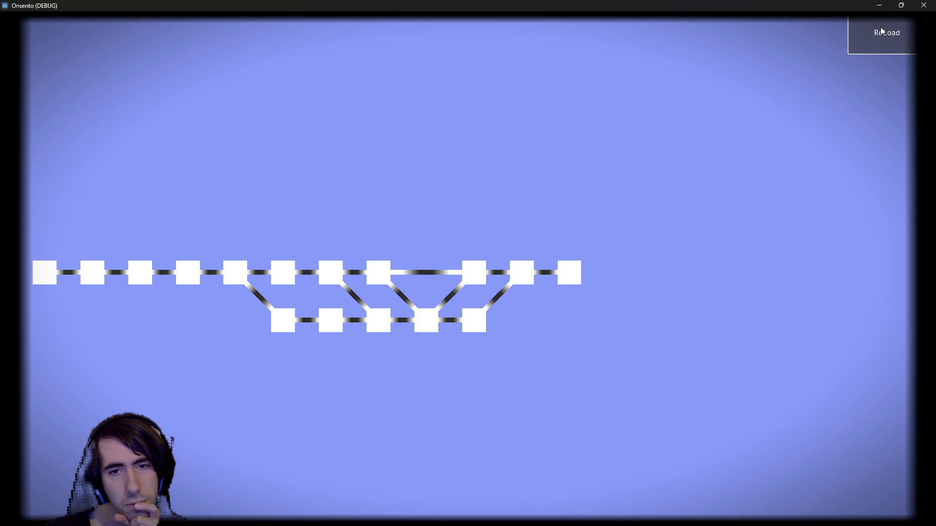
{"action": "left_click", "coordinate": [881, 31]}
{"action": "left_click", "coordinate": [881, 30]}
{"action": "left_click", "coordinate": [882, 30]}
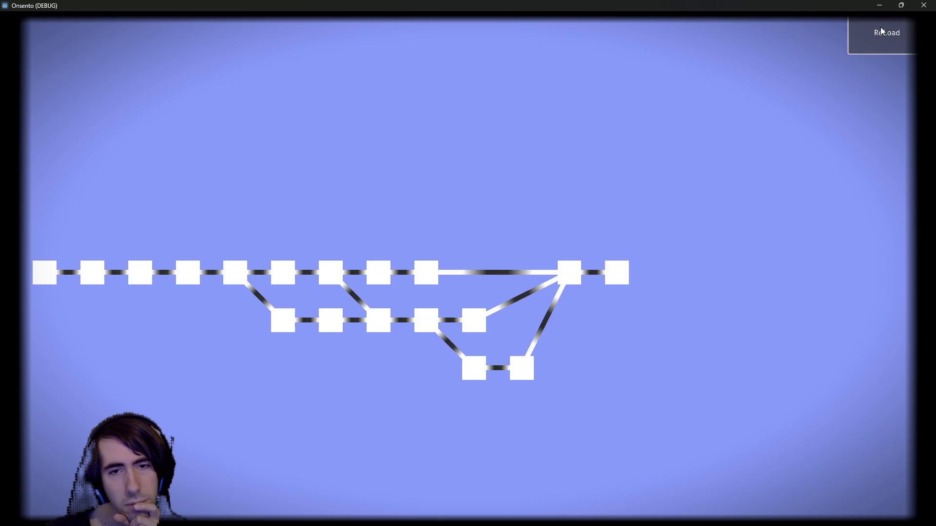
{"action": "left_click", "coordinate": [881, 30]}
{"action": "left_click", "coordinate": [881, 31]}
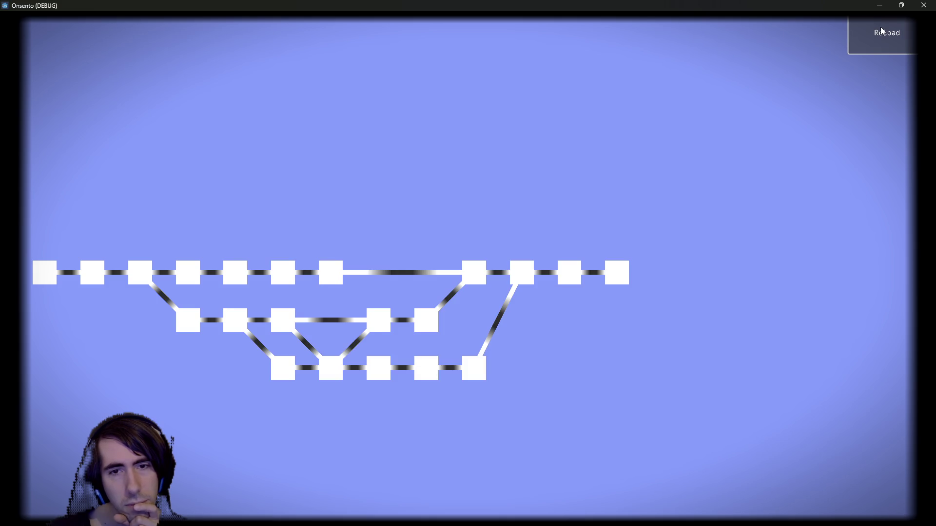
{"action": "left_click", "coordinate": [881, 31]}
{"action": "left_click", "coordinate": [882, 31]}
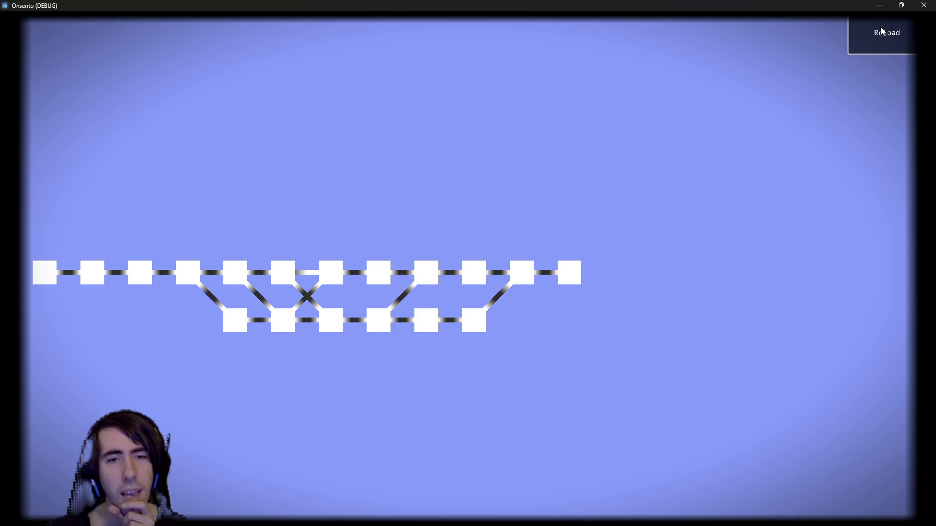
{"action": "left_click", "coordinate": [881, 31]}
{"action": "left_click", "coordinate": [881, 31]}
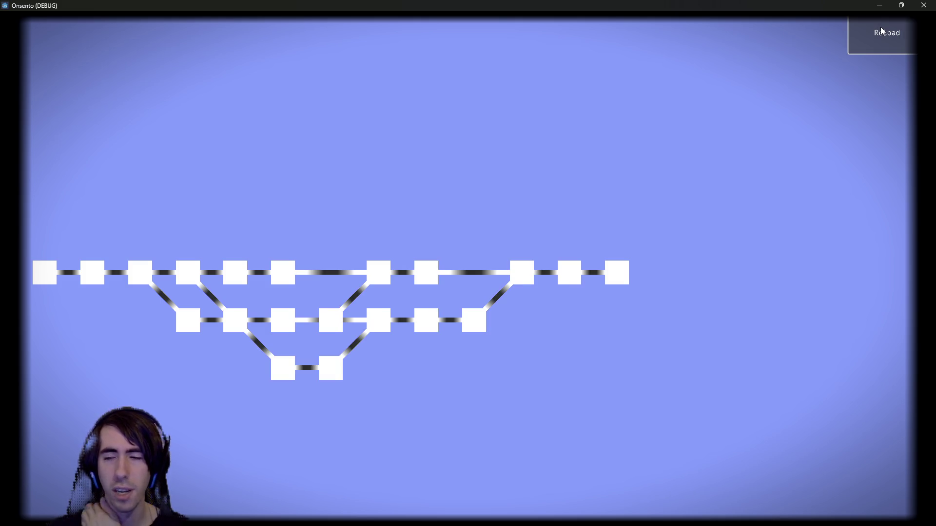
{"action": "left_click", "coordinate": [881, 31]}
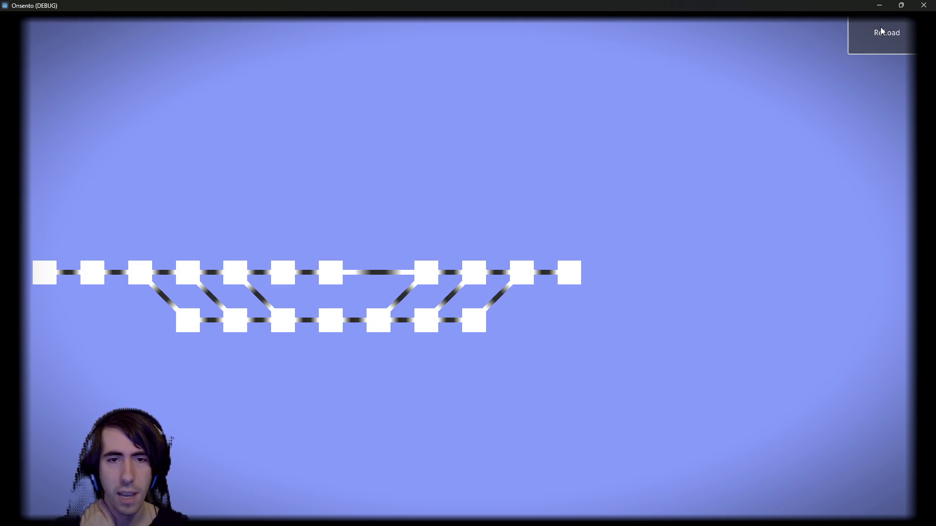
{"action": "left_click", "coordinate": [882, 30]}
{"action": "left_click", "coordinate": [882, 30]}
{"action": "left_click", "coordinate": [881, 30]}
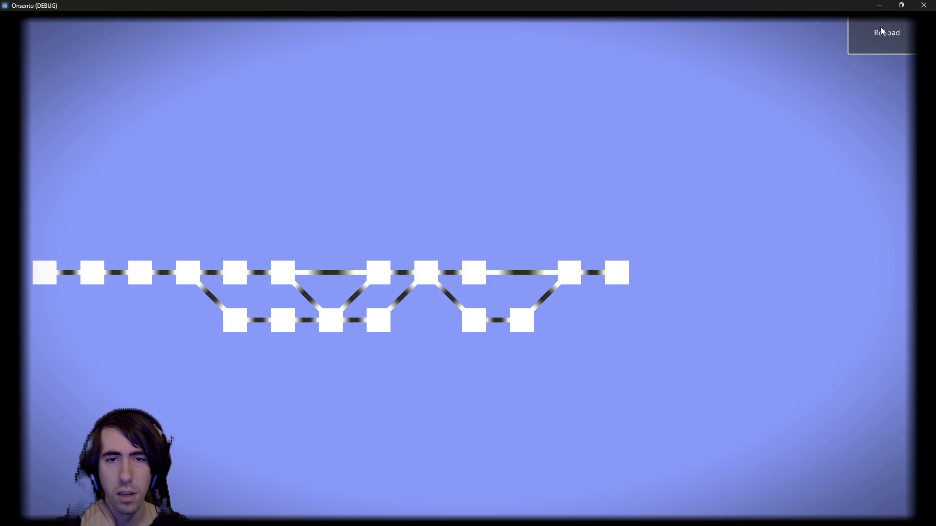
{"action": "left_click", "coordinate": [881, 31]}
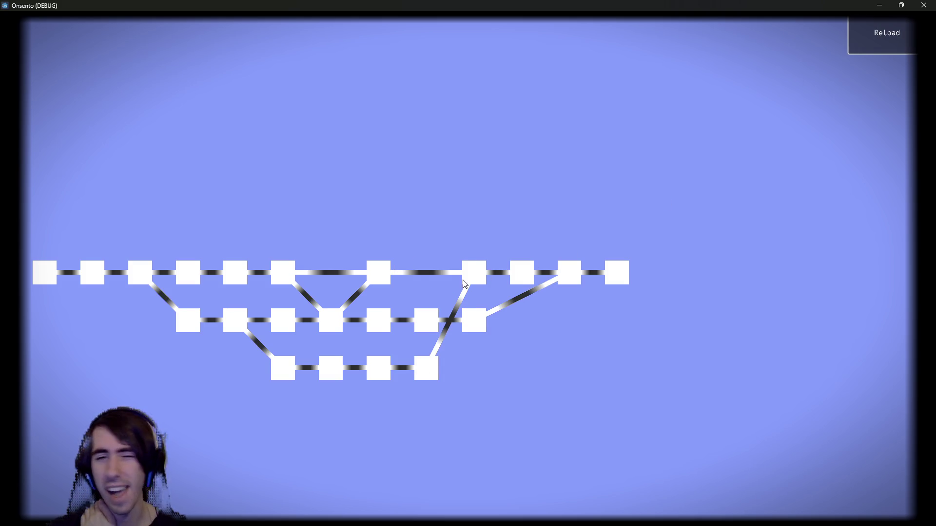
{"action": "left_click", "coordinate": [876, 42]}
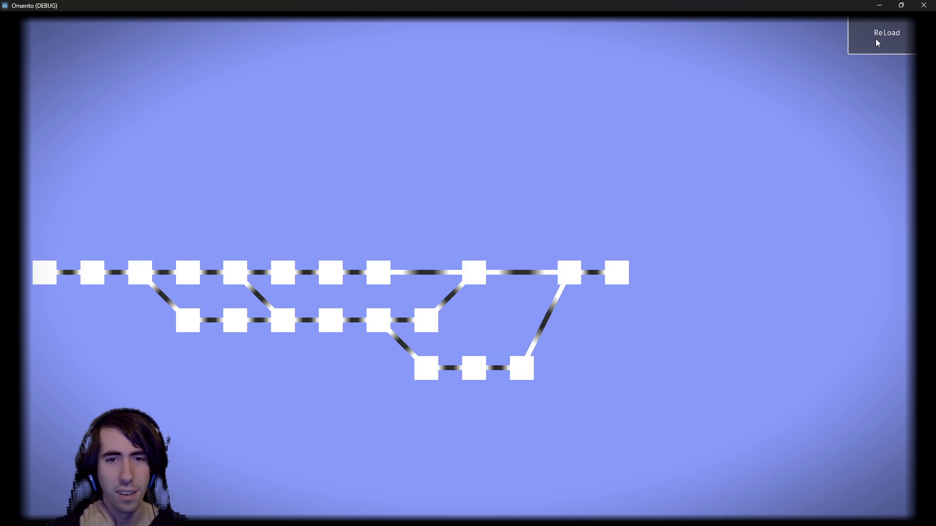
{"action": "left_click", "coordinate": [876, 42]}
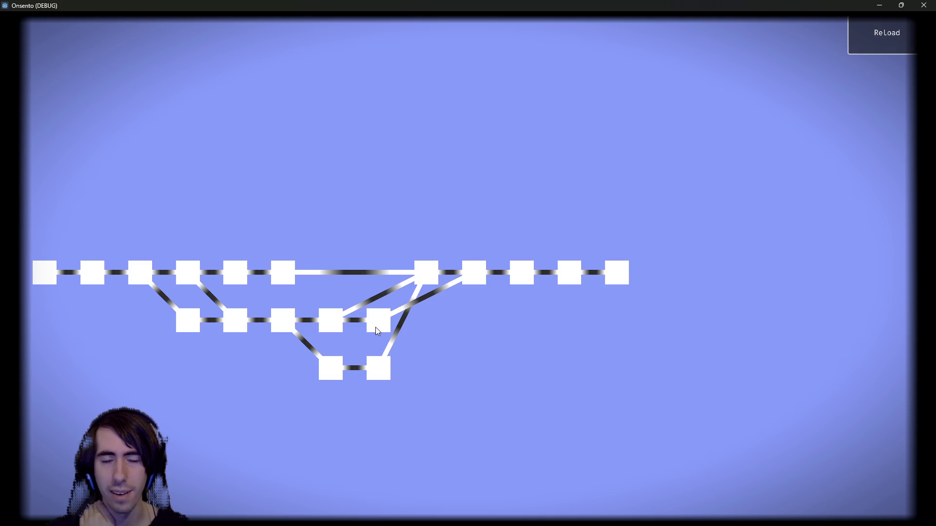
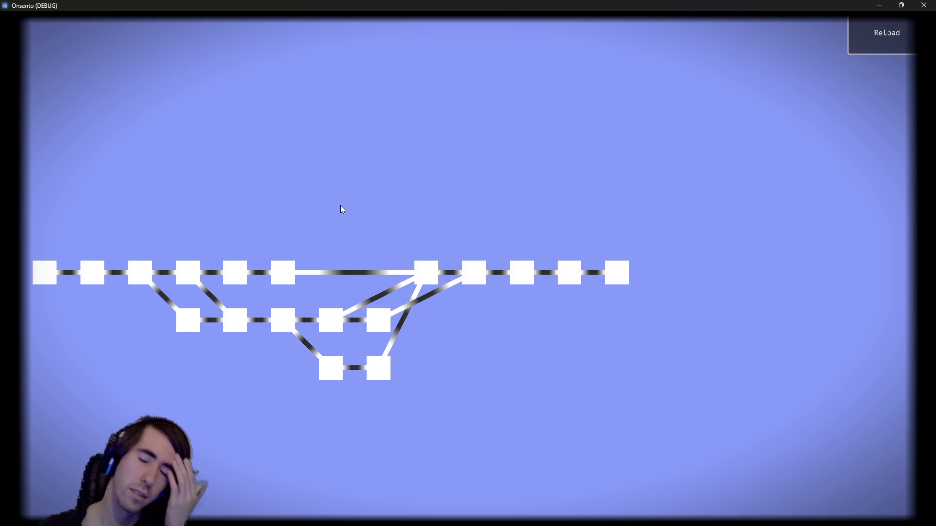
Regenerate the dungeon minimap about a dozen times, checking each new branch layout.
{"action": "left_click", "coordinate": [858, 48]}
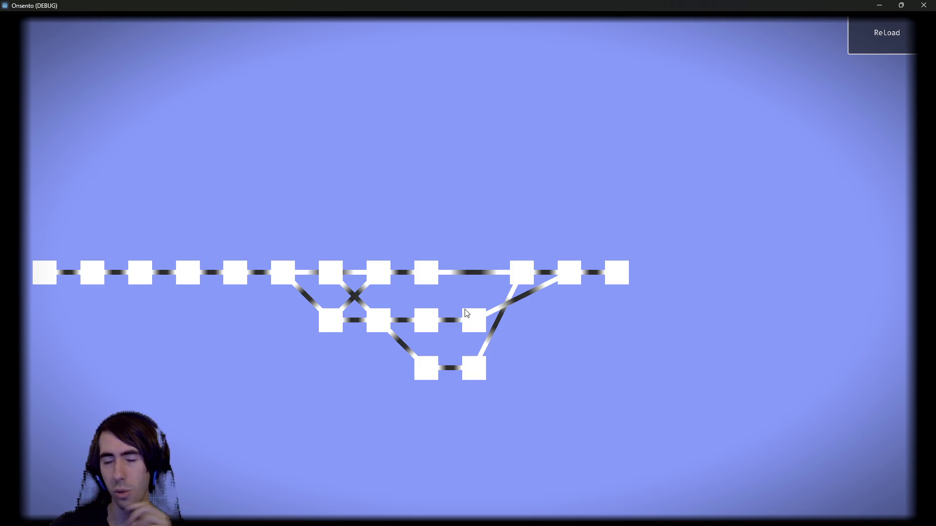
{"action": "left_click", "coordinate": [895, 35]}
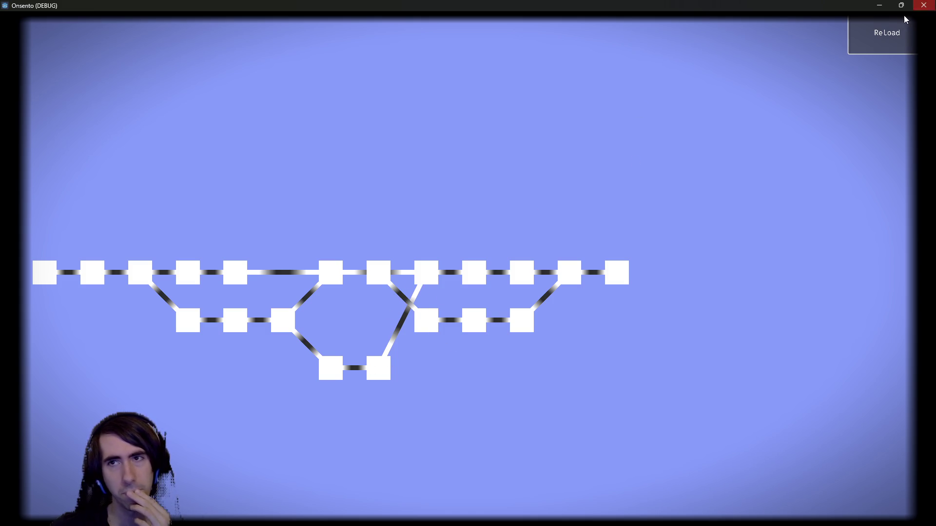
{"action": "left_click", "coordinate": [881, 33]}
{"action": "left_click", "coordinate": [881, 33]}
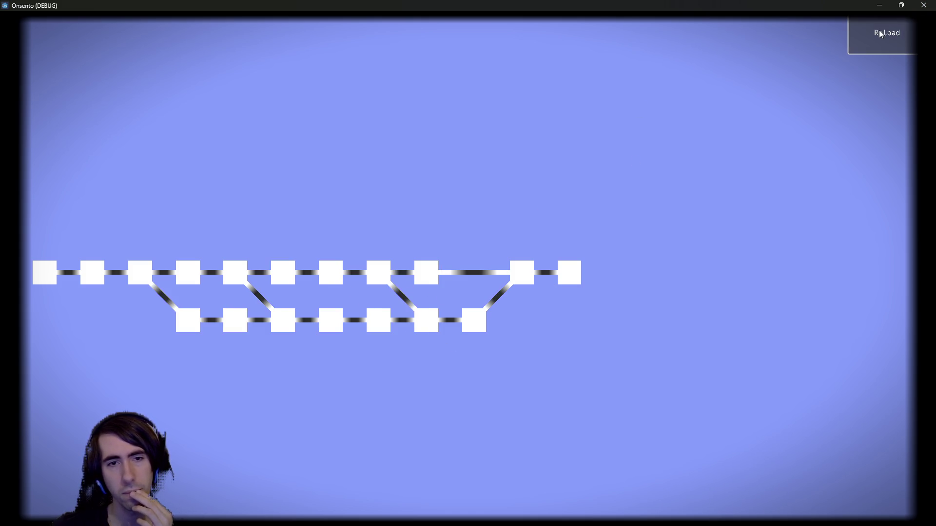
{"action": "left_click", "coordinate": [881, 33]}
{"action": "left_click", "coordinate": [880, 33]}
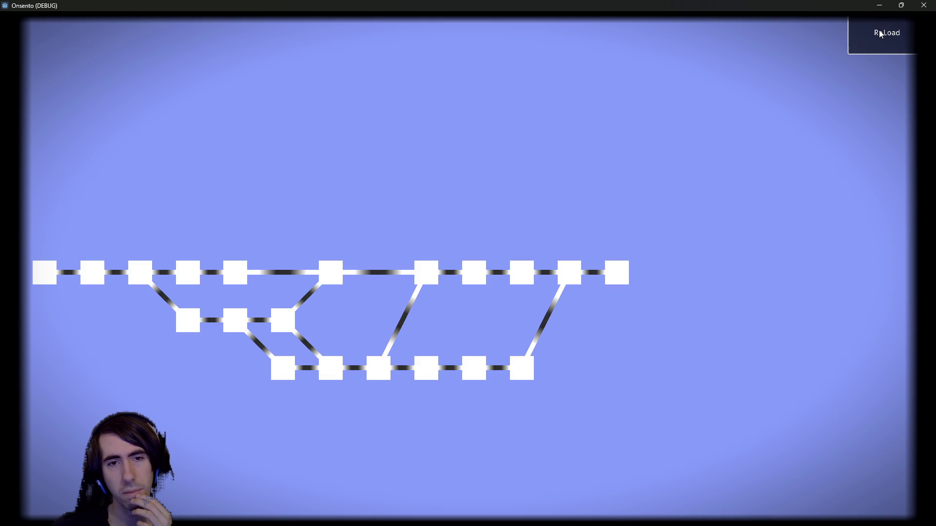
{"action": "left_click", "coordinate": [880, 33]}
{"action": "left_click", "coordinate": [881, 34]}
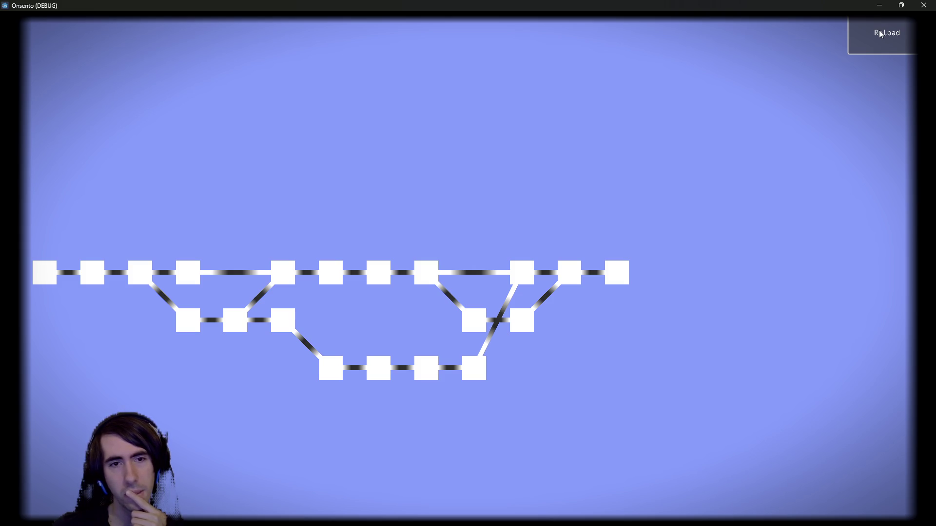
{"action": "left_click", "coordinate": [881, 33]}
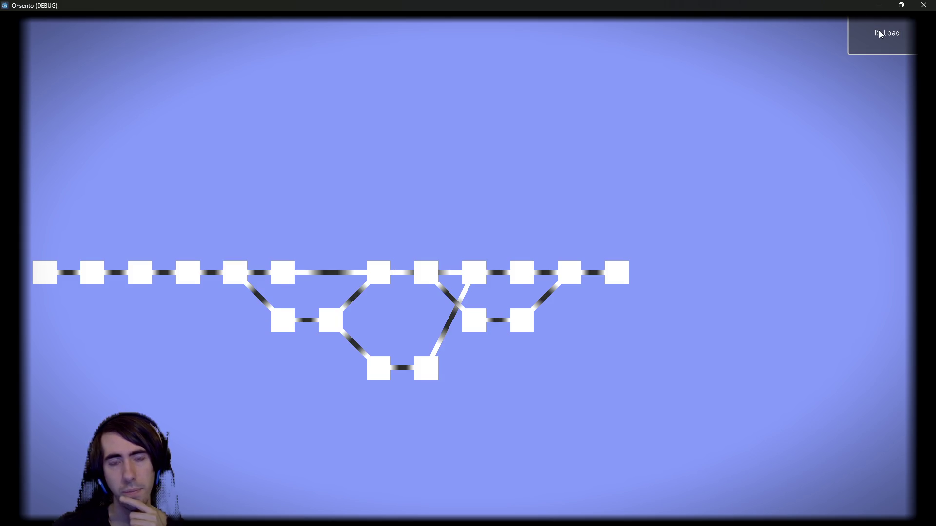
{"action": "left_click", "coordinate": [881, 33]}
{"action": "left_click", "coordinate": [881, 33]}
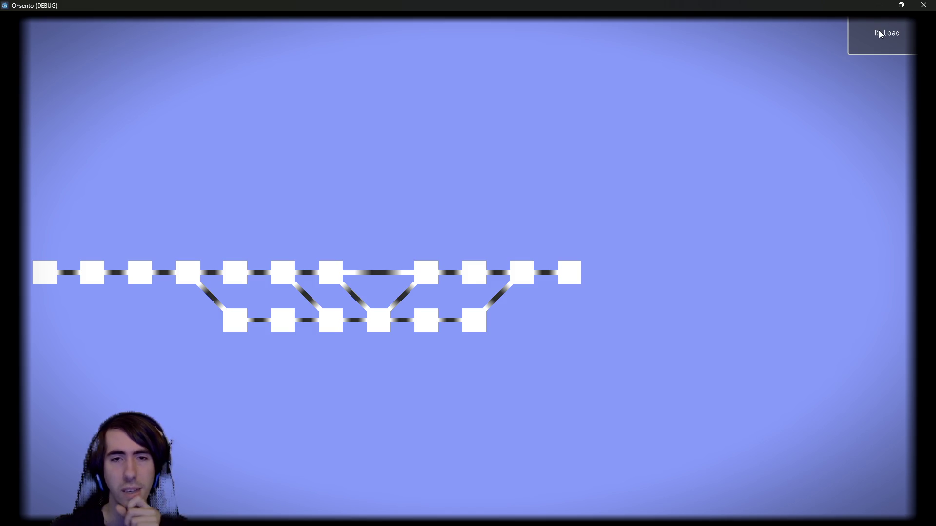
Regenerate the minimap rapidly many more times to compare branch layouts.
{"action": "left_click", "coordinate": [881, 33]}
{"action": "left_click", "coordinate": [881, 33]}
{"action": "left_click", "coordinate": [881, 33]}
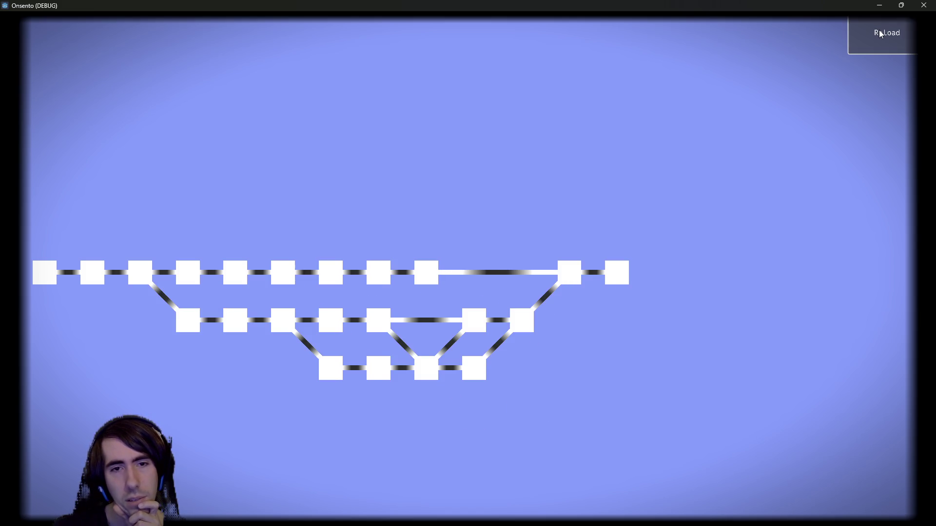
{"action": "left_click", "coordinate": [881, 33]}
{"action": "left_click", "coordinate": [881, 33]}
{"action": "left_click", "coordinate": [881, 33]}
{"action": "left_click", "coordinate": [881, 33]}
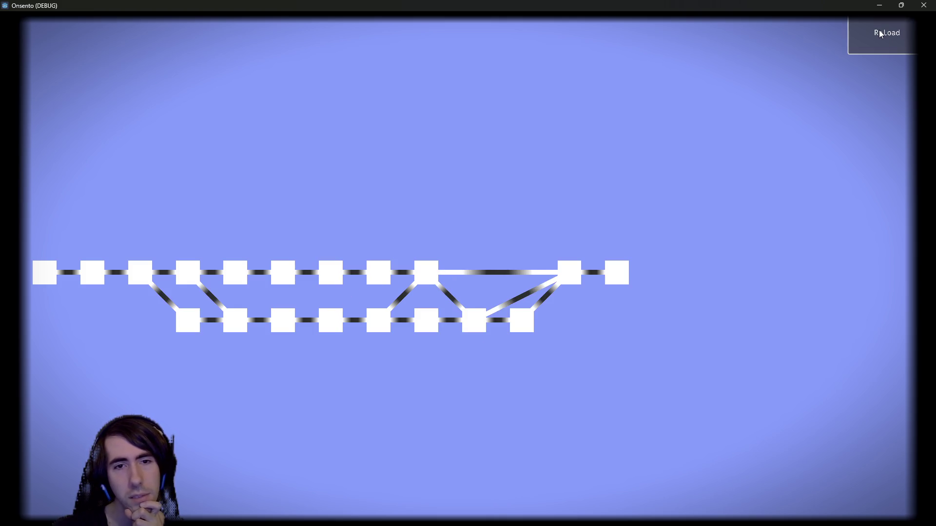
{"action": "left_click", "coordinate": [881, 33]}
{"action": "left_click", "coordinate": [881, 33]}
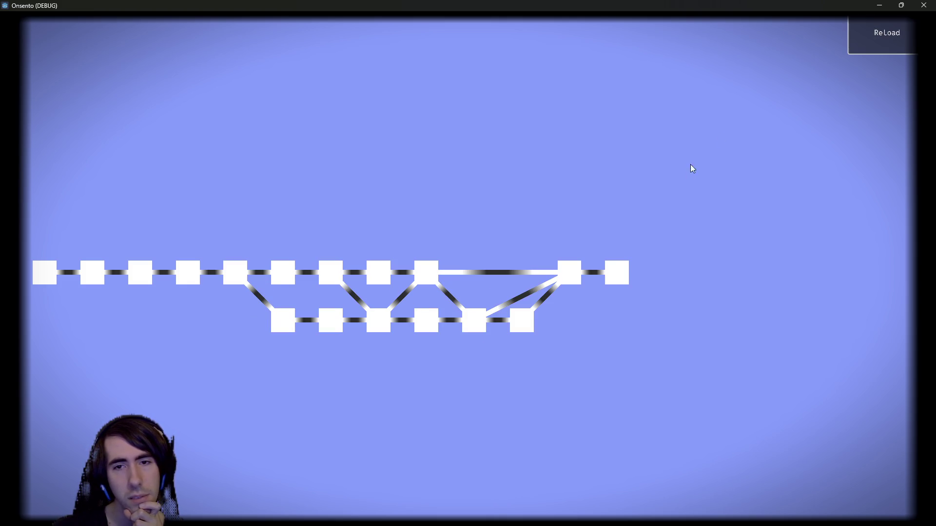
{"action": "left_click", "coordinate": [860, 40]}
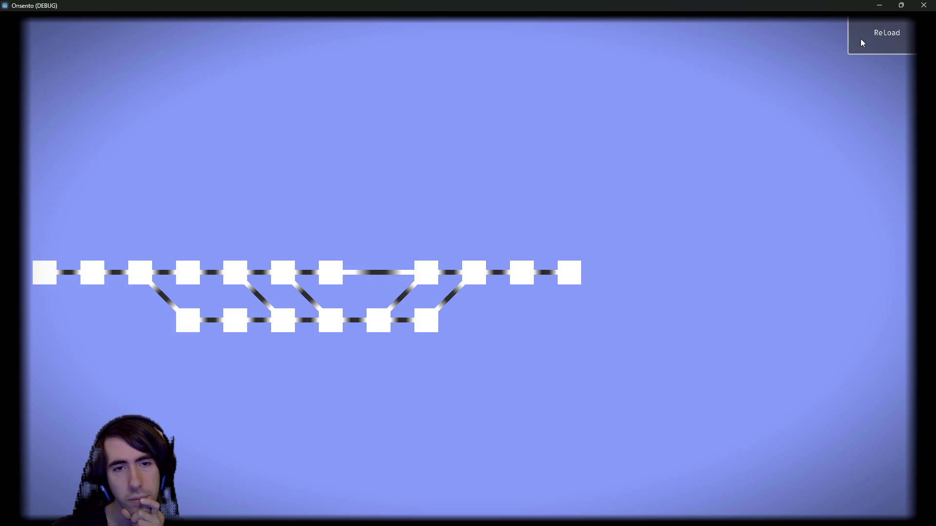
{"action": "left_click", "coordinate": [860, 39]}
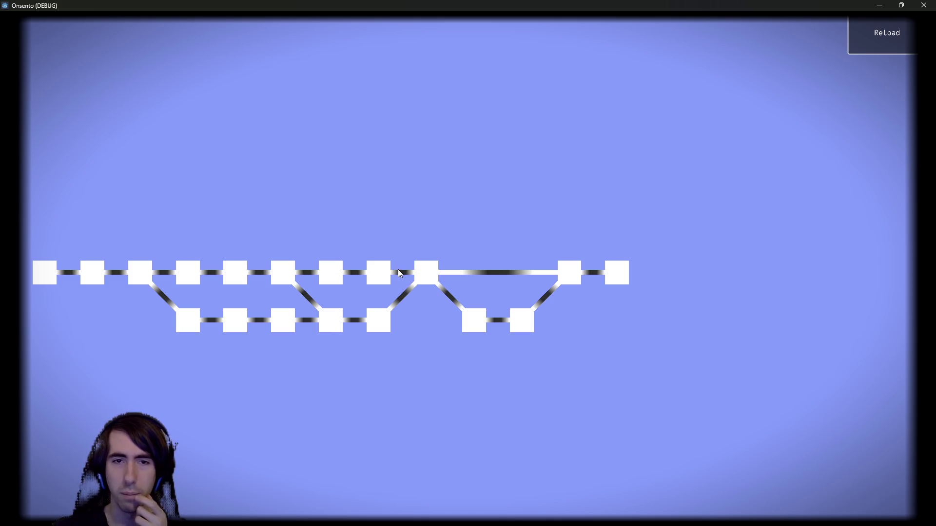
{"action": "left_click", "coordinate": [882, 40]}
{"action": "left_click", "coordinate": [882, 40]}
{"action": "left_click", "coordinate": [882, 40]}
Generate a final batch of layouts, then close the Onsento (DEBUG) game window.
{"action": "left_click", "coordinate": [882, 40]}
{"action": "left_click", "coordinate": [882, 39]}
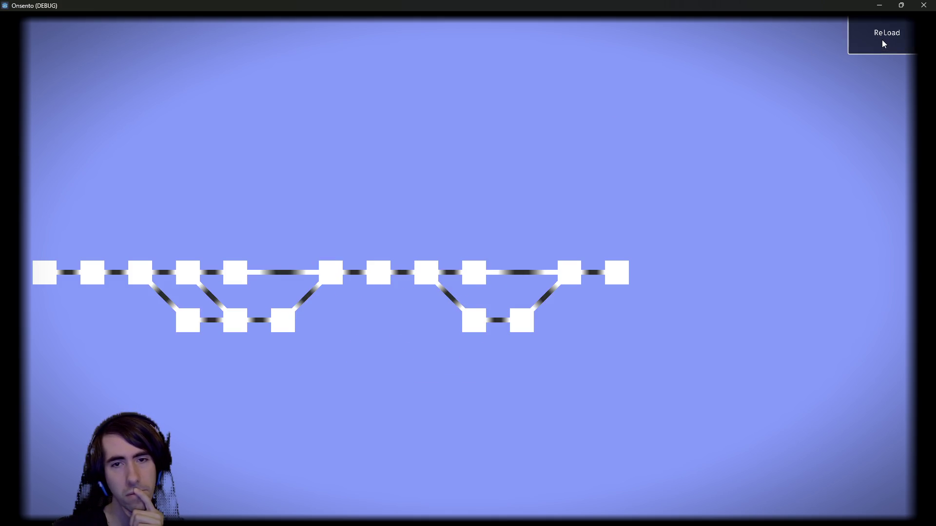
{"action": "left_click", "coordinate": [882, 40]}
{"action": "left_click", "coordinate": [881, 39]}
{"action": "left_click", "coordinate": [881, 40]}
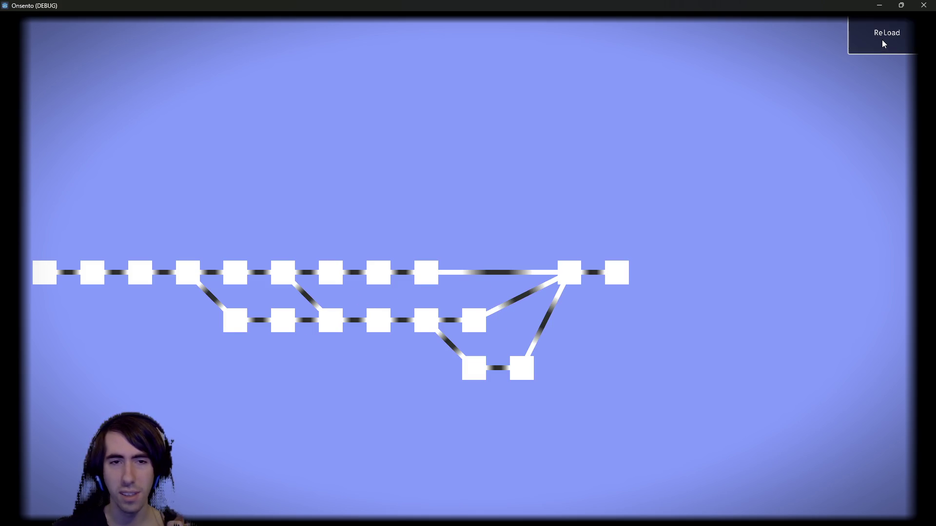
{"action": "left_click", "coordinate": [882, 40]}
{"action": "left_click", "coordinate": [882, 40]}
{"action": "left_click", "coordinate": [882, 41]}
{"action": "left_click", "coordinate": [882, 41]}
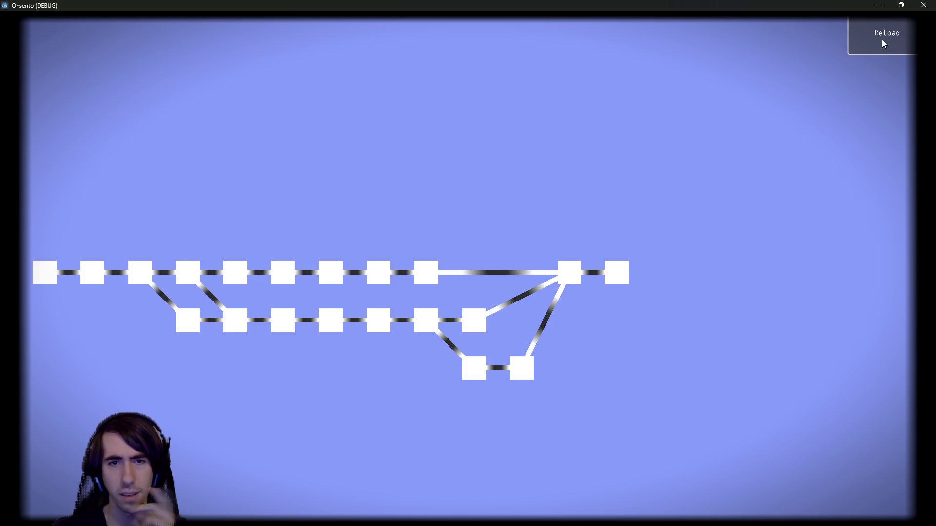
{"action": "left_click", "coordinate": [882, 41]}
{"action": "left_click", "coordinate": [882, 41]}
{"action": "left_click", "coordinate": [884, 44]}
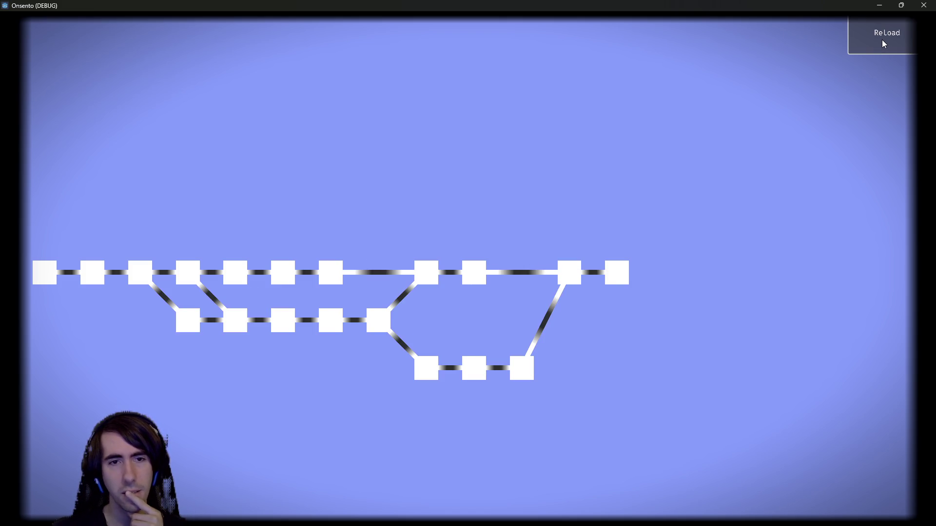
{"action": "left_click", "coordinate": [883, 44]}
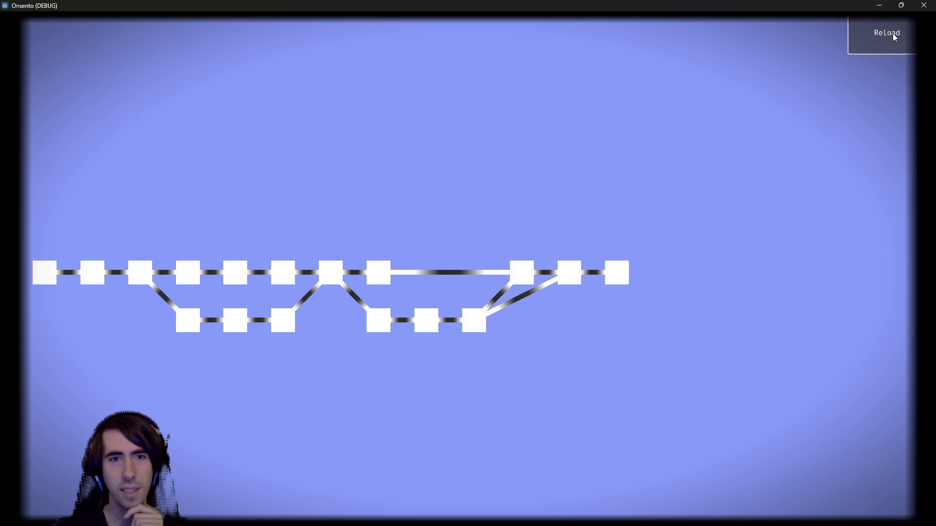
{"action": "left_click", "coordinate": [893, 34]}
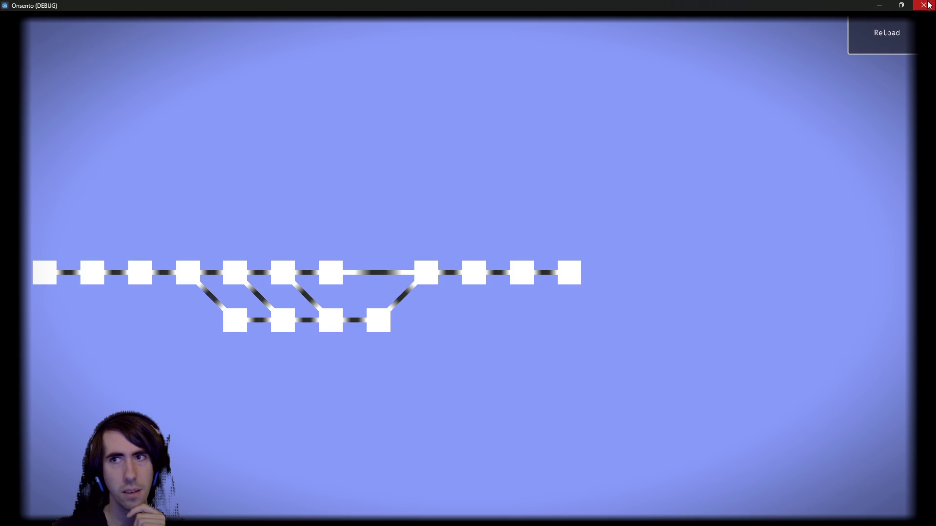
{"action": "left_click", "coordinate": [886, 48]}
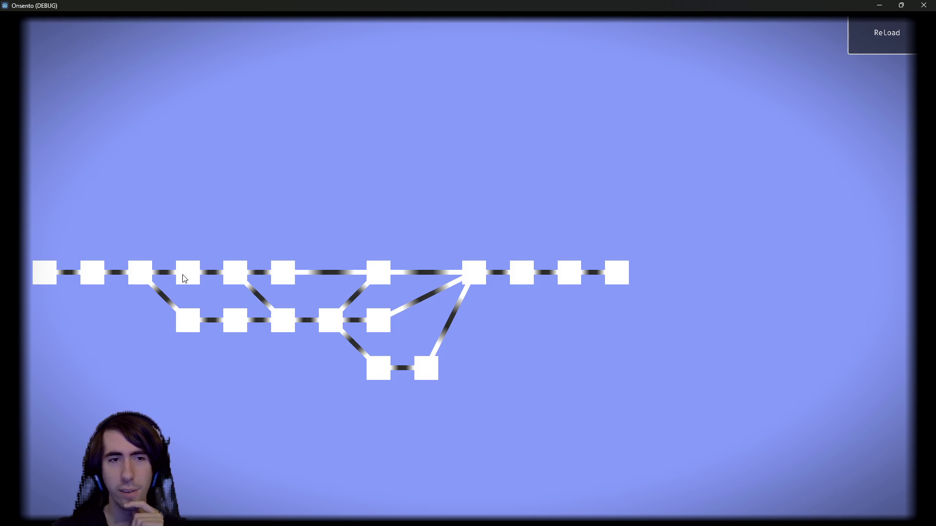
{"action": "left_click", "coordinate": [924, 5]}
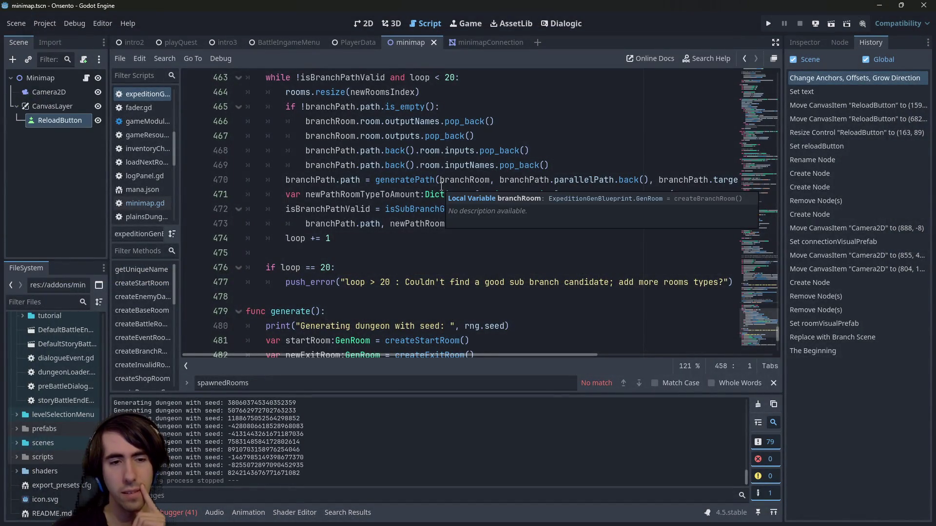
Review the debugger errors and script, briefly switching to the minimapConnection scene and back.
{"action": "scroll", "coordinate": [446, 187], "scroll_direction": "down", "scroll_amount": 3}
{"action": "scroll", "coordinate": [441, 187], "scroll_direction": "up", "scroll_amount": 4}
{"action": "mouse_move", "coordinate": [441, 186]}
{"action": "scroll", "coordinate": [442, 186], "scroll_direction": "up", "scroll_amount": 3}
{"action": "scroll", "coordinate": [432, 199], "scroll_direction": "down", "scroll_amount": 10}
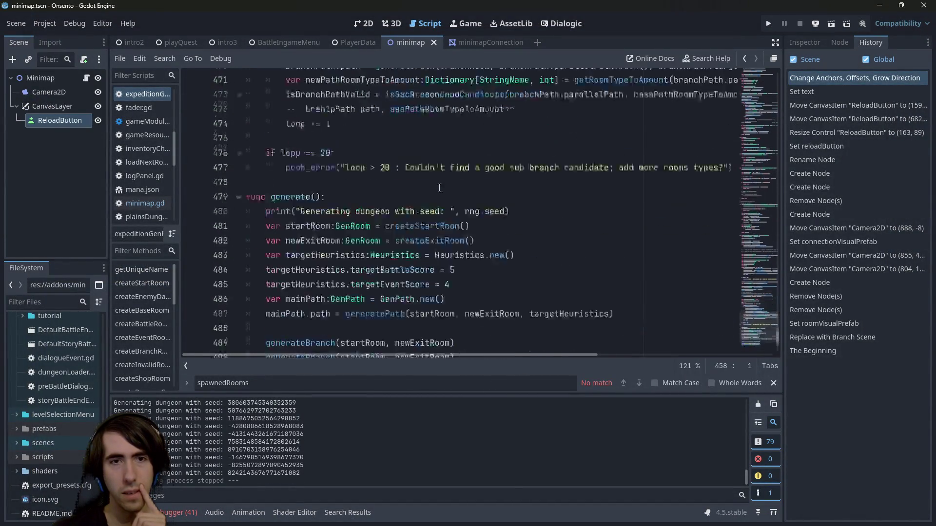
{"action": "left_click", "coordinate": [185, 513]}
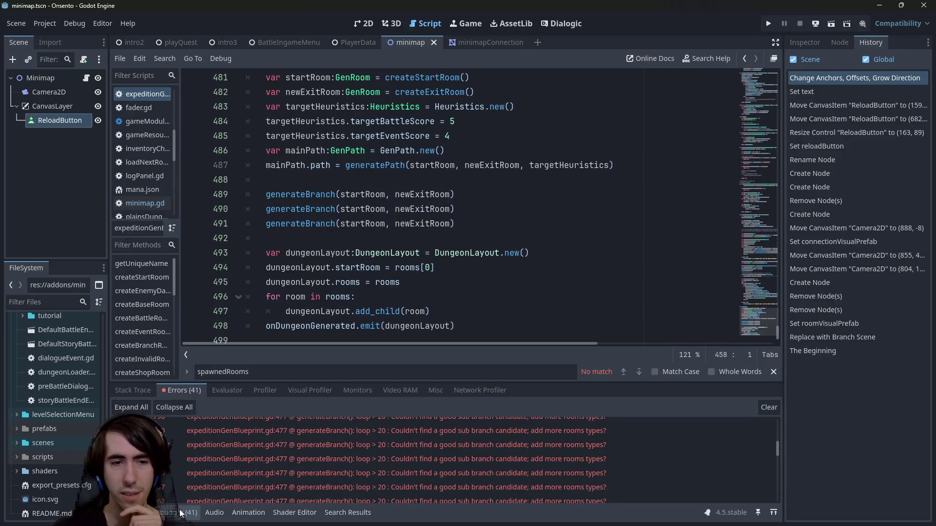
{"action": "left_click", "coordinate": [186, 513]}
{"action": "scroll", "coordinate": [438, 146], "scroll_direction": "up", "scroll_amount": 2}
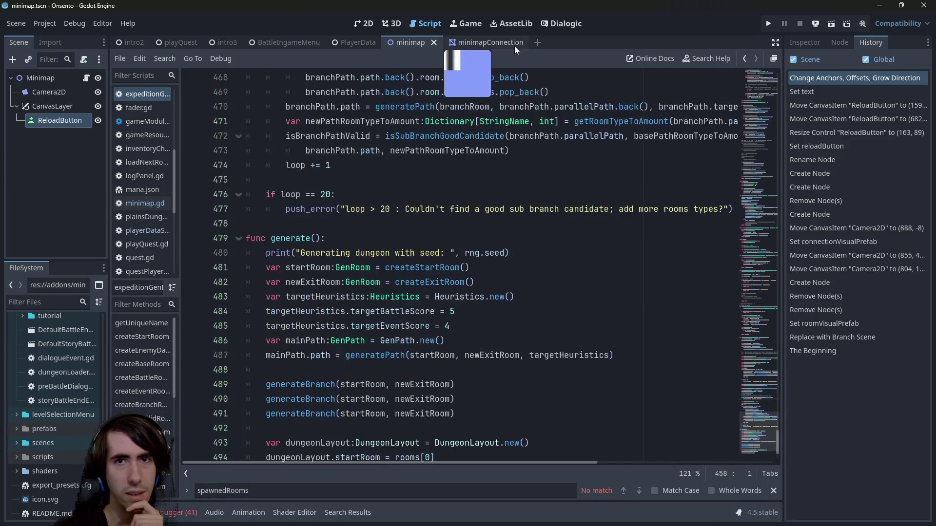
{"action": "left_click", "coordinate": [514, 45]}
{"action": "left_click", "coordinate": [400, 45]}
{"action": "scroll", "coordinate": [341, 219], "scroll_direction": "down", "scroll_amount": 10}
{"action": "scroll", "coordinate": [284, 220], "scroll_direction": "down", "scroll_amount": 4}
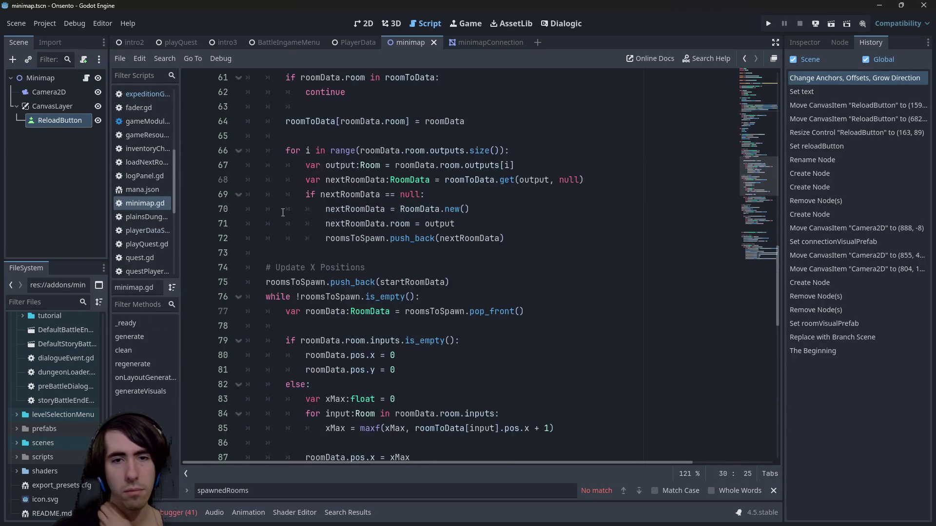
{"action": "scroll", "coordinate": [244, 254], "scroll_direction": "down", "scroll_amount": 1}
Jump from the debugger error to line 477 and change push_error to push_warning.
{"action": "left_click", "coordinate": [187, 511]}
{"action": "double_click", "coordinate": [351, 431]}
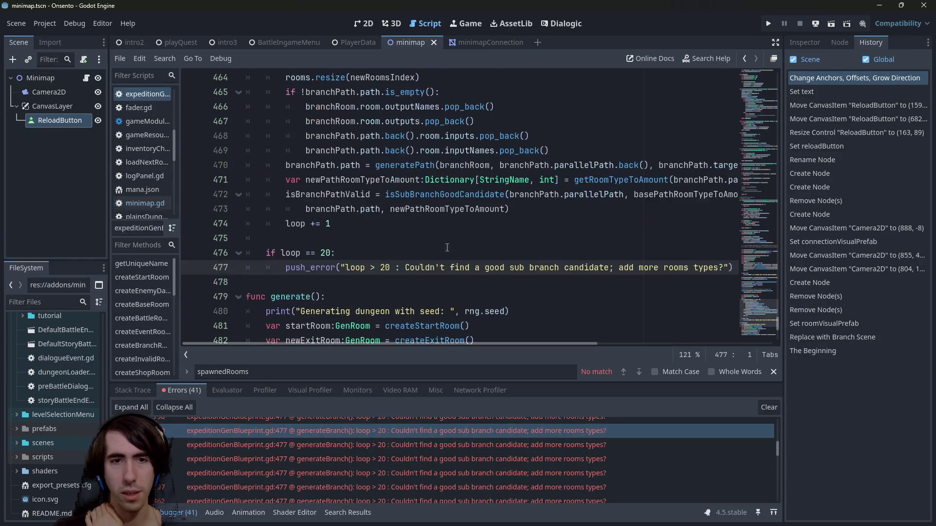
{"action": "double_click", "coordinate": [312, 267]}
{"action": "type", "text": "push_"}
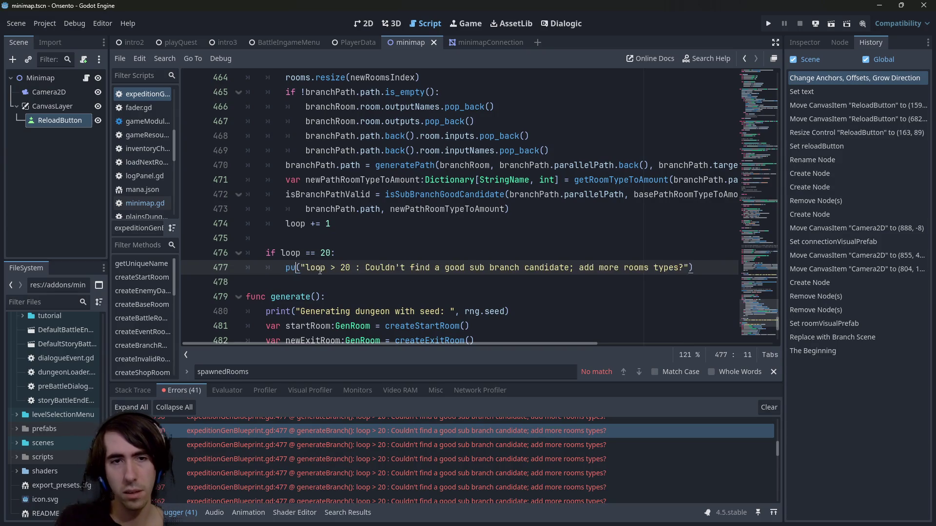
{"action": "type", "text": "w"}
{"action": "key", "text": "Return"}
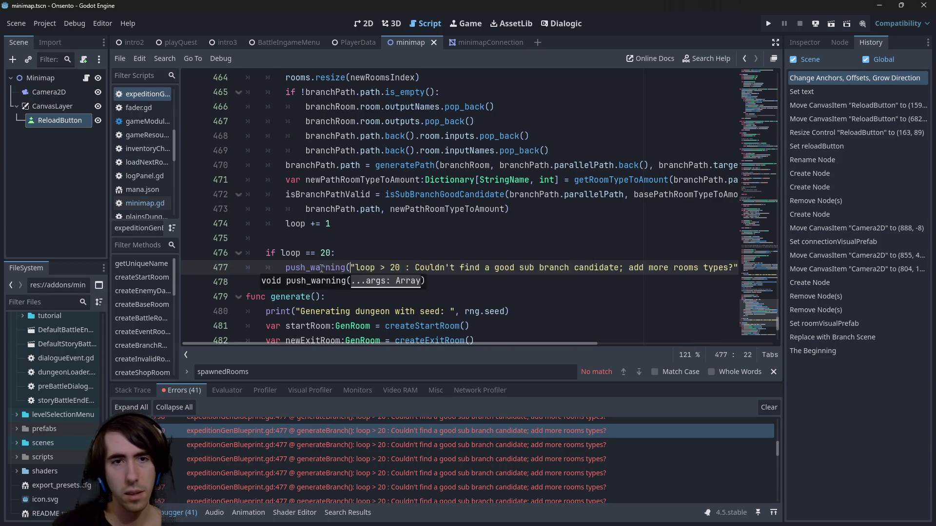
Change push_error to push_warning on line 446 and save expeditionGenBlueprint.gd.
{"action": "scroll", "coordinate": [352, 261], "scroll_direction": "down", "scroll_amount": 6}
{"action": "scroll", "coordinate": [352, 261], "scroll_direction": "up", "scroll_amount": 14}
{"action": "left_click", "coordinate": [397, 208]}
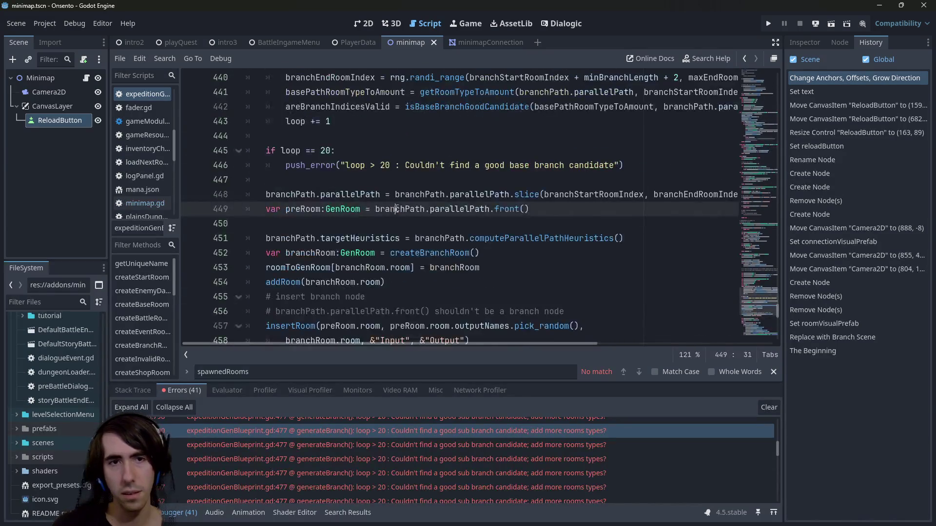
{"action": "key", "text": "ctrl+f"}
{"action": "left_click", "coordinate": [297, 151]}
{"action": "double_click", "coordinate": [303, 165]}
{"action": "type", "text": "o"}
{"action": "key", "text": "BackSpace"}
{"action": "type", "text": "push_w"}
{"action": "key", "text": "Return"}
{"action": "key", "text": "ctrl+s"}
Search for remaining push_error calls, then open minimap.gd at the Update X Positions code.
{"action": "key", "text": "ctrl+f"}
{"action": "type", "text": "push_e"}
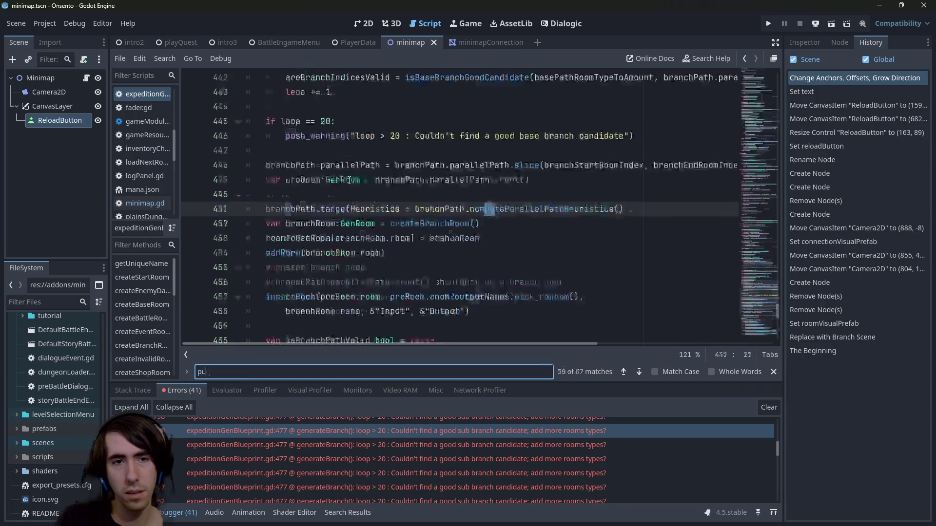
{"action": "type", "text": "rror"}
{"action": "key", "text": "Escape"}
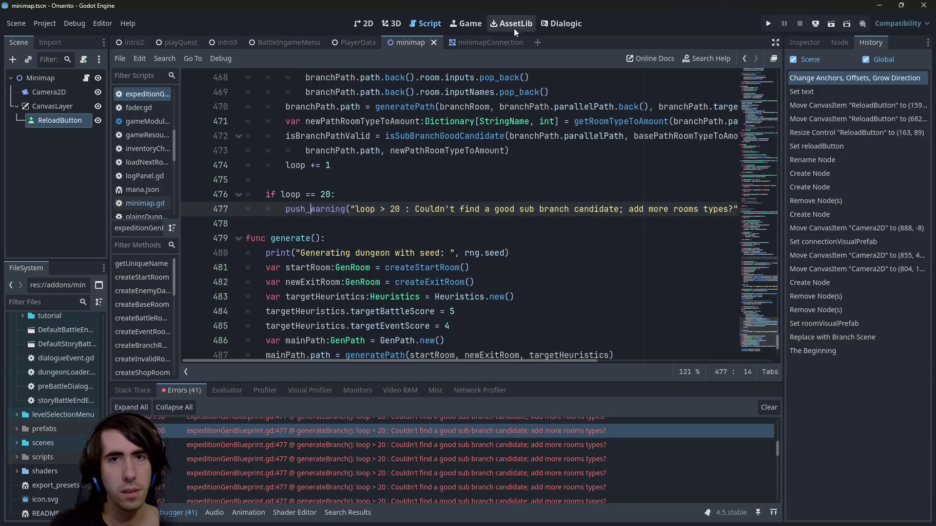
{"action": "left_click", "coordinate": [86, 78]}
{"action": "left_click", "coordinate": [466, 238]}
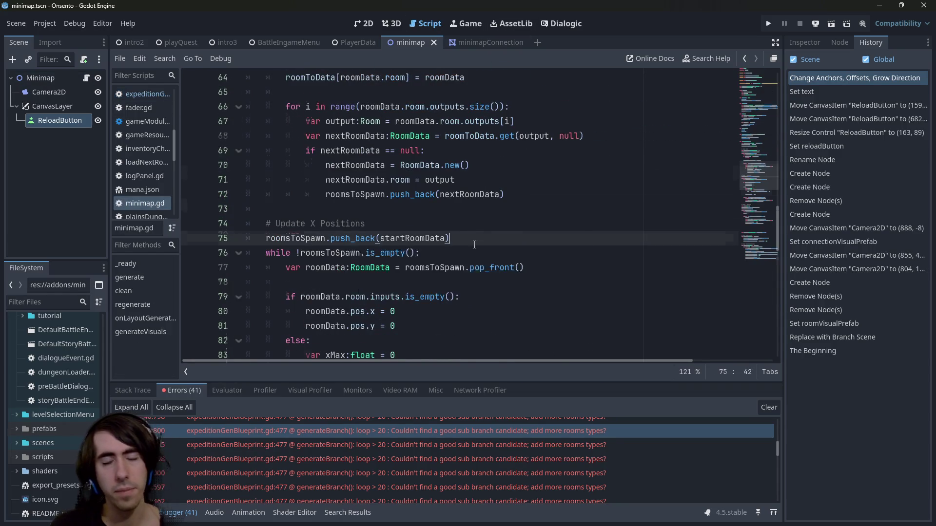
Locate the 'depth -= 1' line inside the depth loop of minimap.gd.
{"action": "scroll", "coordinate": [470, 242], "scroll_direction": "down", "scroll_amount": 9}
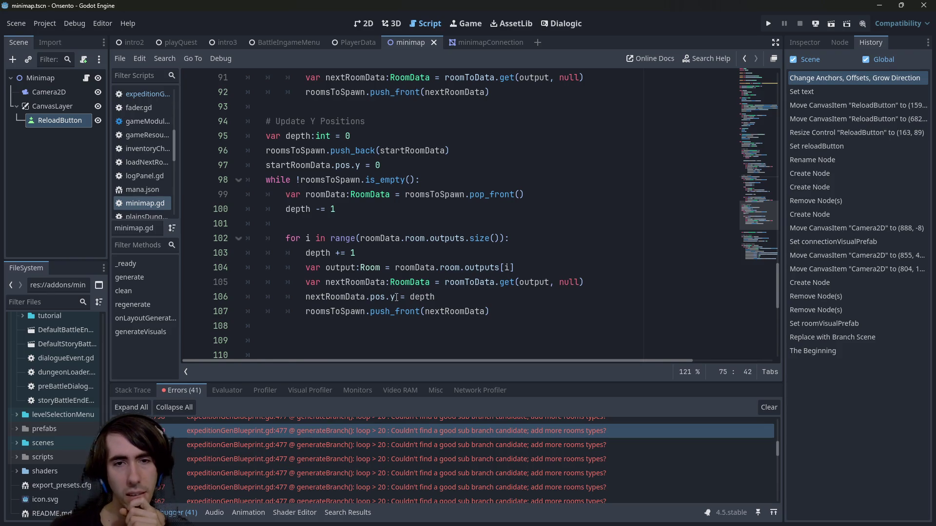
{"action": "left_click", "coordinate": [395, 325]}
{"action": "scroll", "coordinate": [395, 324], "scroll_direction": "down", "scroll_amount": 7}
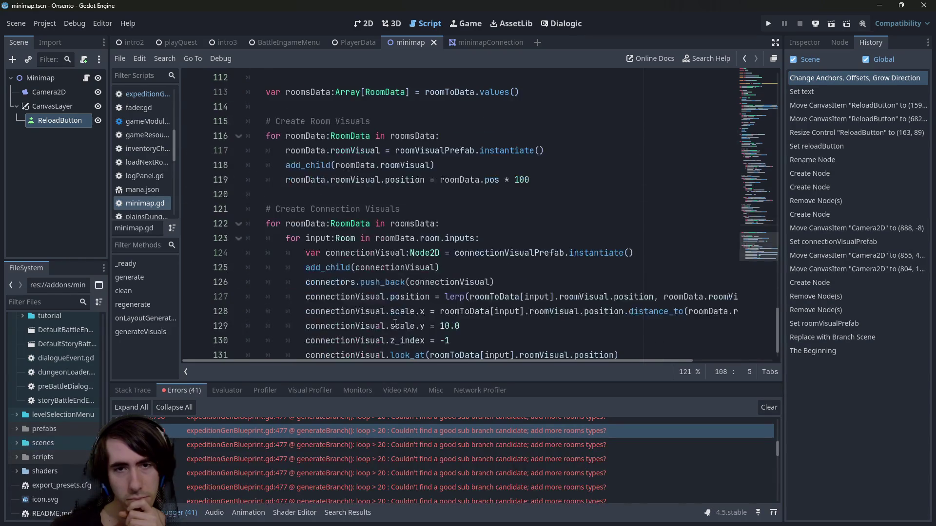
{"action": "mouse_move", "coordinate": [395, 322]}
{"action": "scroll", "coordinate": [395, 321], "scroll_direction": "up", "scroll_amount": 6}
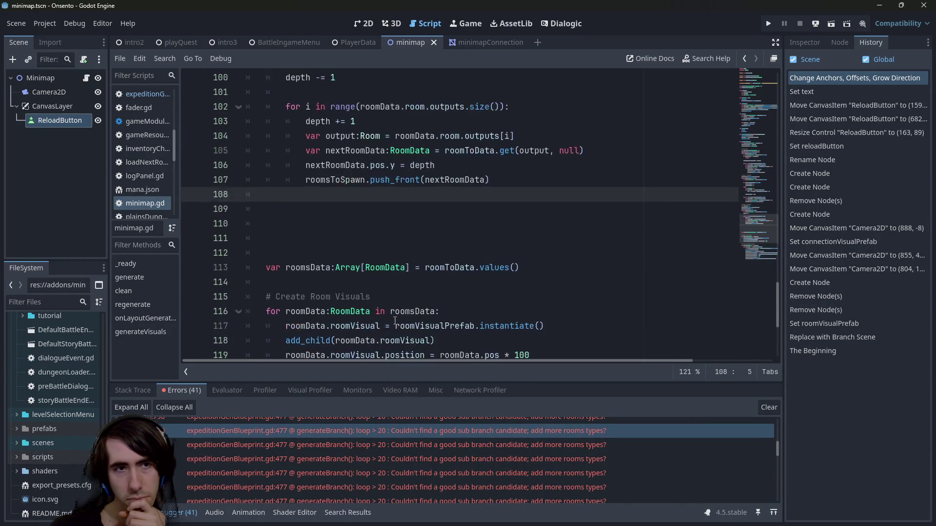
{"action": "scroll", "coordinate": [387, 312], "scroll_direction": "up", "scroll_amount": 1}
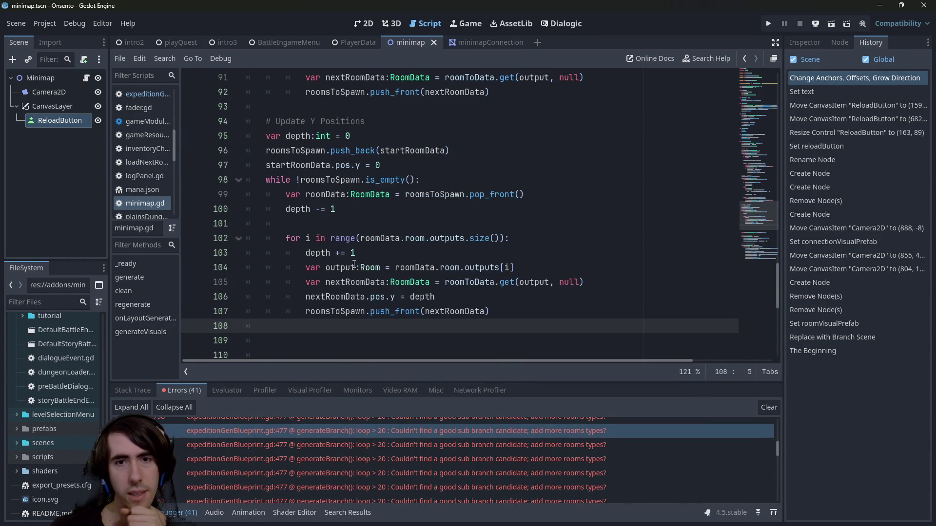
{"action": "left_click", "coordinate": [369, 230]}
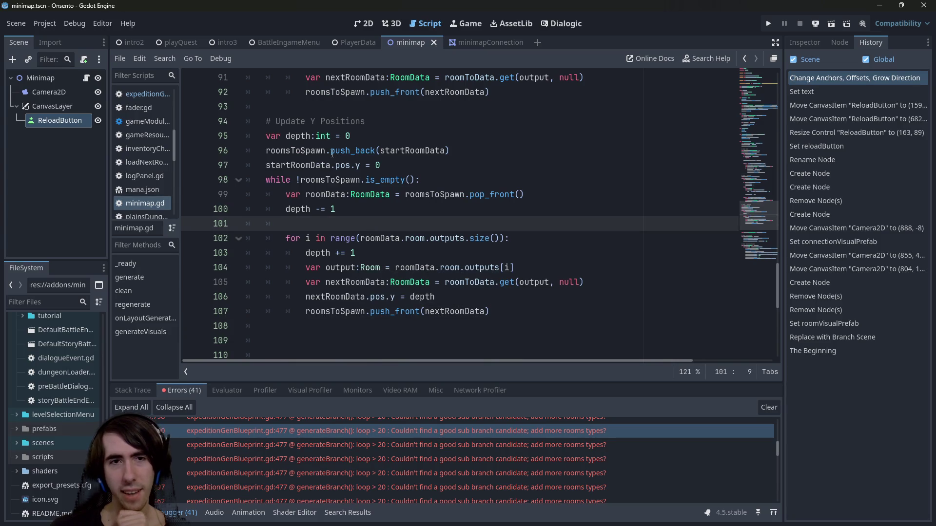
{"action": "double_click", "coordinate": [298, 136]}
{"action": "left_click", "coordinate": [331, 208]}
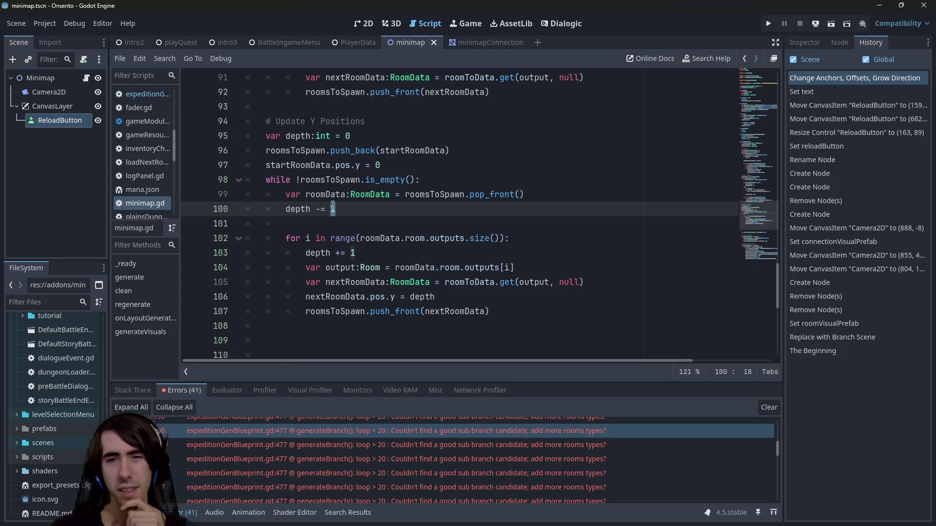
{"action": "left_click", "coordinate": [361, 208]}
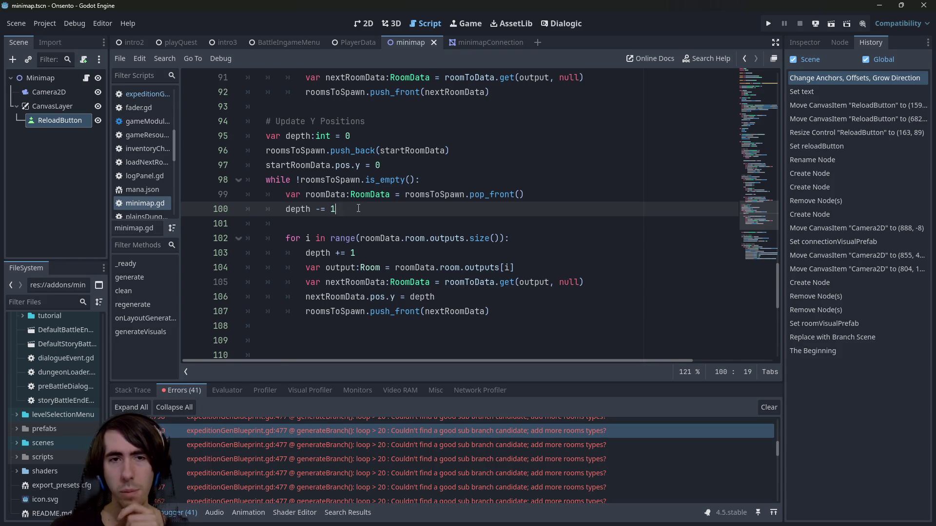
Replace the 1 on line 100 with float(roomData.room.outputs.size()) / 2.0.
{"action": "left_click_drag", "start_coordinate": [361, 238], "coordinate": [500, 238]}
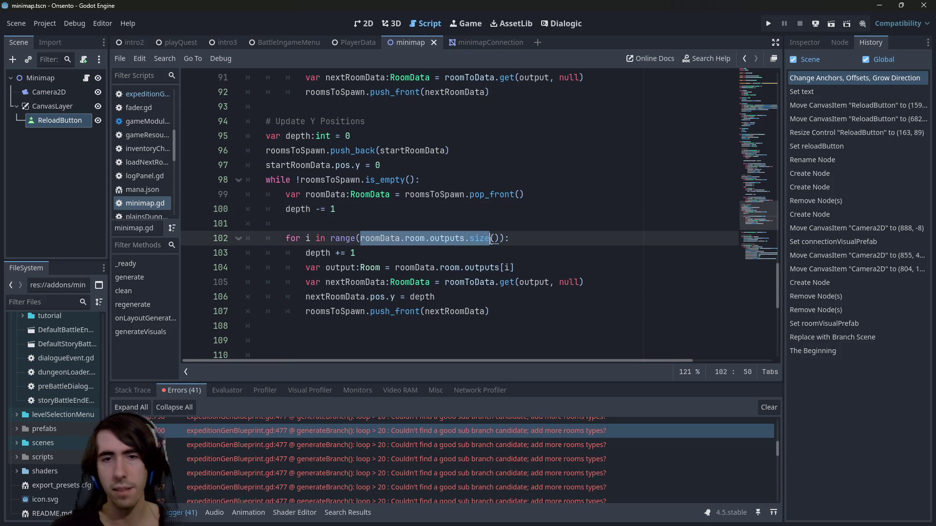
{"action": "key", "text": "ctrl+c"}
{"action": "left_click", "coordinate": [360, 209]}
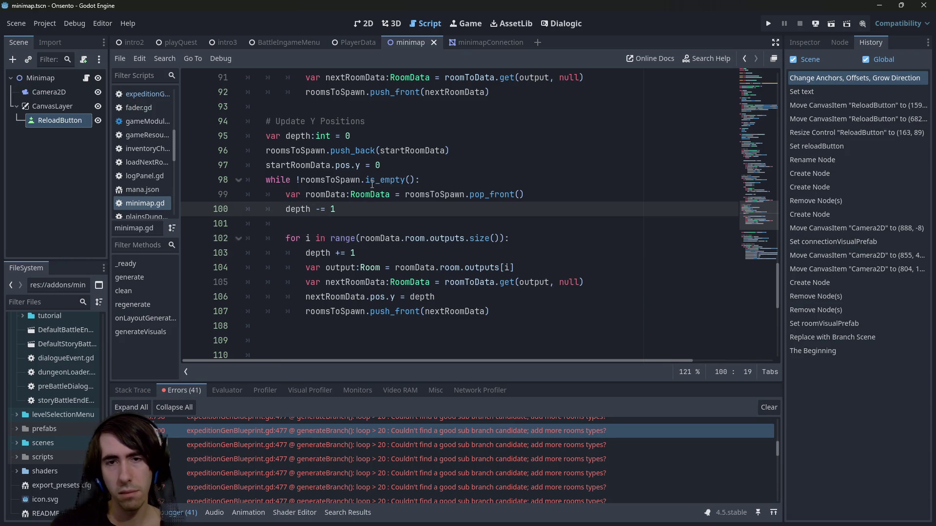
{"action": "key", "text": "BackSpace"}
{"action": "key", "text": "ctrl+v"}
{"action": "type", "text": "/ 2.0"}
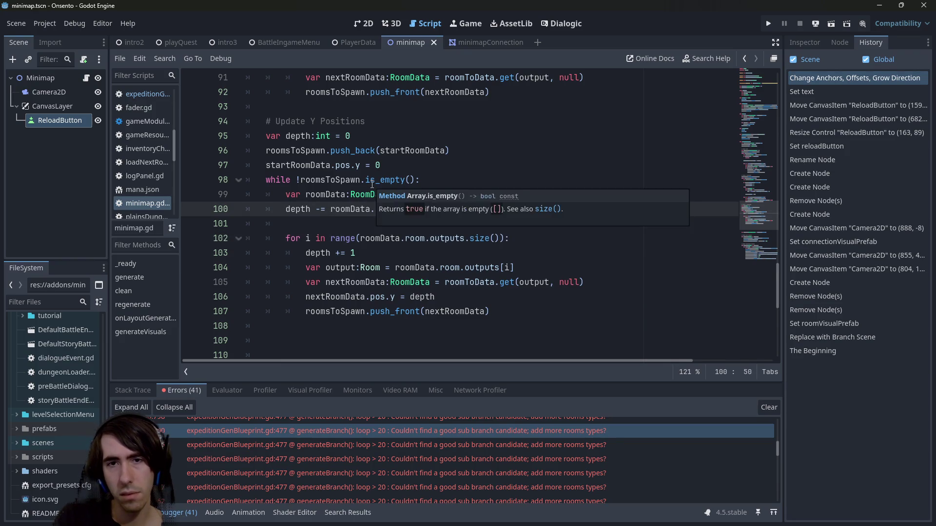
{"action": "key", "text": "ctrl+Left"}
{"action": "key", "text": "ctrl+Left"}
{"action": "key", "text": "ctrl+Left"}
{"action": "key", "text": "ctrl+Left"}
{"action": "key", "text": "ctrl+Left"}
{"action": "type", "text": "float("}
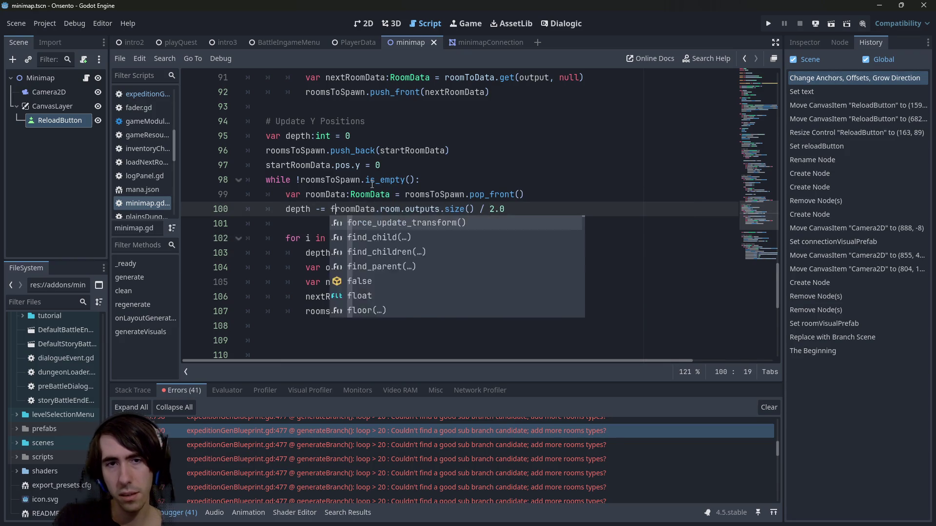
{"action": "key", "text": "ctrl+Right"}
{"action": "key", "text": "ctrl+Right"}
{"action": "key", "text": "ctrl+Right"}
{"action": "key", "text": "ctrl+Right"}
{"action": "key", "text": "ctrl+Right"}
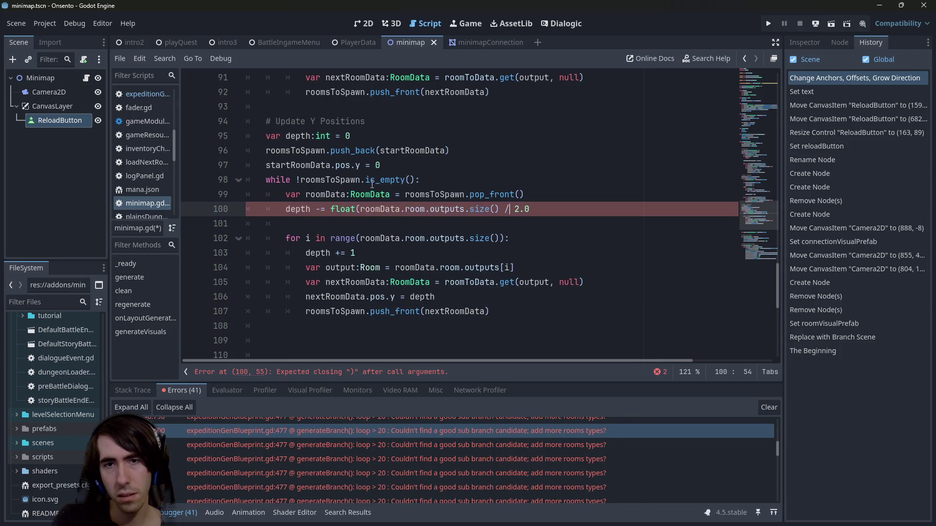
{"action": "type", "text": ")"}
{"action": "key", "text": "ctrl+s"}
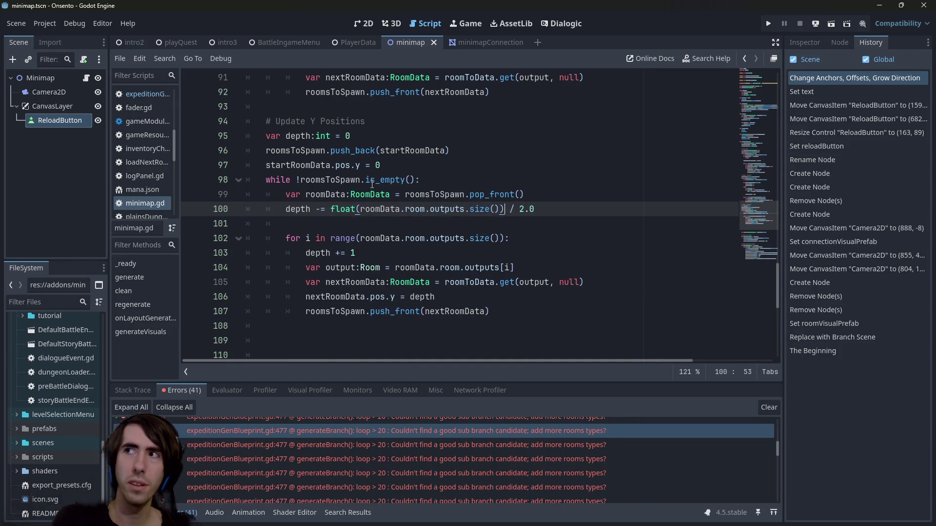
{"action": "key", "text": "Left"}
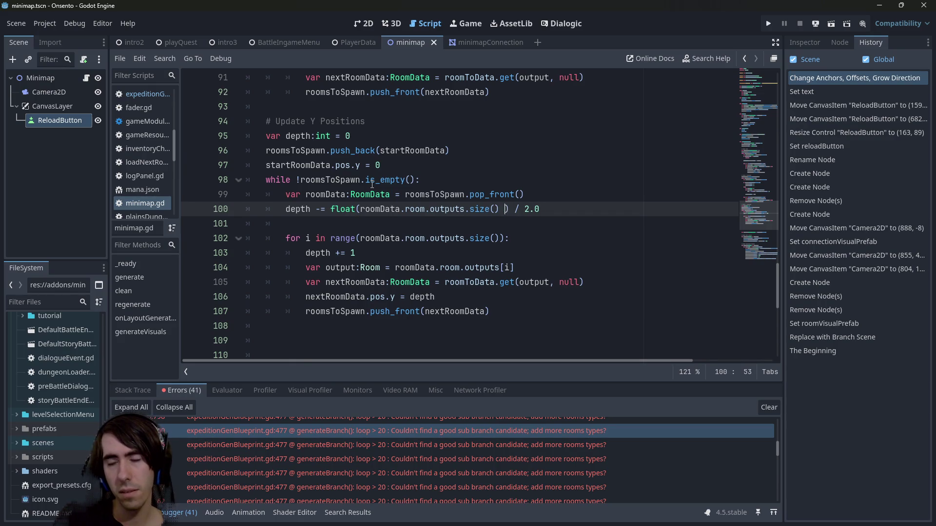
{"action": "key", "text": "BackSpace"}
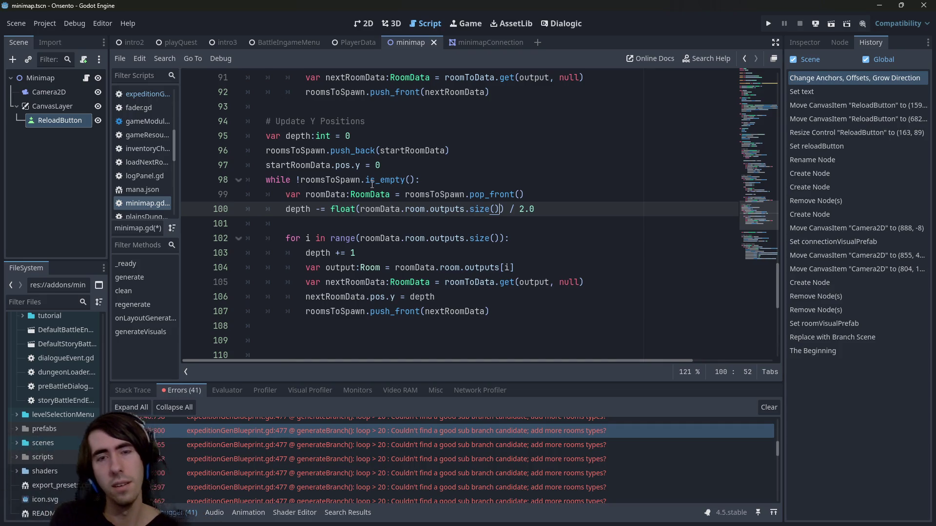
Append '+ 1' to the depth formula, save, and test by regenerating the minimap three times.
{"action": "type", "text": "+ 1"}
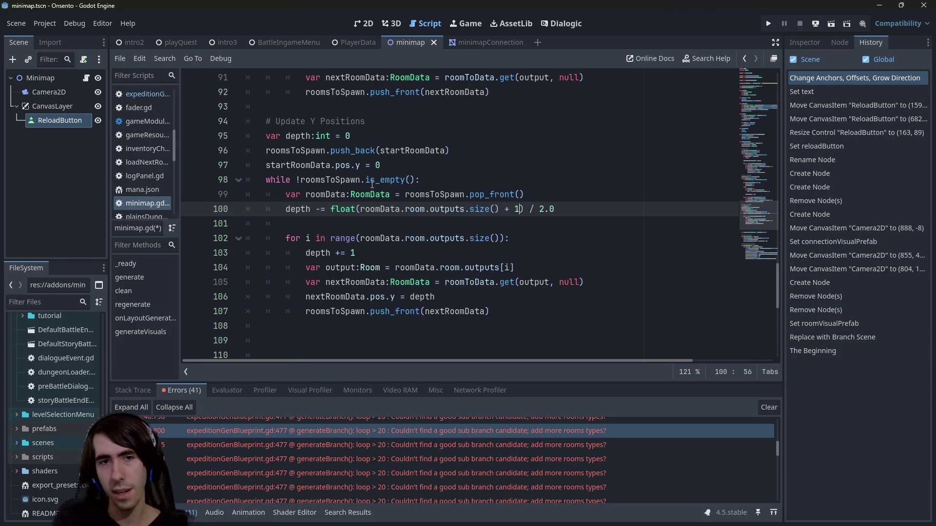
{"action": "key", "text": "ctrl+s"}
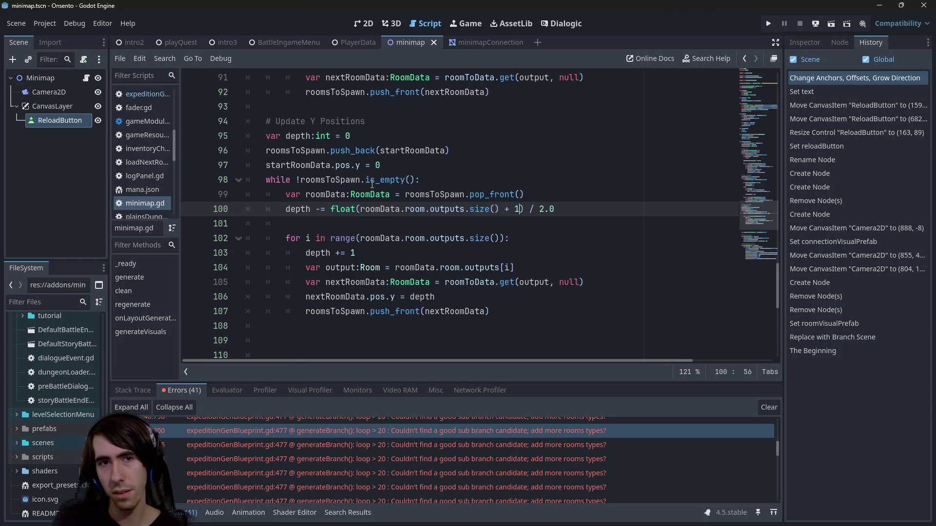
{"action": "left_click", "coordinate": [829, 27]}
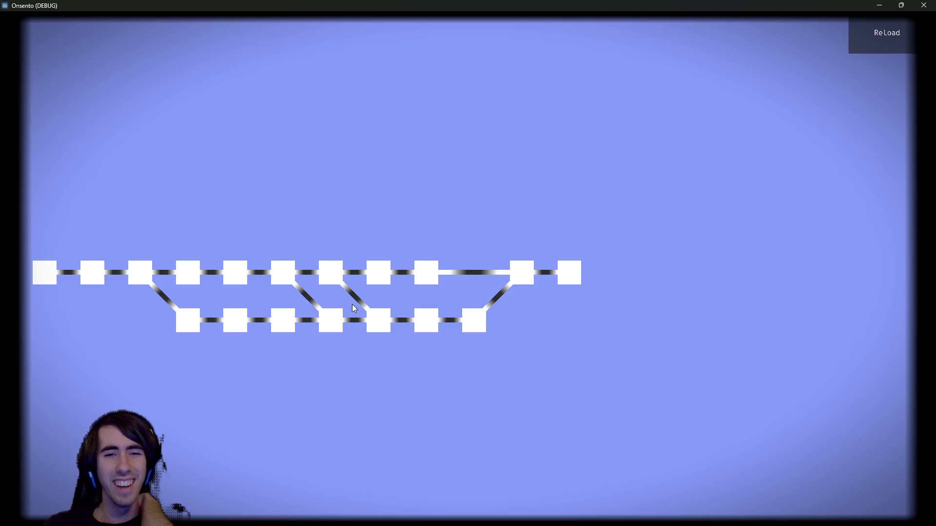
{"action": "left_click", "coordinate": [884, 35]}
{"action": "left_click", "coordinate": [884, 35]}
{"action": "left_click", "coordinate": [883, 35]}
{"action": "left_click", "coordinate": [930, 4]}
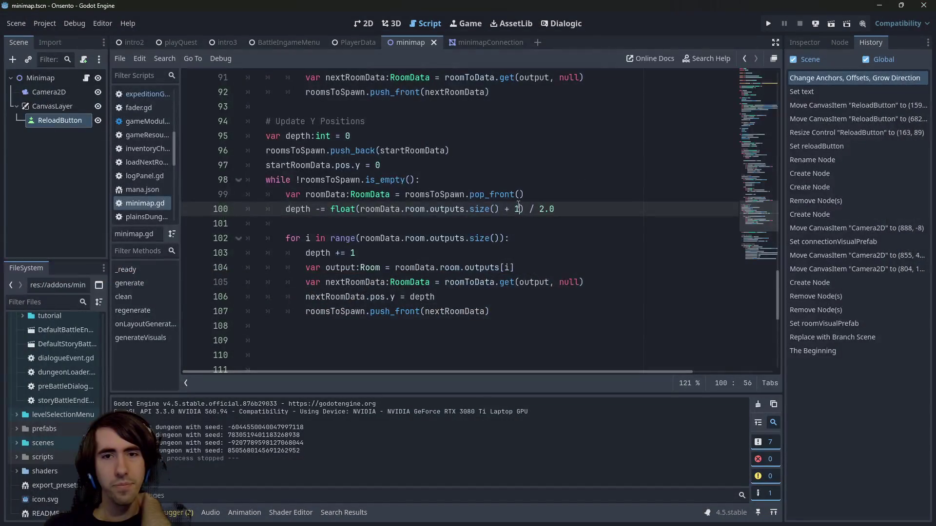
Swap the '+ 1' for '- 1' and rerun the scene to compare layouts.
{"action": "key", "text": "Delete"}
{"action": "key", "text": "Delete"}
{"action": "key", "text": "BackSpace"}
{"action": "key", "text": "BackSpace"}
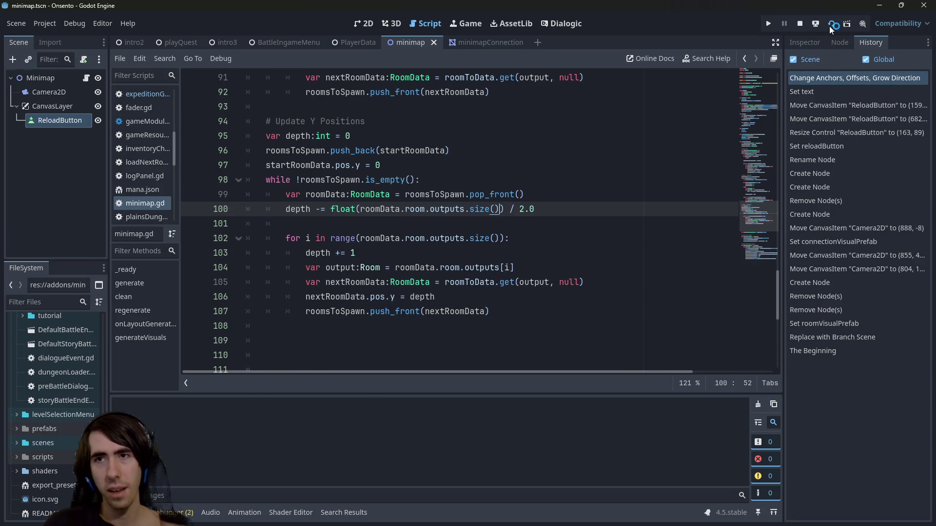
{"action": "left_click", "coordinate": [829, 25]}
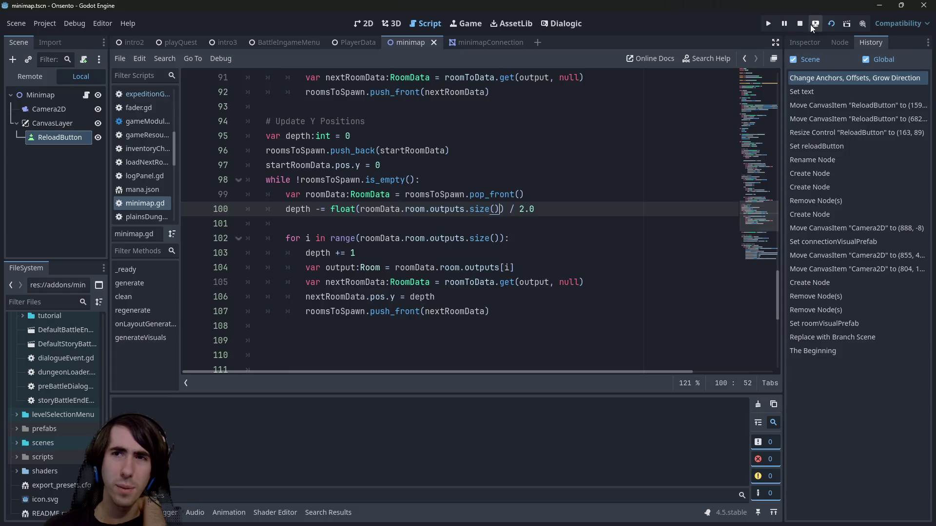
{"action": "left_click", "coordinate": [920, 4]}
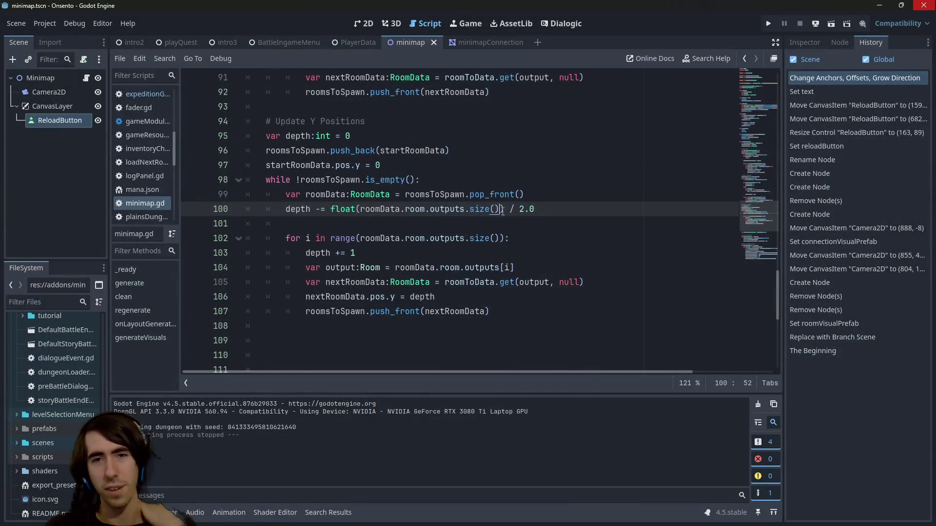
{"action": "type", "text": "- 1"}
{"action": "key", "text": "F6"}
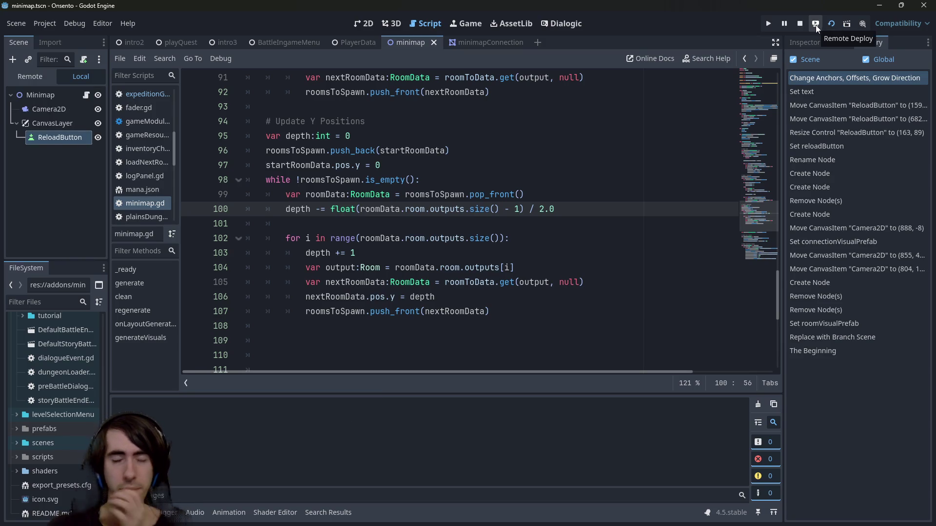
Close the game and remove the '- 1' adjustment from line 100.
{"action": "left_click", "coordinate": [471, 210]}
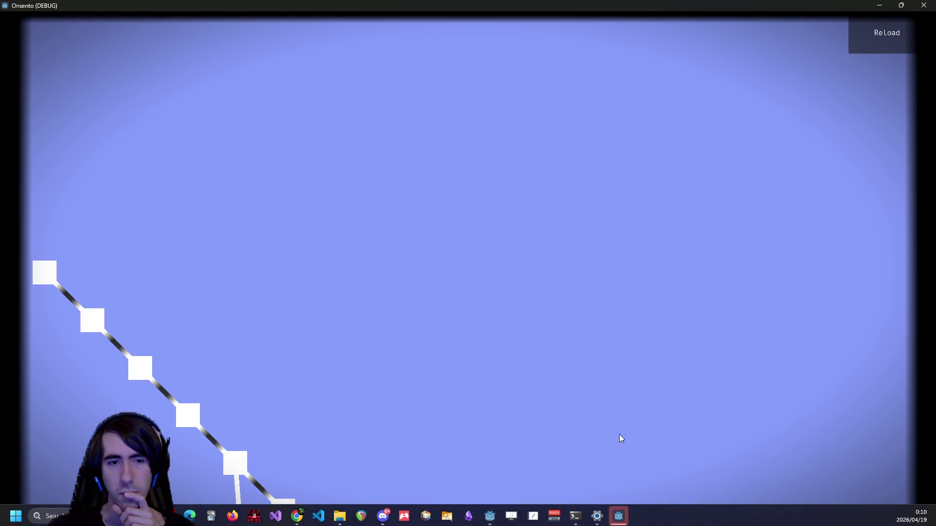
{"action": "left_click", "coordinate": [893, 8]}
{"action": "left_click_drag", "start_coordinate": [515, 209], "coordinate": [500, 209]}
{"action": "key", "text": "BackSpace"}
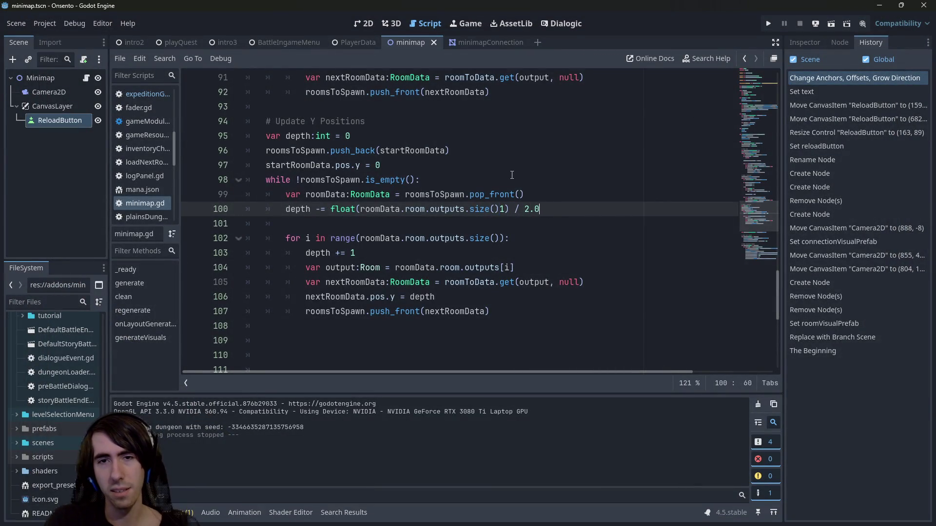
{"action": "type", "text": "- 1"}
{"action": "key", "text": "BackSpace"}
{"action": "key", "text": "BackSpace"}
{"action": "key", "text": "BackSpace"}
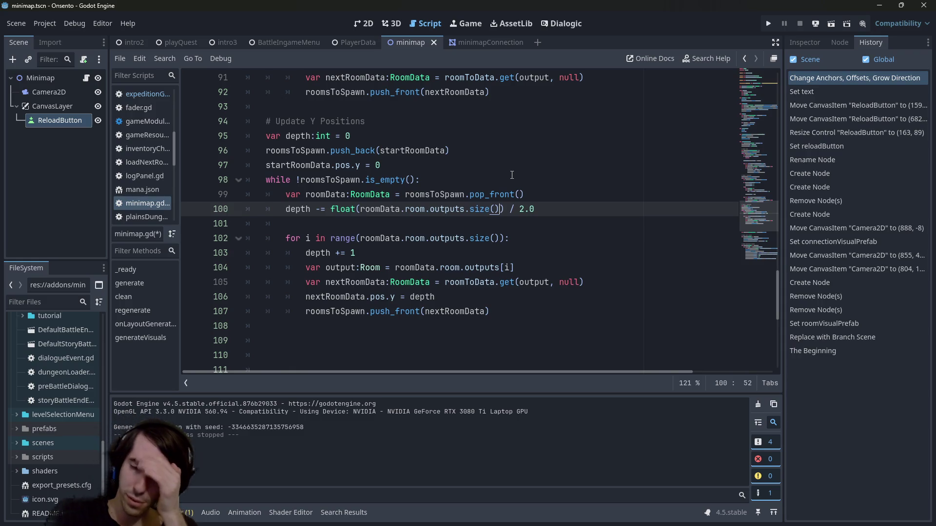
Insert a separate 'depth -= 1' line above the float division, save, and test-run the scene.
{"action": "key", "text": "Home"}
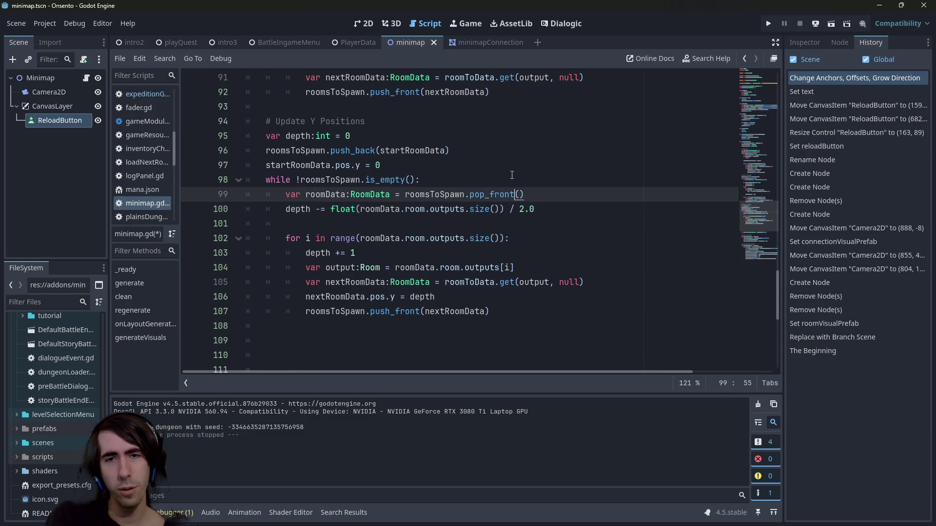
{"action": "key", "text": "Return"}
{"action": "key", "text": "Up"}
{"action": "type", "text": "depth -= 1"}
{"action": "key", "text": "ctrl+s"}
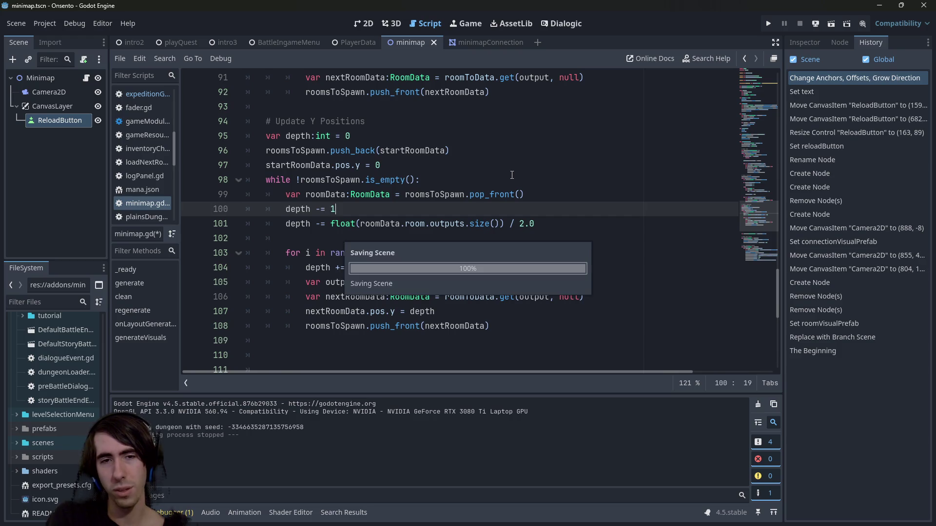
{"action": "key", "text": "Down"}
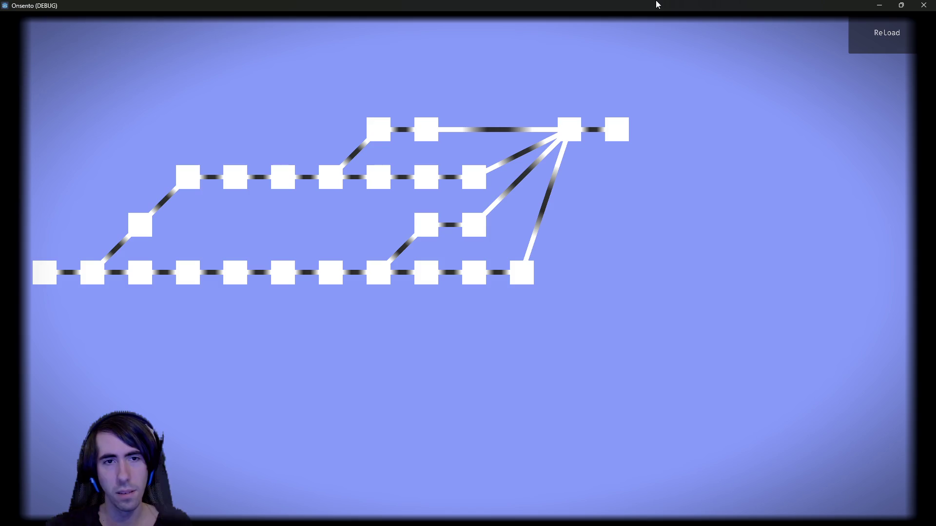
{"action": "left_click", "coordinate": [924, 5]}
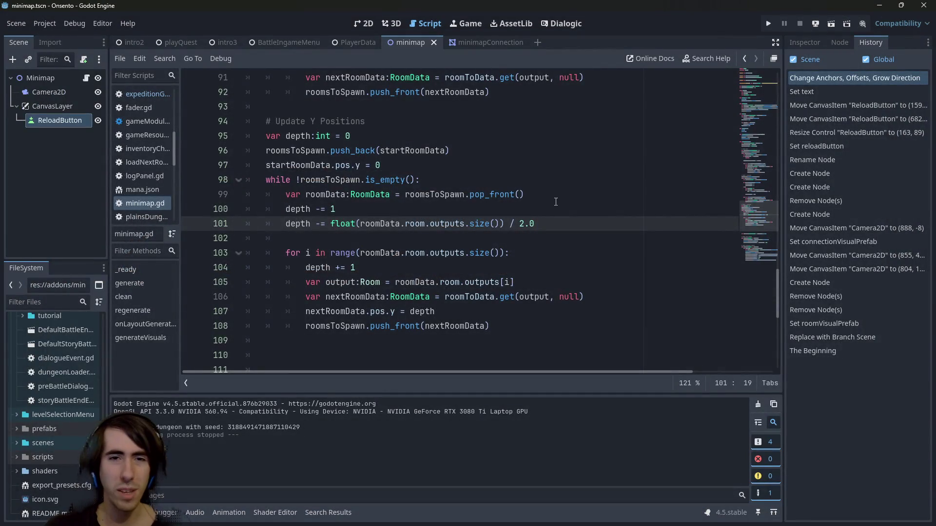
{"action": "left_click", "coordinate": [360, 209]}
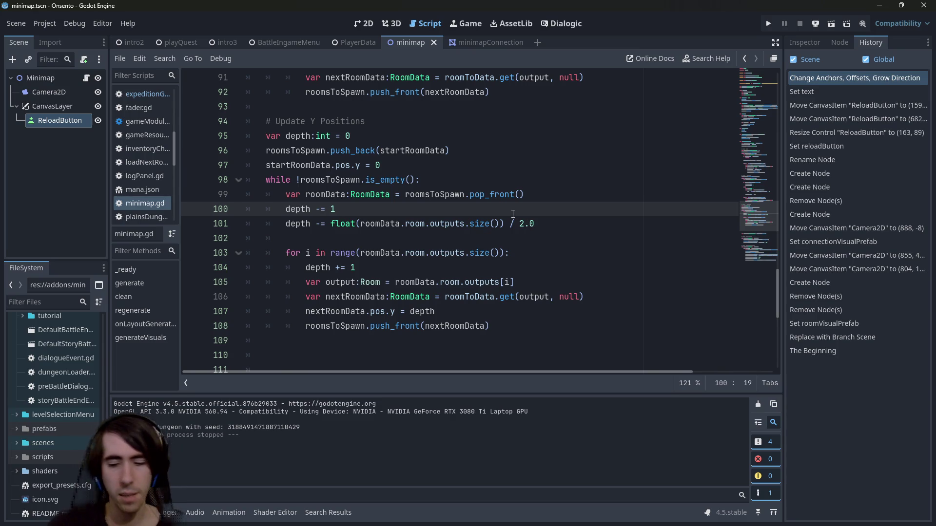
Change line 100 to 'depth -= 0.5' and test-run the scene.
{"action": "key", "text": "BackSpace"}
{"action": "type", "text": "0.5"}
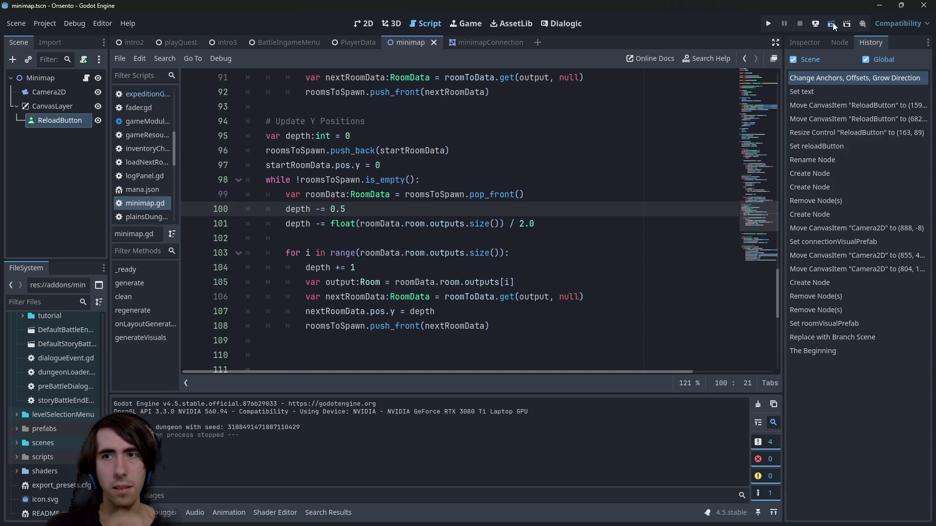
{"action": "left_click", "coordinate": [831, 23]}
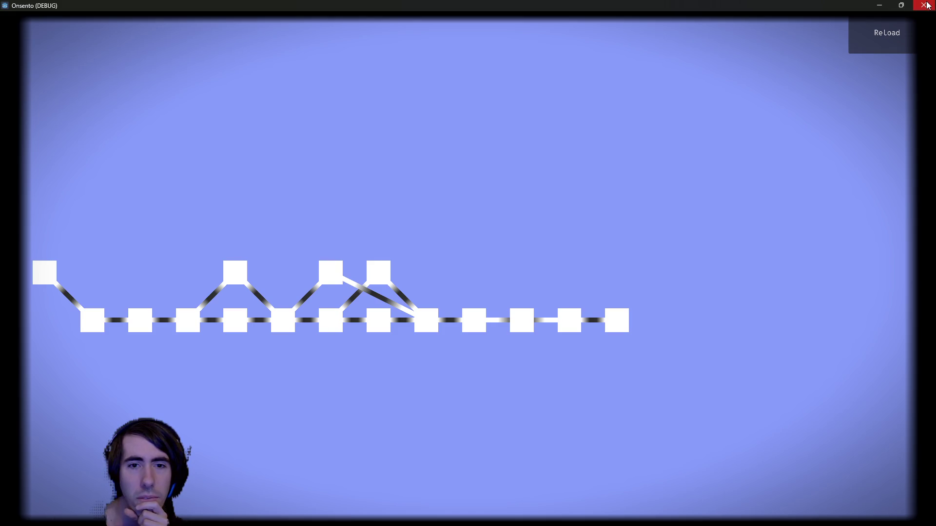
{"action": "left_click", "coordinate": [924, 5]}
Restore the step to 1, append '- 1' after the output count, and test-run.
{"action": "key", "text": "BackSpace"}
{"action": "key", "text": "BackSpace"}
{"action": "key", "text": "BackSpace"}
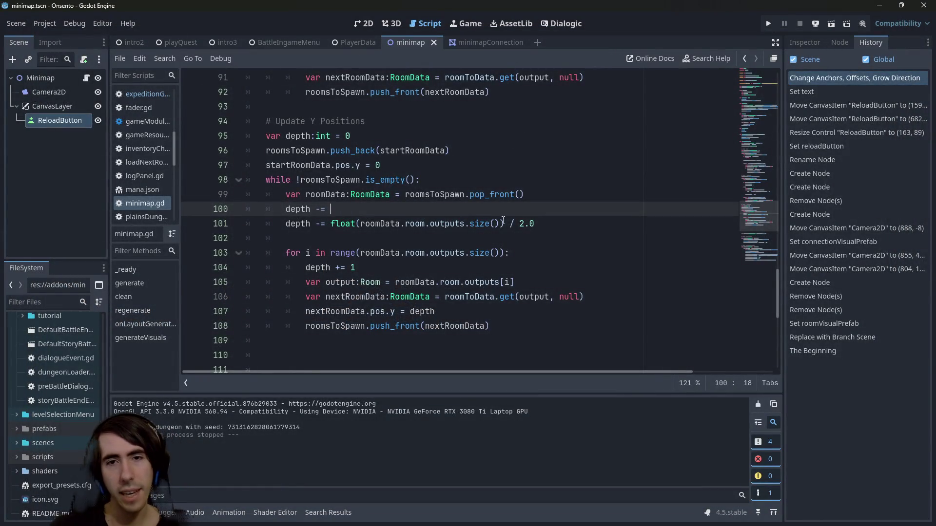
{"action": "type", "text": "1"}
{"action": "left_click", "coordinate": [501, 222]}
{"action": "type", "text": "- 1"}
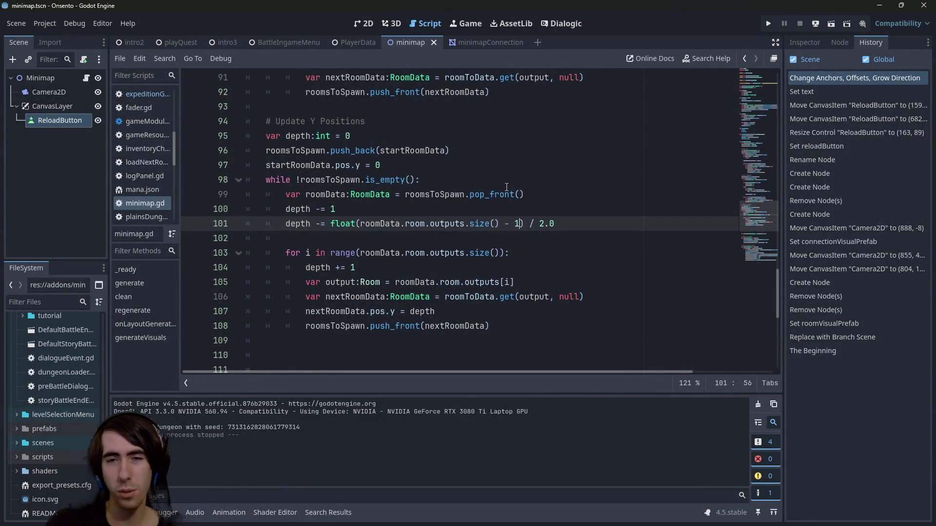
{"action": "left_click", "coordinate": [827, 23]}
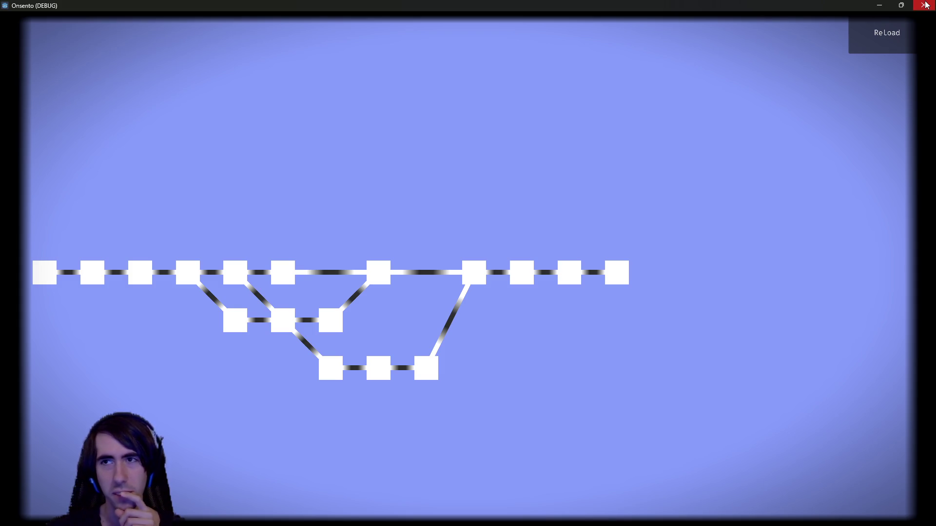
{"action": "left_click", "coordinate": [927, 5]}
Undo the '- 1', rerun the scene, and regenerate the minimap once more.
{"action": "left_click", "coordinate": [492, 208]}
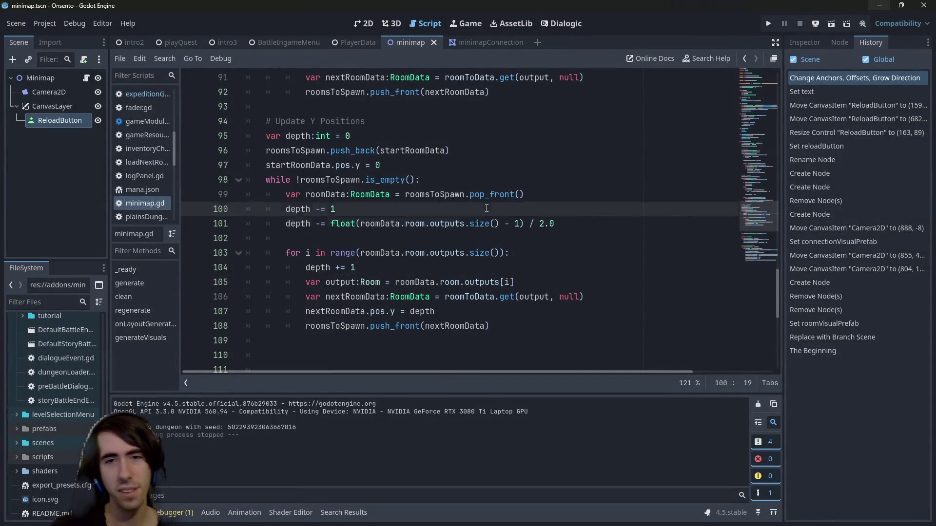
{"action": "key", "text": "ctrl+z"}
{"action": "key", "text": "F6"}
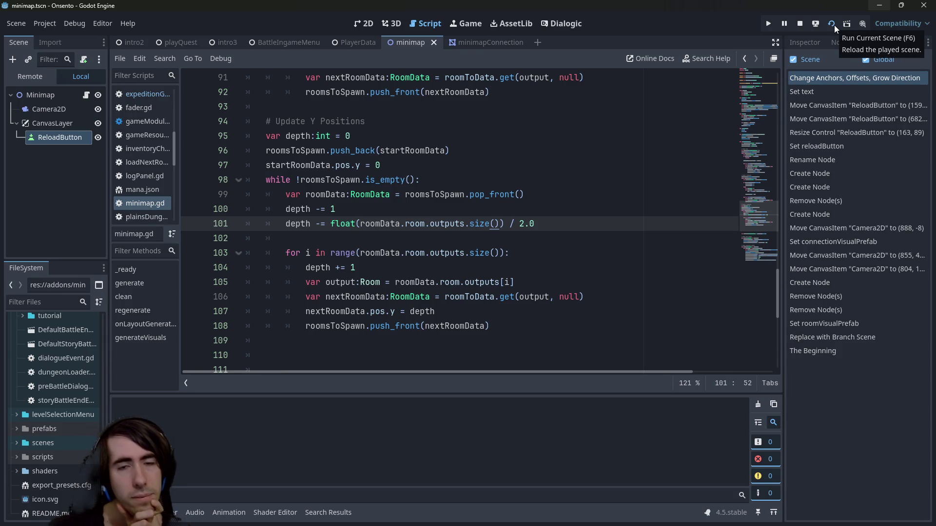
{"action": "left_click", "coordinate": [835, 25]}
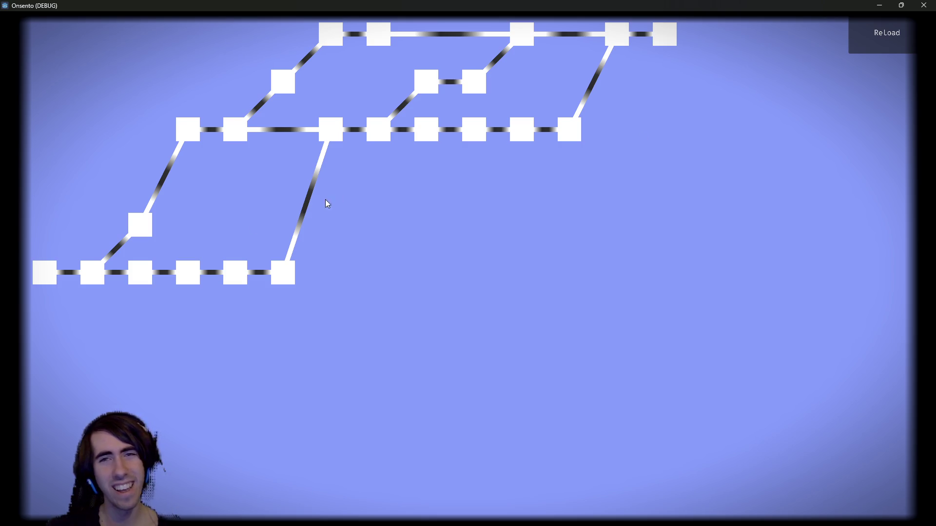
{"action": "left_click", "coordinate": [924, 5]}
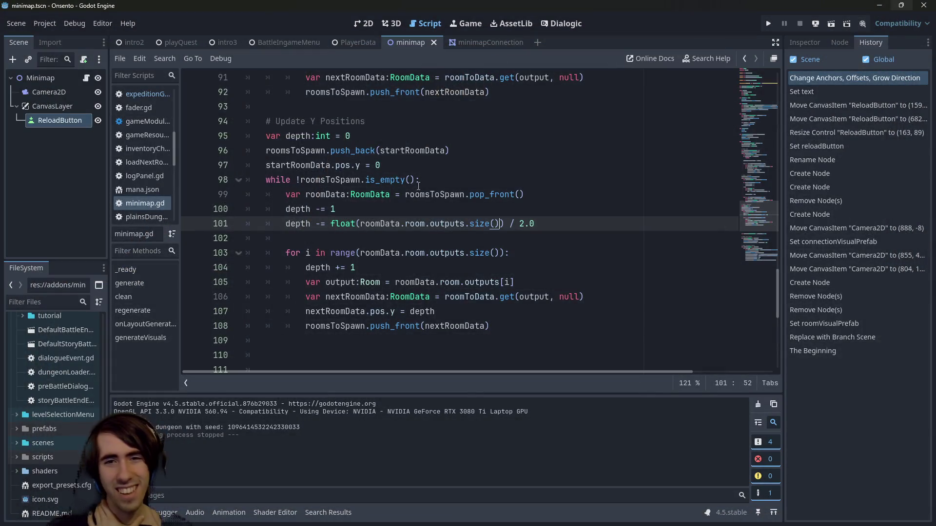
{"action": "triple_click", "coordinate": [555, 224]}
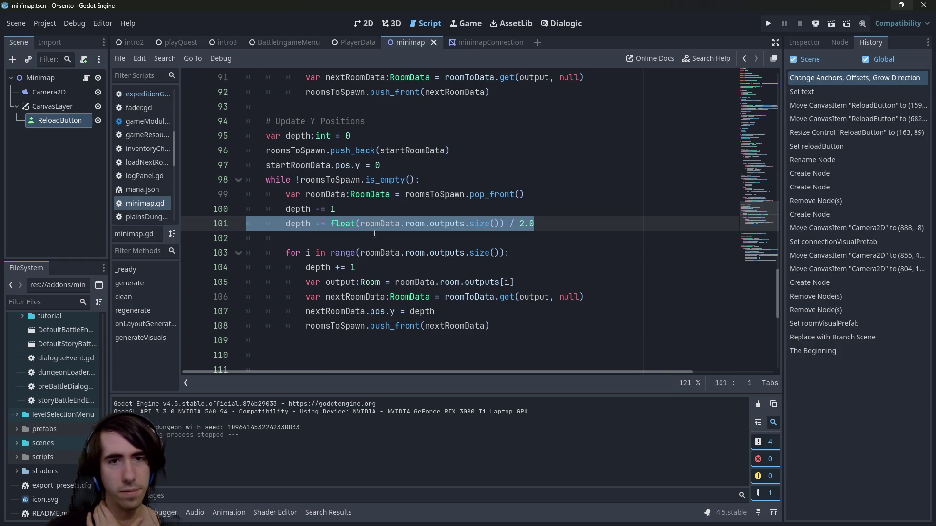
{"action": "double_click", "coordinate": [322, 210]}
{"action": "type", "text": "-="}
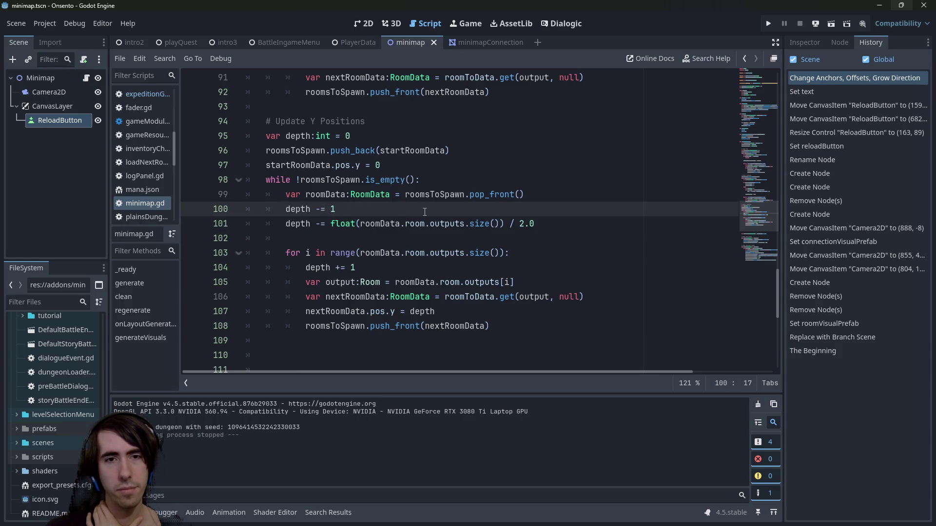
{"action": "left_click_drag", "start_coordinate": [425, 212], "coordinate": [212, 209]}
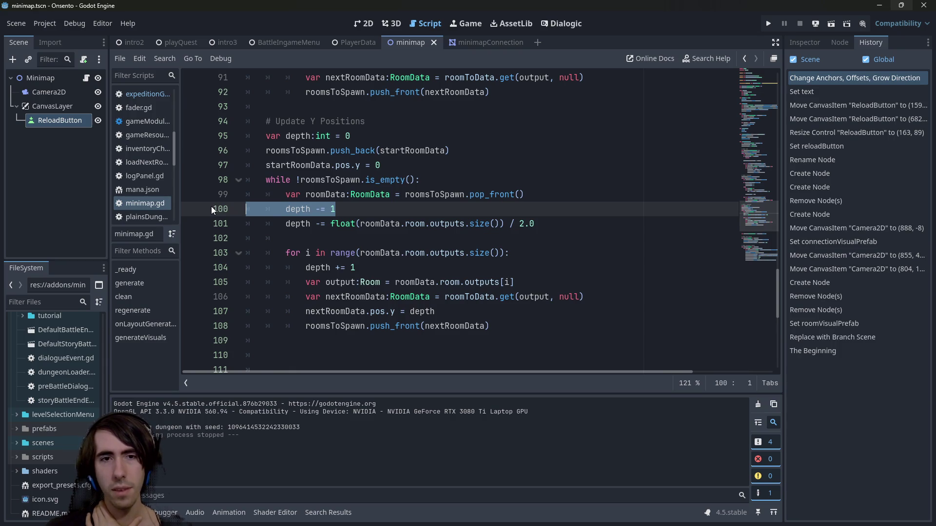
{"action": "left_click_drag", "start_coordinate": [361, 252], "coordinate": [500, 252]}
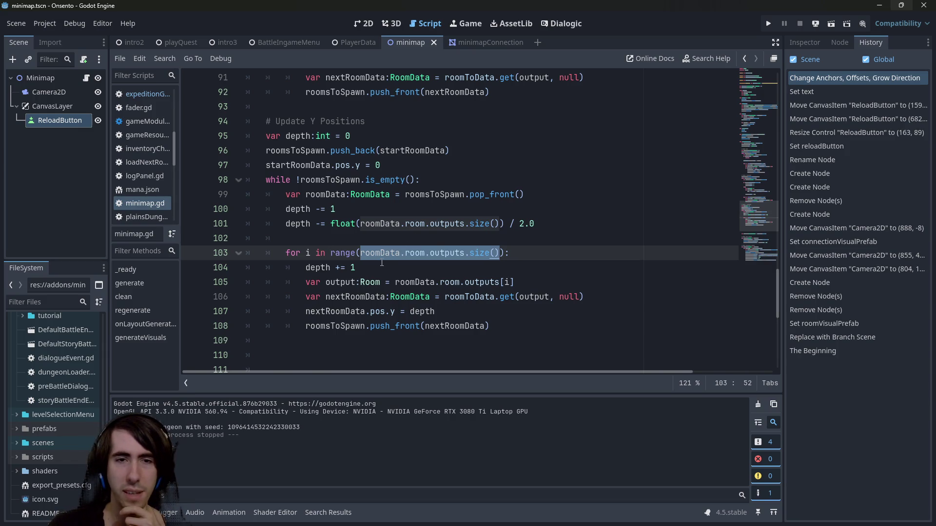
{"action": "left_click", "coordinate": [570, 233]}
{"action": "left_click", "coordinate": [567, 226]}
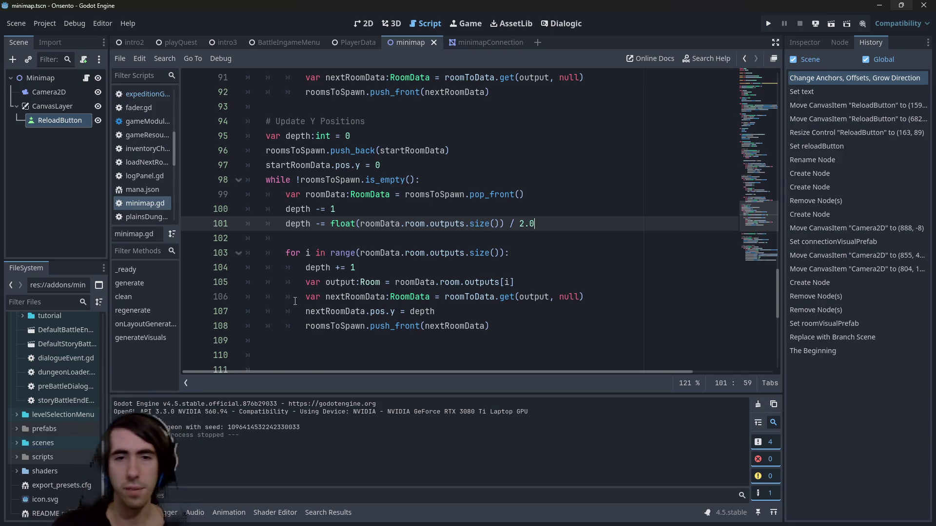
{"action": "left_click", "coordinate": [354, 269]}
{"action": "left_click_drag", "start_coordinate": [354, 269], "coordinate": [222, 267]}
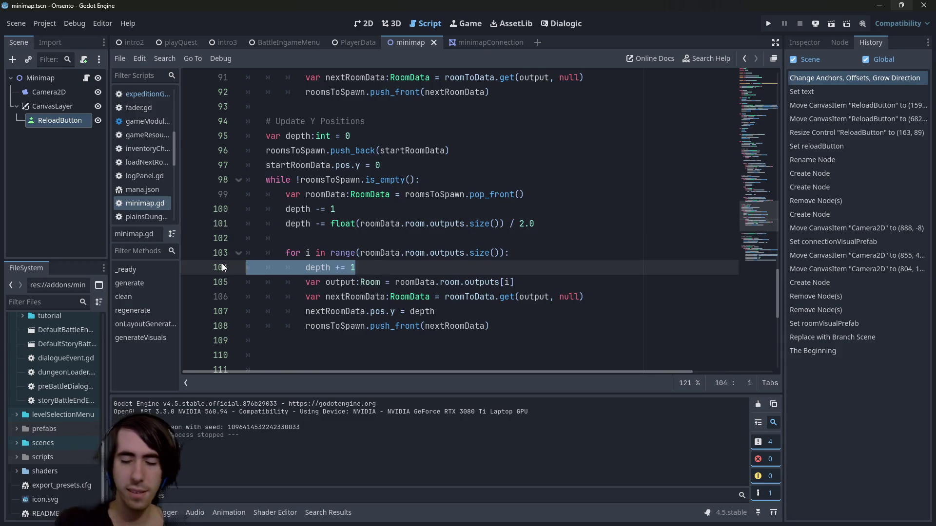
{"action": "key", "text": "BackSpace"}
{"action": "key", "text": "BackSpace"}
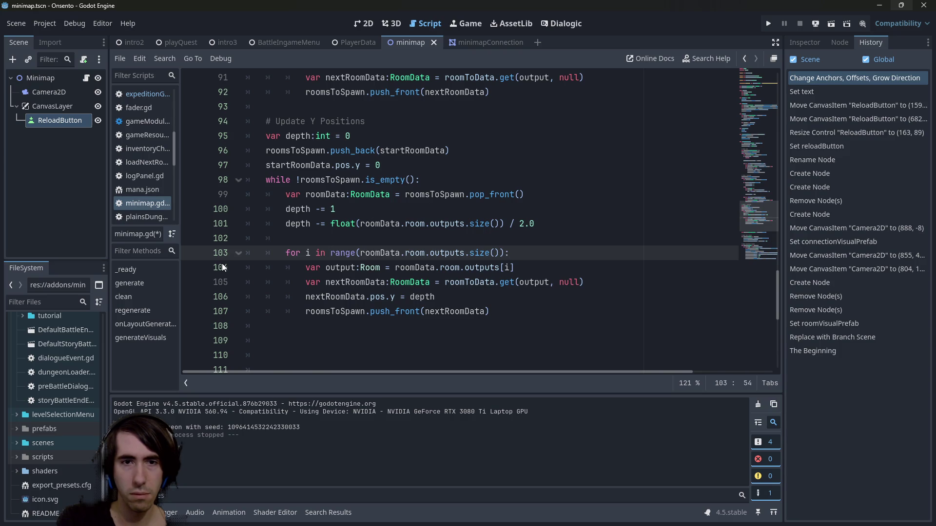
{"action": "key", "text": "ctrl+z"}
{"action": "key", "text": "ctrl+z"}
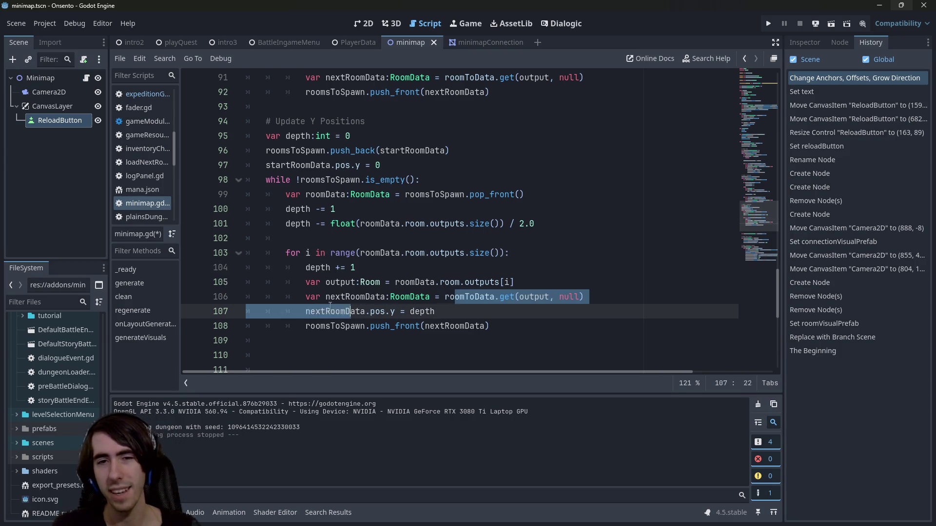
{"action": "key", "text": "ctrl+z"}
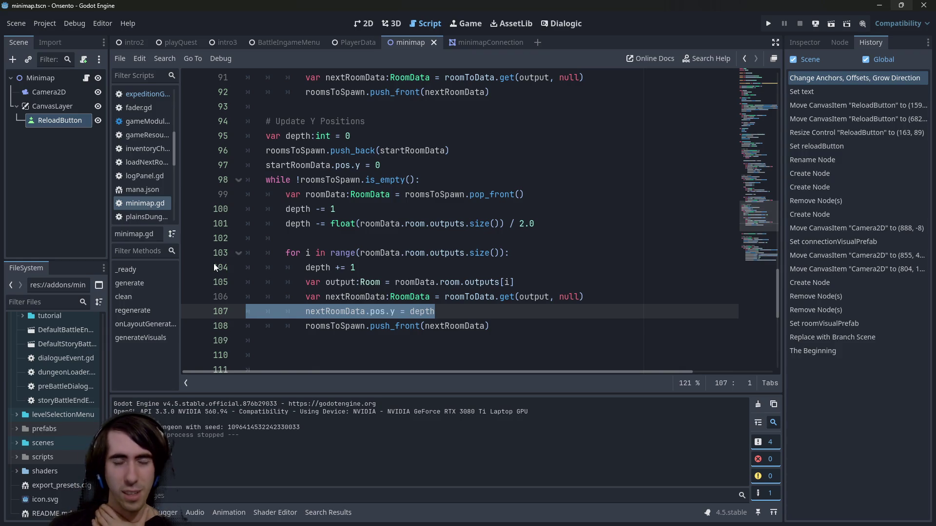
{"action": "double_click", "coordinate": [417, 311]}
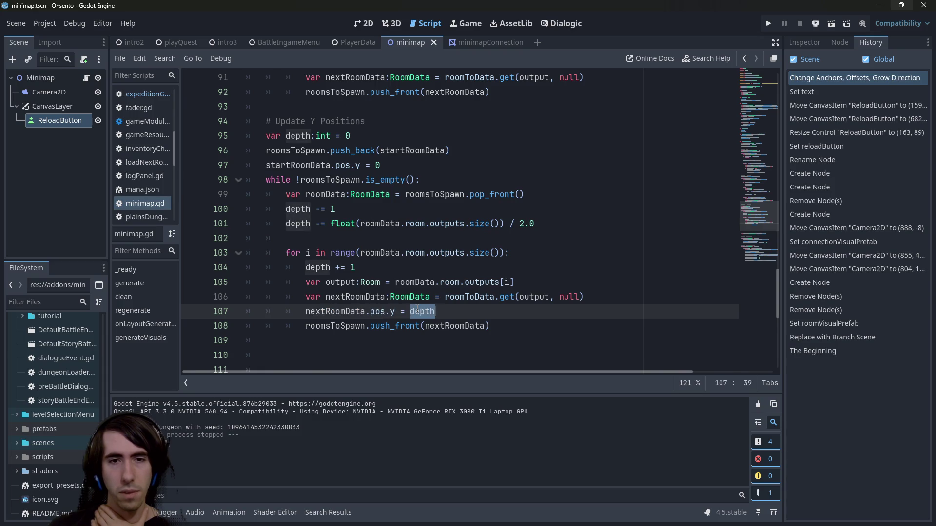
{"action": "mouse_move", "coordinate": [417, 309]}
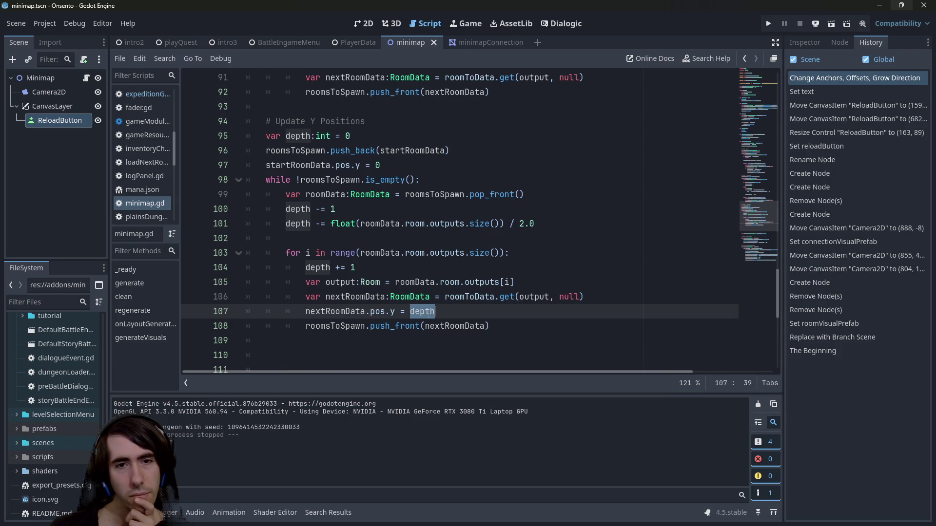
{"action": "left_click", "coordinate": [393, 311]}
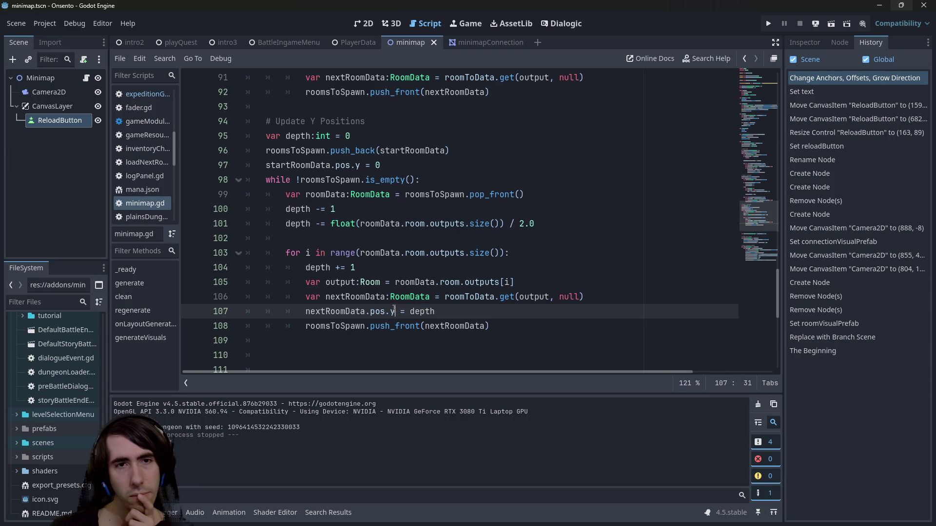
{"action": "mouse_move", "coordinate": [392, 308]}
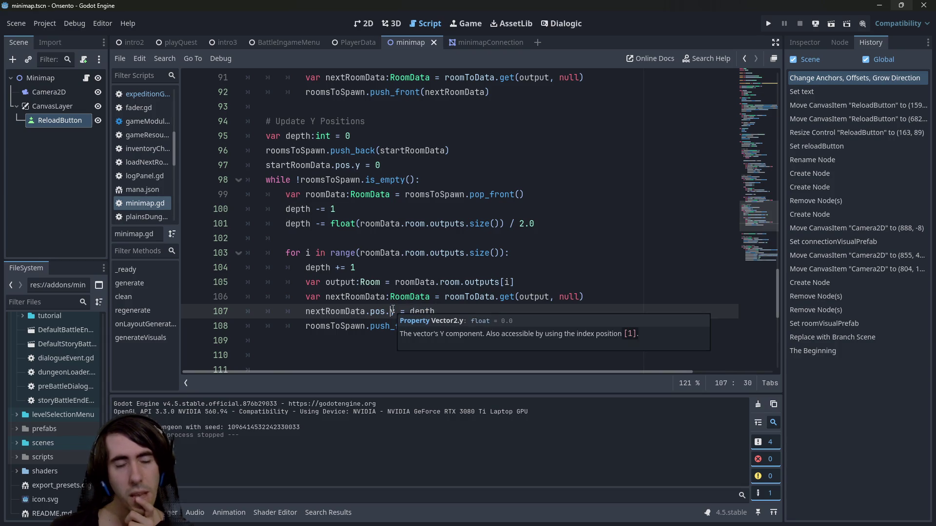
{"action": "left_click_drag", "start_coordinate": [336, 209], "coordinate": [286, 209]}
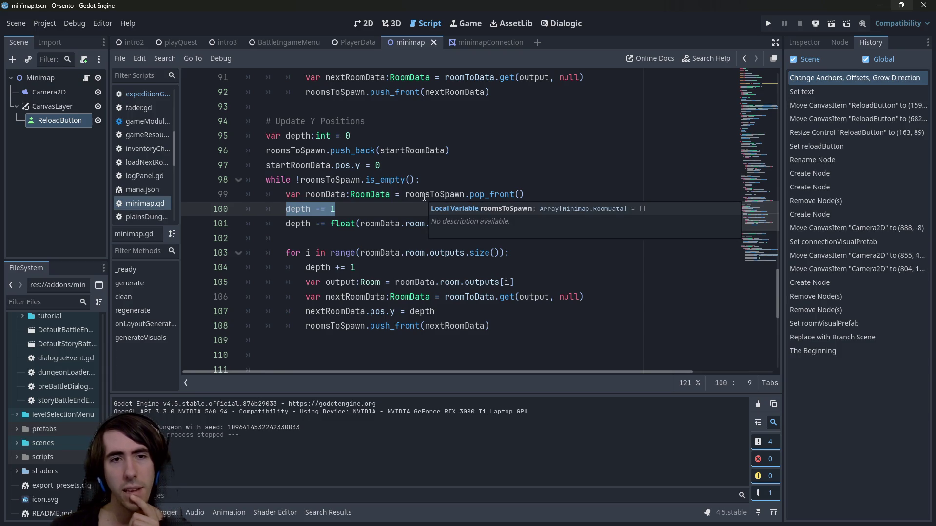
Delete the separate 'depth -= 1' statement, restore line 106's depth argument, and save minimap.gd.
{"action": "key", "text": "BackSpace"}
{"action": "key", "text": "BackSpace"}
{"action": "key", "text": "BackSpace"}
{"action": "key", "text": "BackSpace"}
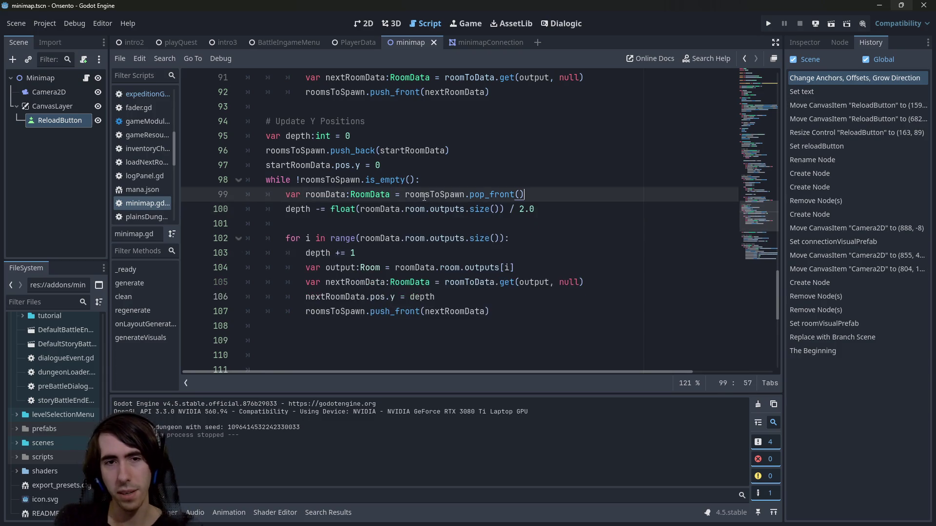
{"action": "left_click", "coordinate": [373, 208]}
{"action": "left_click", "coordinate": [291, 209]}
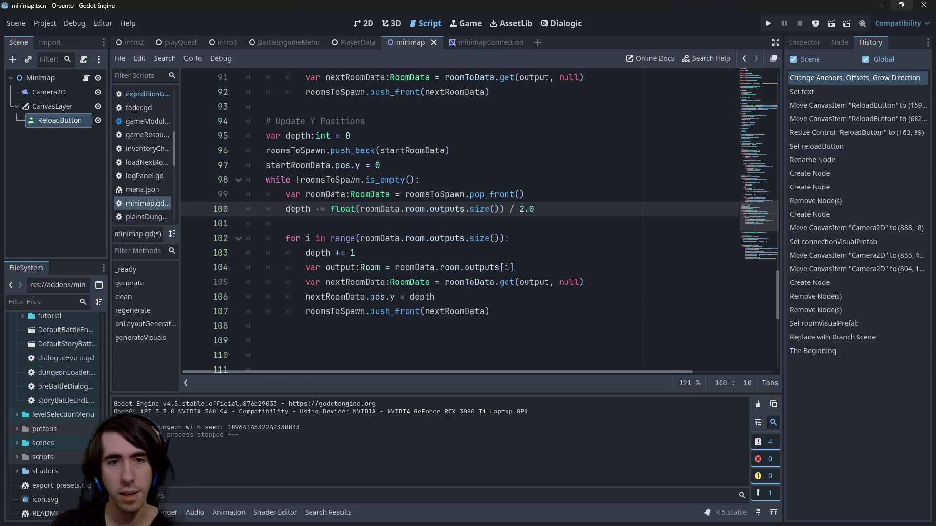
{"action": "double_click", "coordinate": [428, 298]}
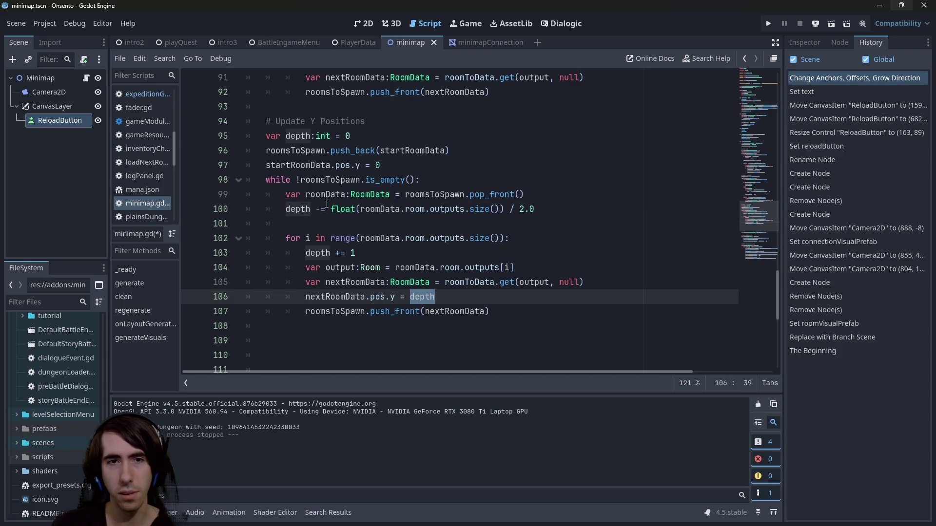
{"action": "left_click_drag", "start_coordinate": [331, 209], "coordinate": [555, 204]}
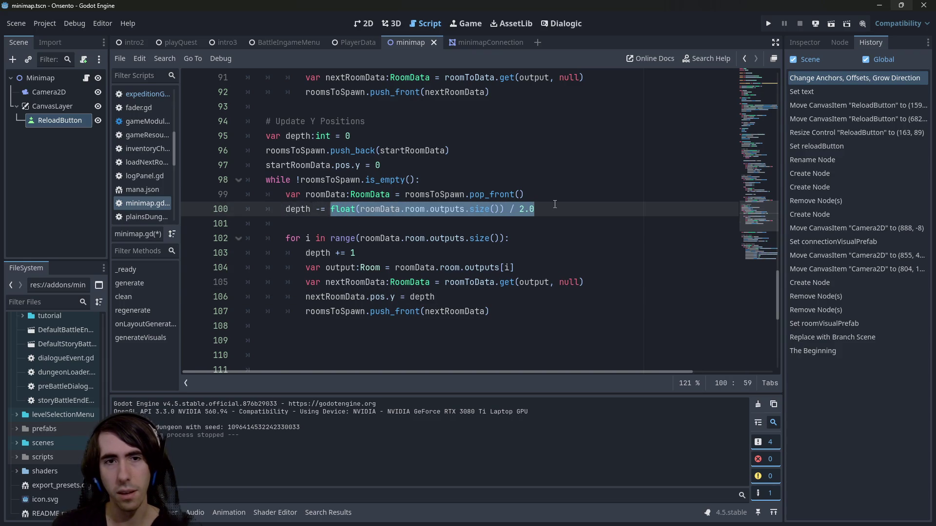
{"action": "double_click", "coordinate": [340, 195]}
{"action": "key", "text": "ctrl+c"}
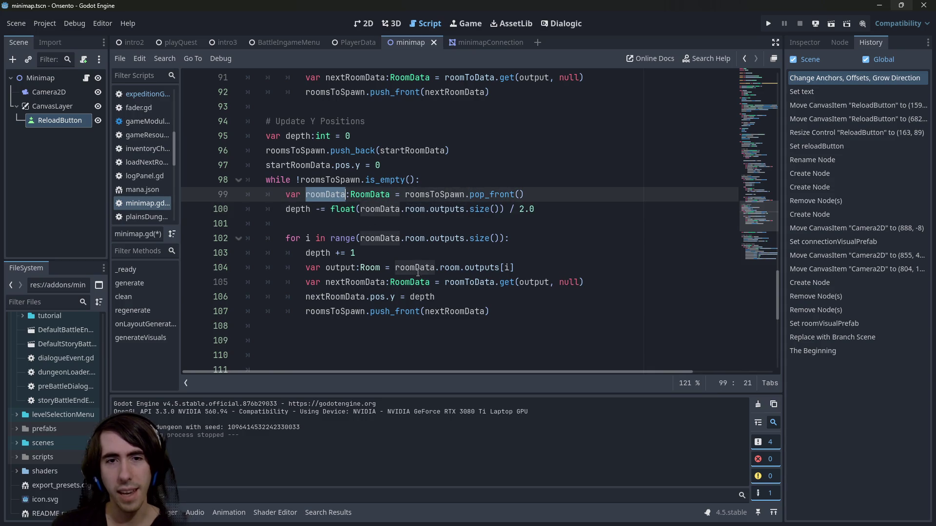
{"action": "double_click", "coordinate": [422, 297]}
{"action": "type", "text": ","}
{"action": "key", "text": "ctrl+v"}
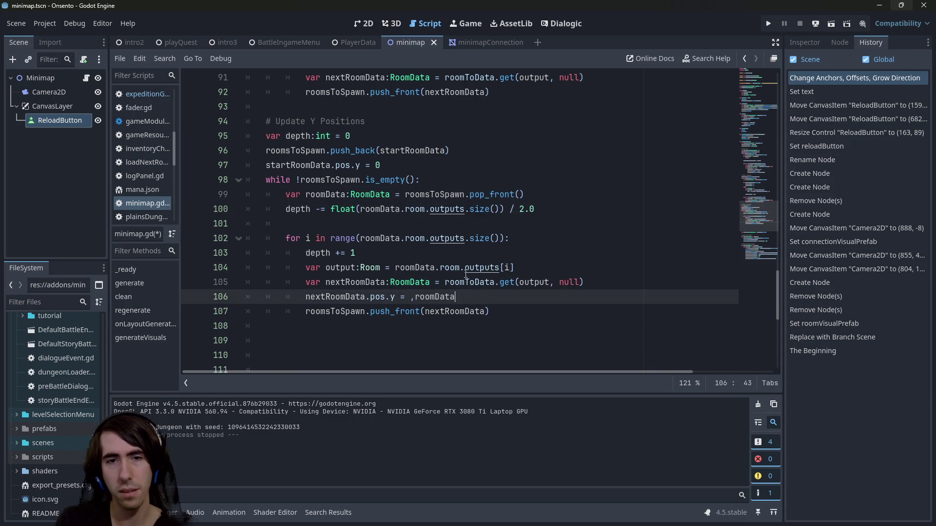
{"action": "key", "text": "ctrl+BackSpace"}
{"action": "type", "text": "roomData"}
{"action": "key", "text": "ctrl+z"}
{"action": "key", "text": "ctrl+z"}
{"action": "key", "text": "ctrl+z"}
{"action": "key", "text": "ctrl+s"}
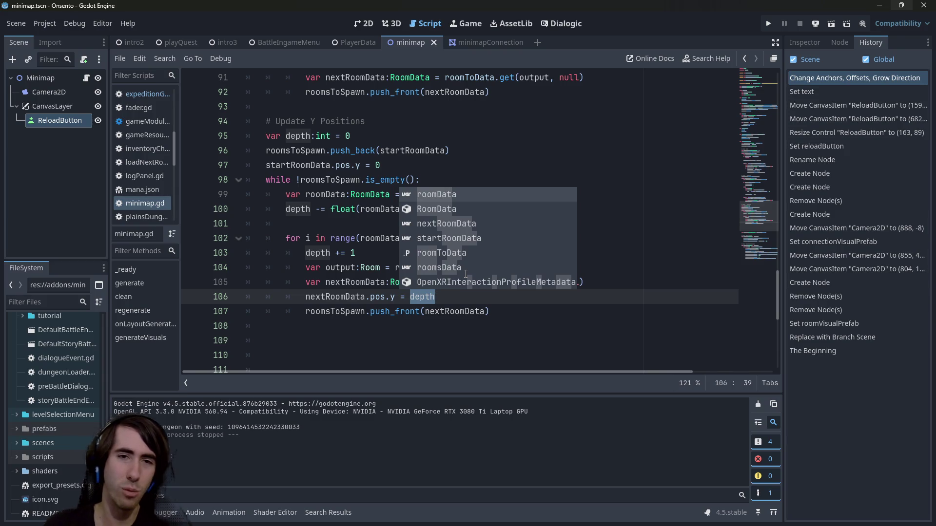
Revert trial edits to the line 100 depth offset and save the script.
{"action": "double_click", "coordinate": [305, 137]}
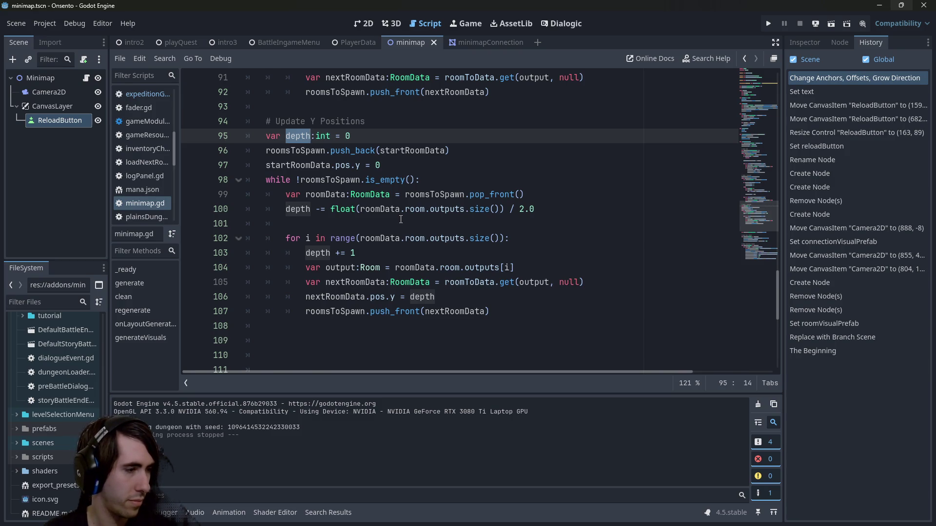
{"action": "left_click_drag", "start_coordinate": [582, 214], "coordinate": [212, 208]}
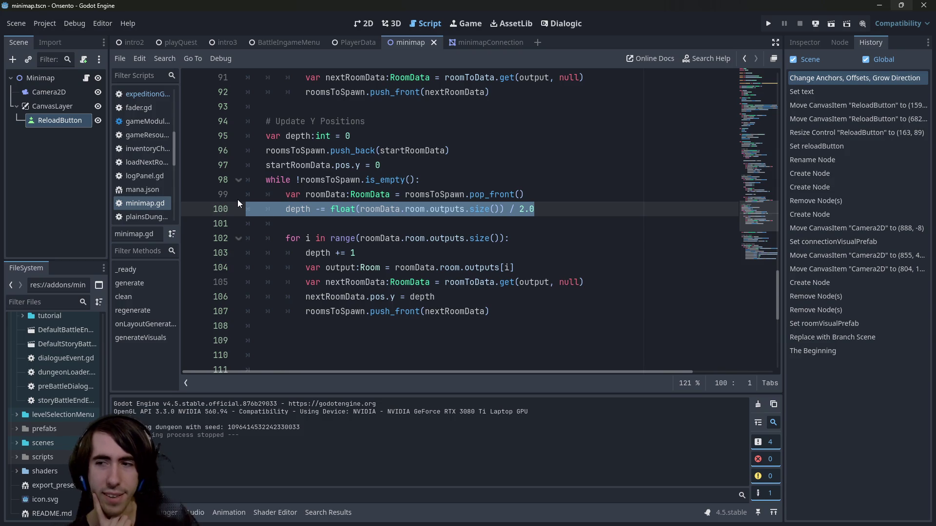
{"action": "left_click", "coordinate": [544, 208]}
{"action": "key", "text": "BackSpace"}
{"action": "key", "text": "BackSpace"}
{"action": "key", "text": "BackSpace"}
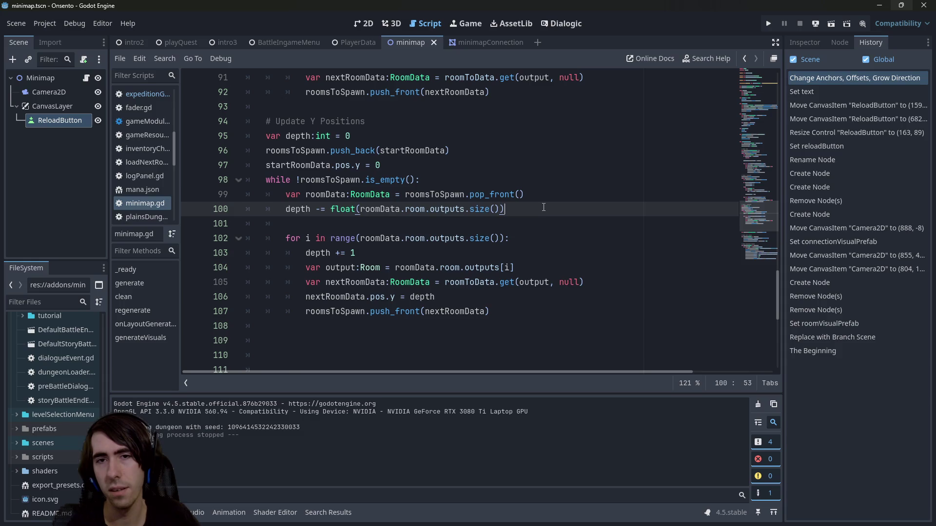
{"action": "key", "text": "ctrl+z"}
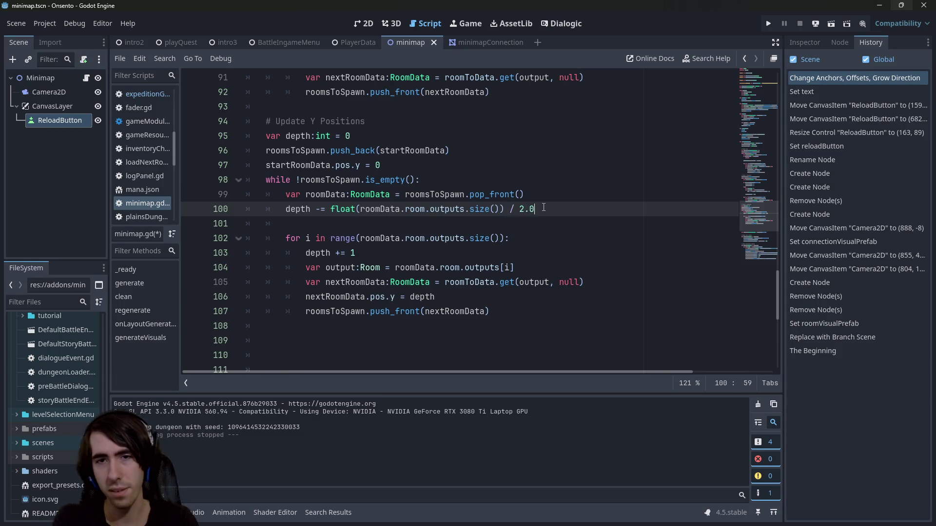
{"action": "key", "text": "ctrl+z"}
{"action": "key", "text": "ctrl+shift+z"}
{"action": "key", "text": "ctrl+s"}
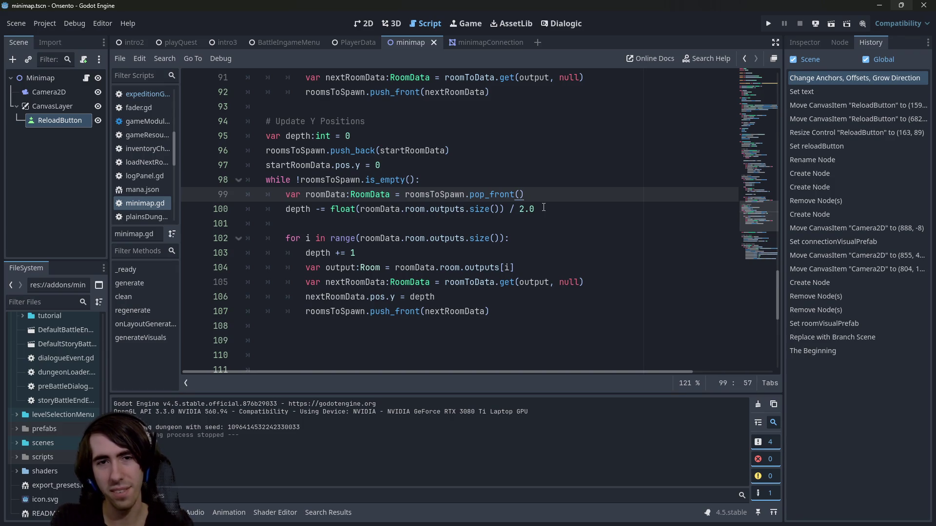
Add '- 1' after the outputs count on line 100 and save.
{"action": "key", "text": "Down"}
{"action": "key", "text": "Right"}
{"action": "key", "text": "ctrl+Left"}
{"action": "key", "text": "ctrl+Left"}
{"action": "key", "text": "ctrl+Left"}
{"action": "key", "text": "Right"}
{"action": "key", "text": "Right"}
{"action": "key", "text": "Right"}
{"action": "type", "text": "- 1"}
{"action": "key", "text": "ctrl+s"}
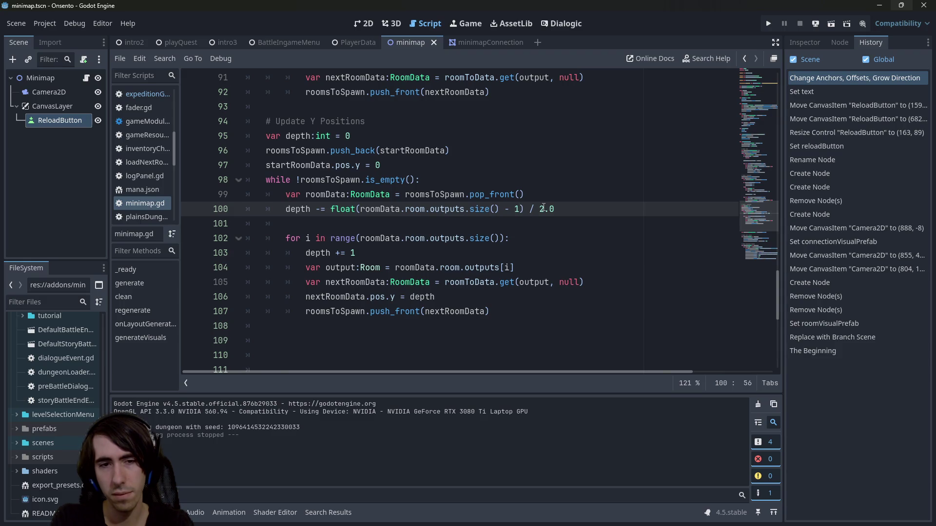
Move 'depth += 1' from the loop start to the end of the for loop, then test-run the minimap.
{"action": "left_click_drag", "start_coordinate": [355, 253], "coordinate": [302, 254]}
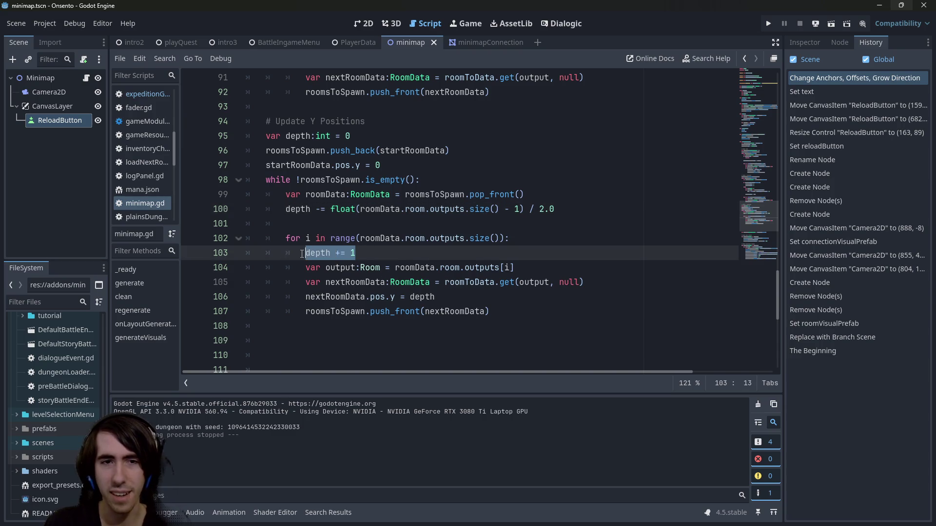
{"action": "key", "text": "ctrl+x"}
{"action": "key", "text": "ctrl+shift+k"}
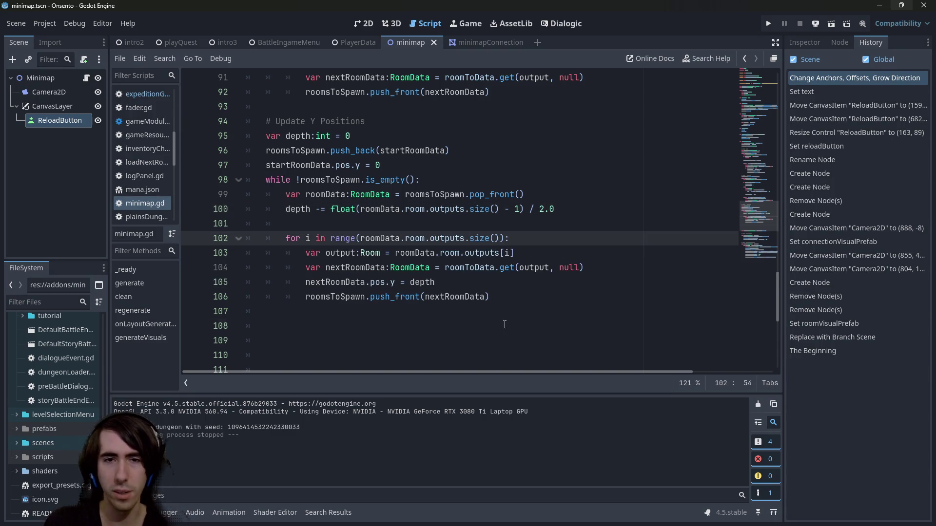
{"action": "left_click", "coordinate": [478, 310]}
{"action": "key", "text": "Tab"}
{"action": "key", "text": "Tab"}
{"action": "type", "text": "depth += 1"}
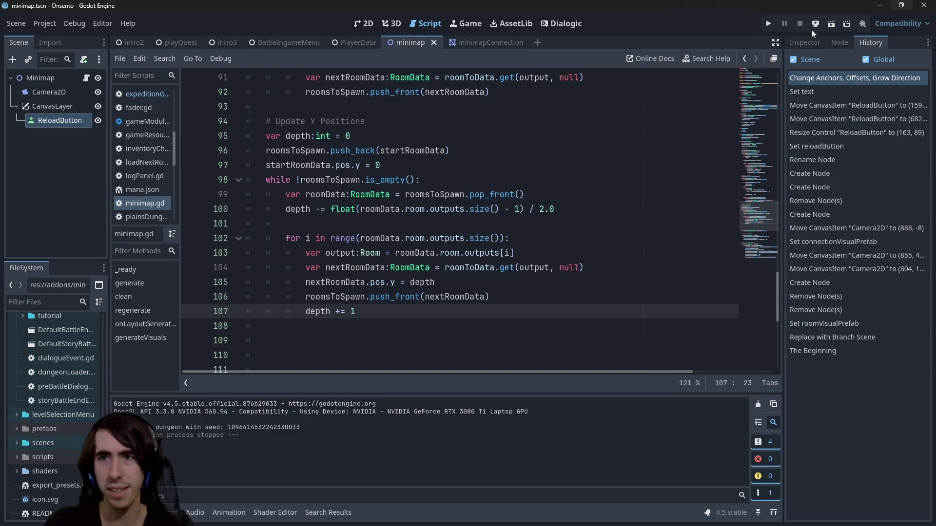
{"action": "left_click", "coordinate": [831, 24]}
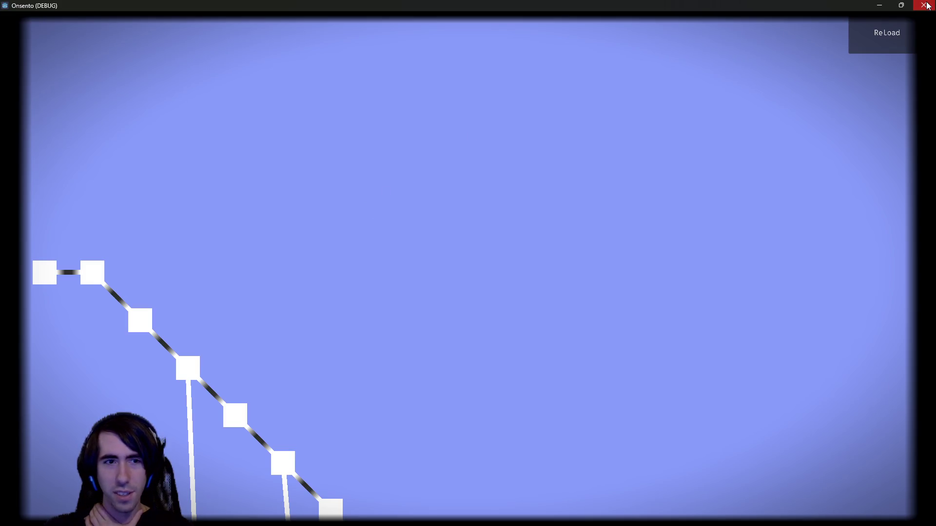
{"action": "left_click", "coordinate": [924, 5]}
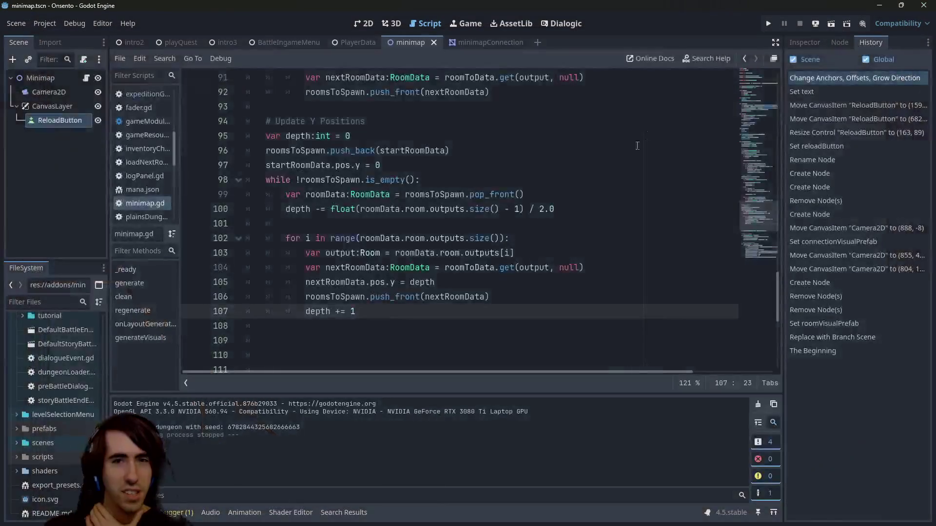
Add and remove a trial 'depth -= 1' line, then drop the minus before 1 on line 100.
{"action": "left_click", "coordinate": [520, 209]}
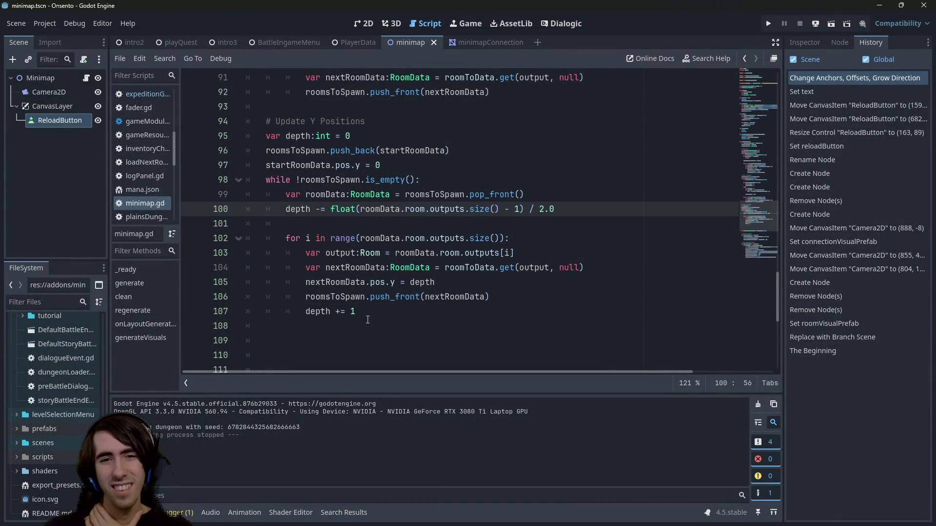
{"action": "left_click_drag", "start_coordinate": [306, 311], "coordinate": [352, 312]}
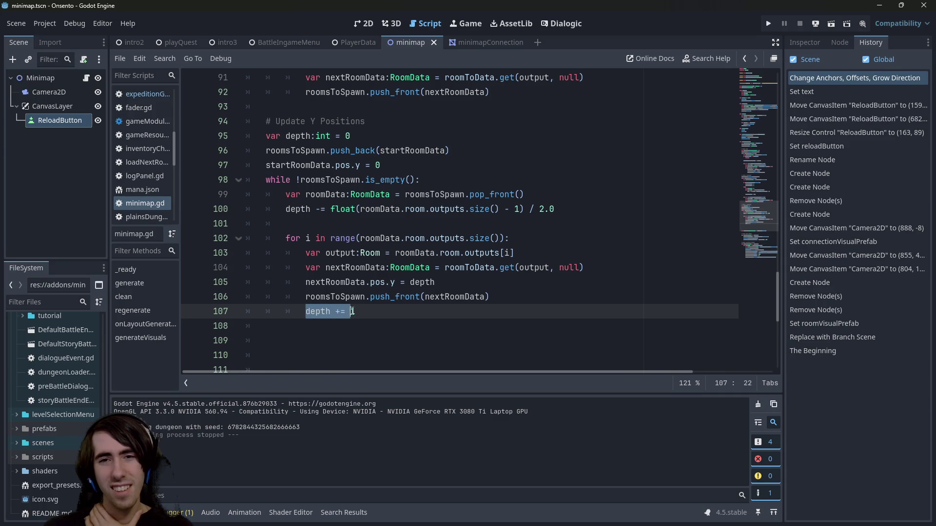
{"action": "left_click", "coordinate": [516, 210]}
{"action": "left_click", "coordinate": [601, 192]}
{"action": "key", "text": "Return"}
{"action": "type", "text": "depth -= 1"}
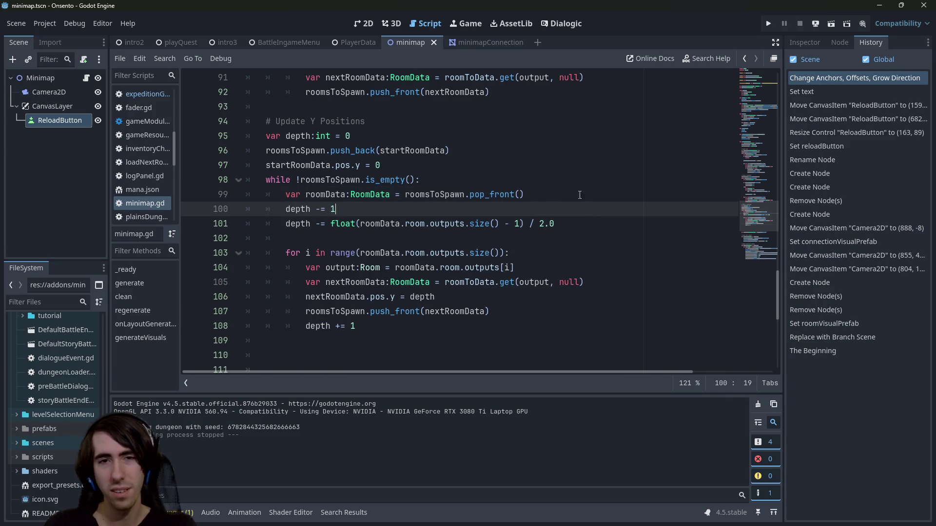
{"action": "left_click_drag", "start_coordinate": [337, 209], "coordinate": [160, 198]}
{"action": "key", "text": "shift+Down"}
{"action": "key", "text": "BackSpace"}
{"action": "key", "text": "BackSpace"}
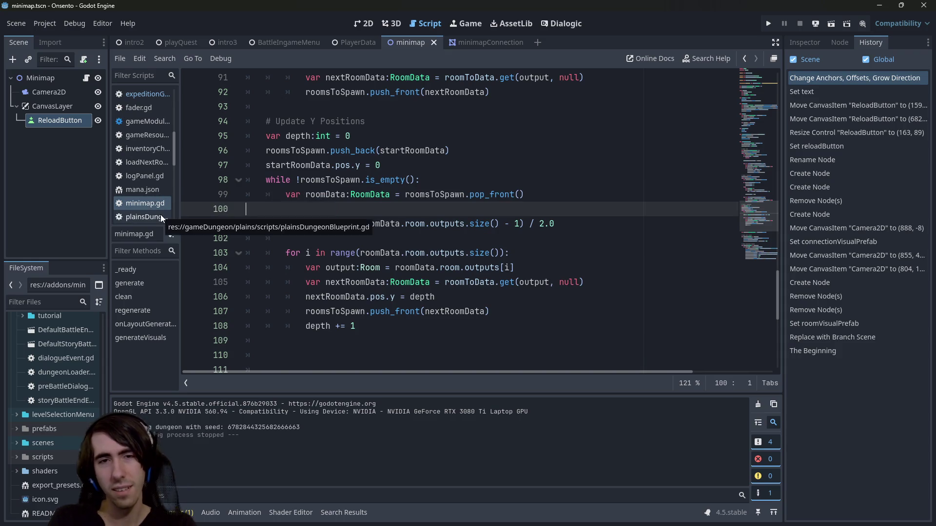
{"action": "left_click", "coordinate": [510, 210]}
{"action": "key", "text": "BackSpace"}
Make the offset 'size() + 1', preview the branching minimap, then delete the '+ 1' term.
{"action": "type", "text": "+"}
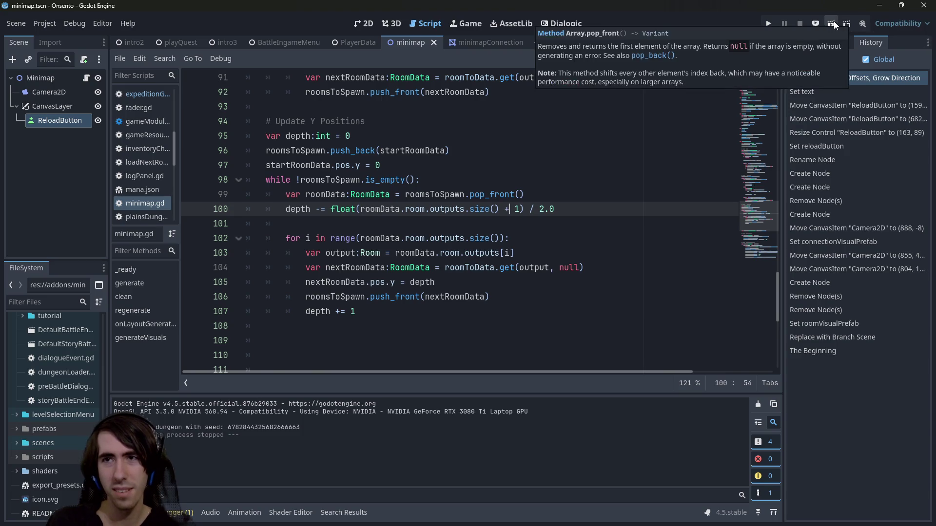
{"action": "left_click", "coordinate": [768, 23]}
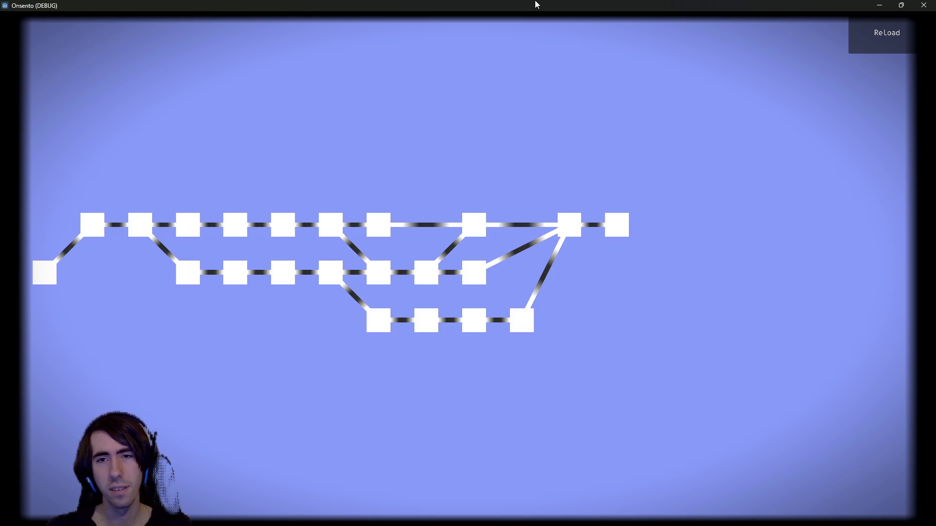
{"action": "left_click", "coordinate": [924, 5]}
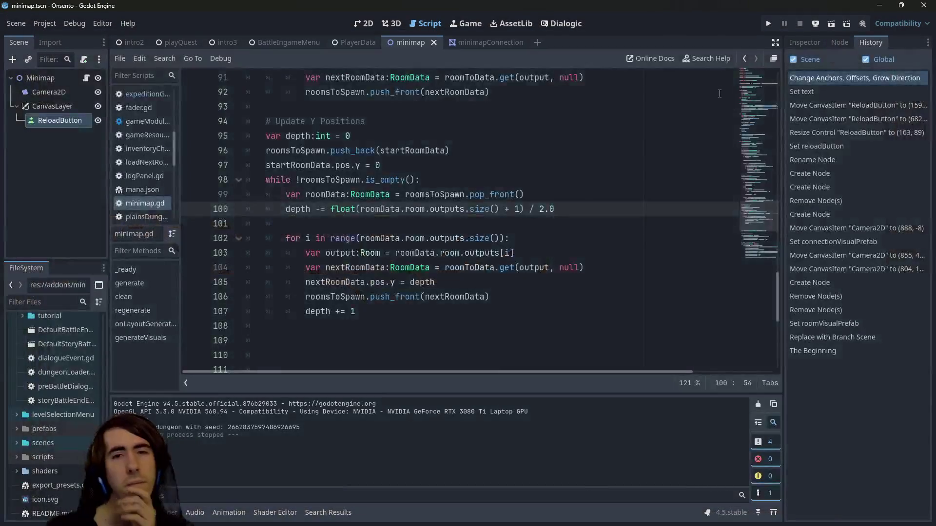
{"action": "left_click_drag", "start_coordinate": [521, 209], "coordinate": [500, 209]}
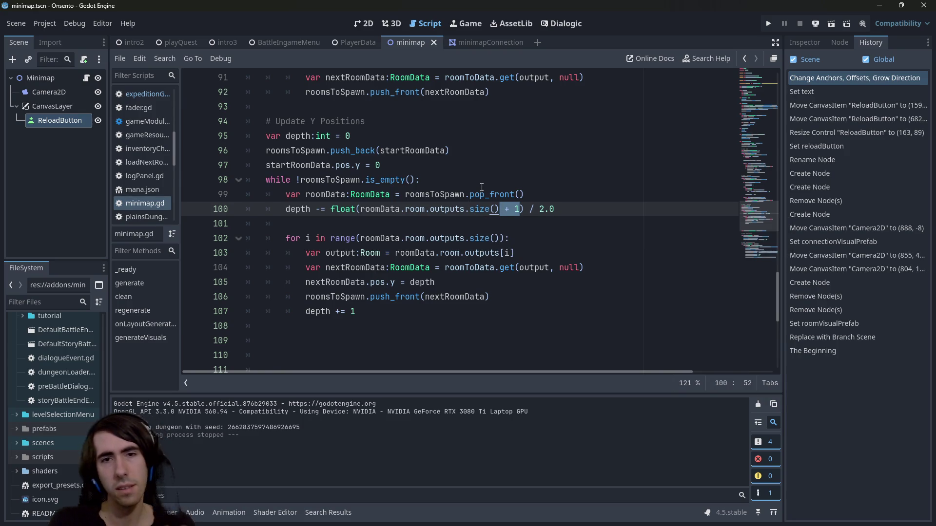
{"action": "key", "text": "BackSpace"}
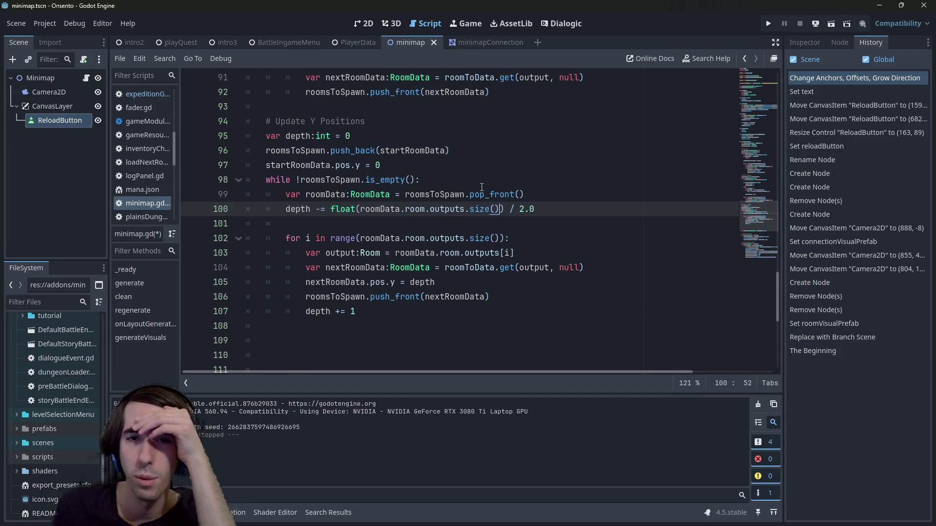
Inspect the outputs property and the pop_front documentation from line 100.
{"action": "left_click", "coordinate": [446, 213]}
{"action": "double_click", "coordinate": [435, 213]}
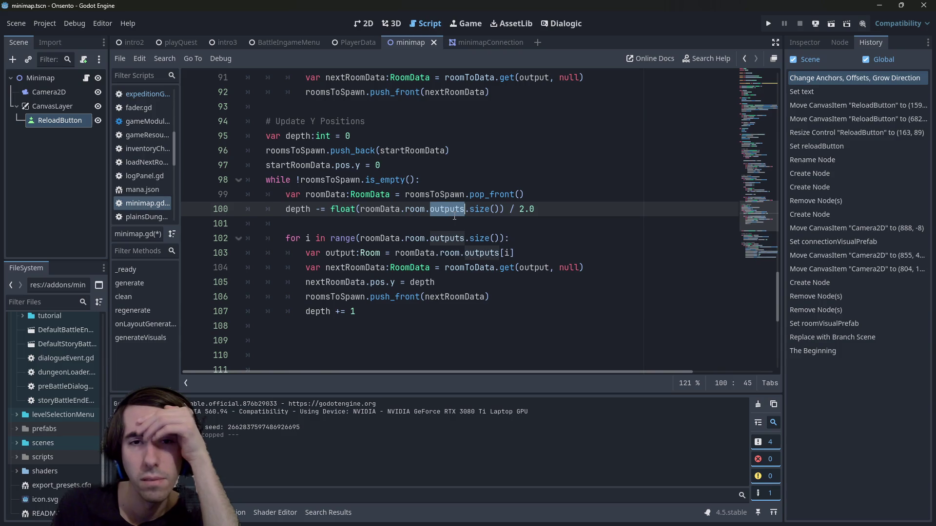
{"action": "mouse_move", "coordinate": [537, 211]}
{"action": "left_mouse_down"}
{"action": "mouse_move", "coordinate": [273, 210]}
{"action": "mouse_move", "coordinate": [286, 210]}
{"action": "left_mouse_up"}
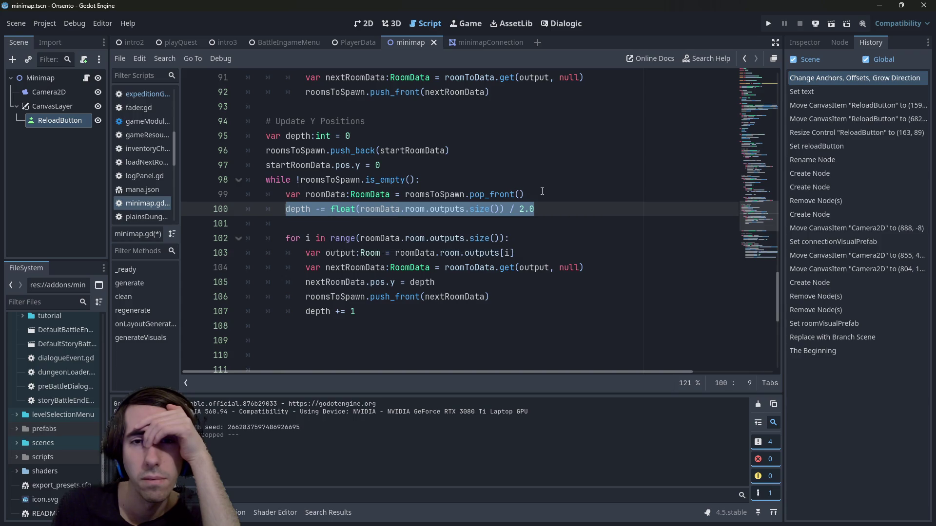
{"action": "left_click", "coordinate": [500, 209]}
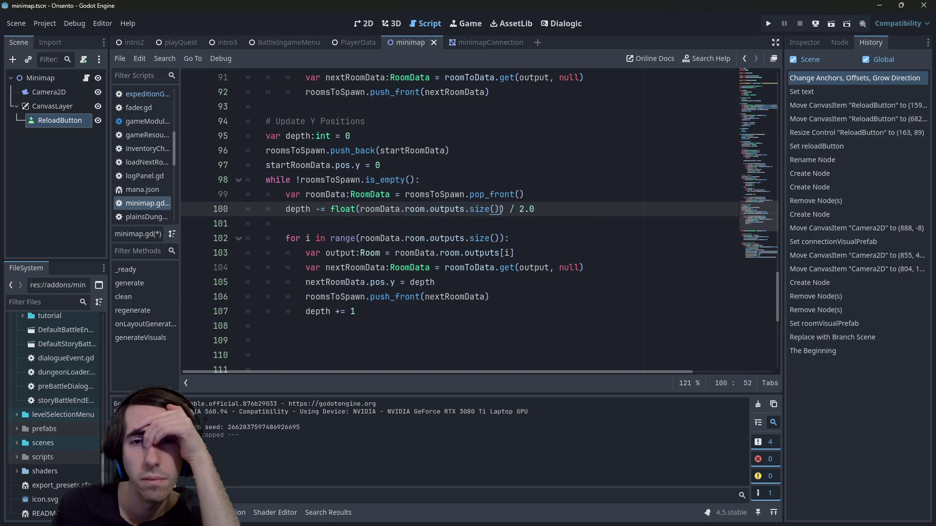
{"action": "left_click", "coordinate": [560, 214]}
{"action": "key", "text": "alt+Left"}
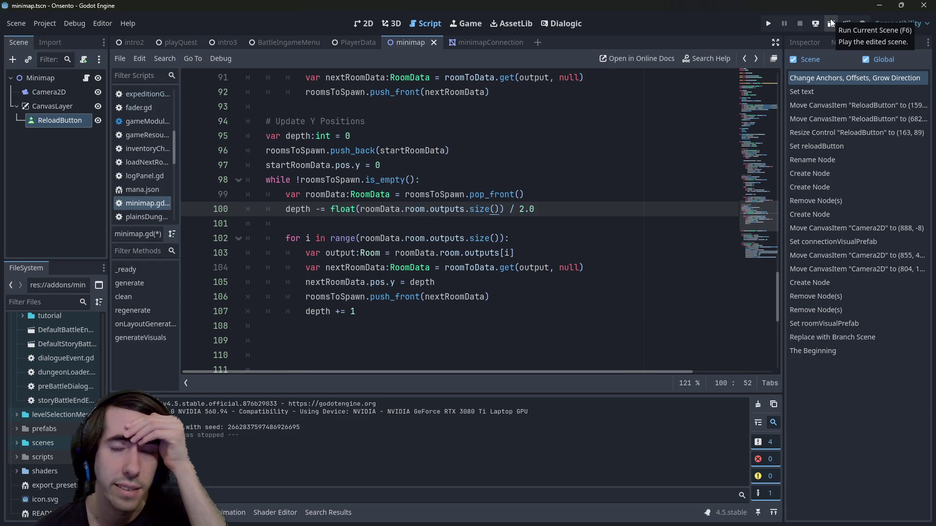
Check where depth is used, briefly retry '+ 1' after size(), and remove it again.
{"action": "double_click", "coordinate": [297, 210]}
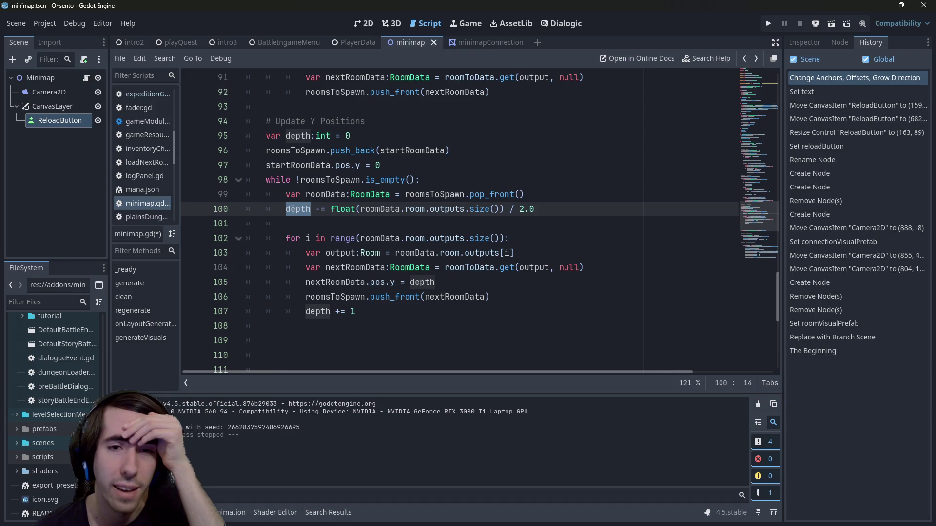
{"action": "mouse_move", "coordinate": [300, 210]}
{"action": "left_click", "coordinate": [597, 203]}
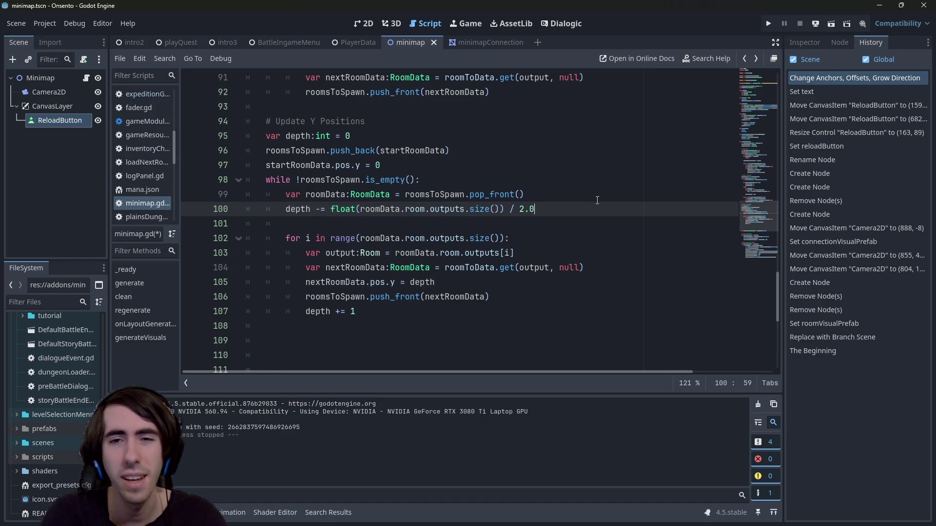
{"action": "key", "text": "Right"}
{"action": "key", "text": "Right"}
{"action": "key", "text": "Right"}
{"action": "type", "text": "+ 1"}
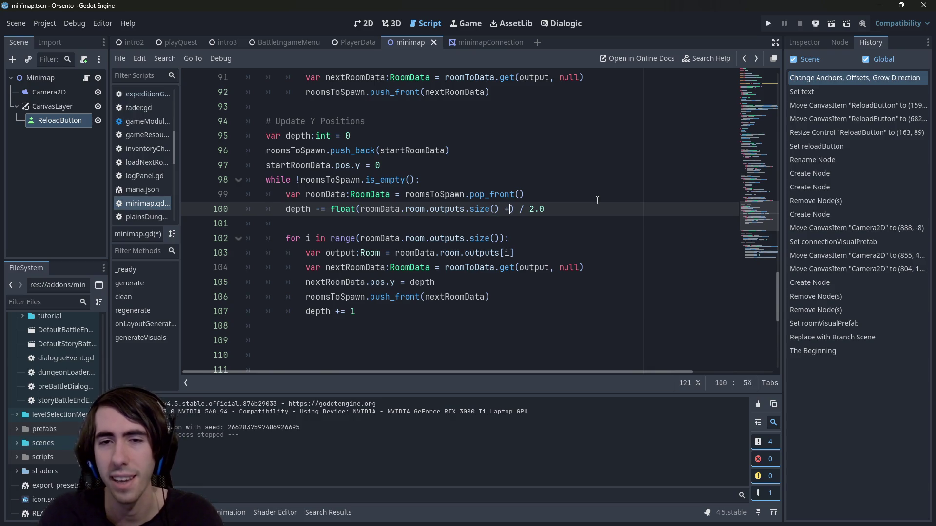
{"action": "key", "text": "BackSpace"}
{"action": "key", "text": "BackSpace"}
{"action": "key", "text": "BackSpace"}
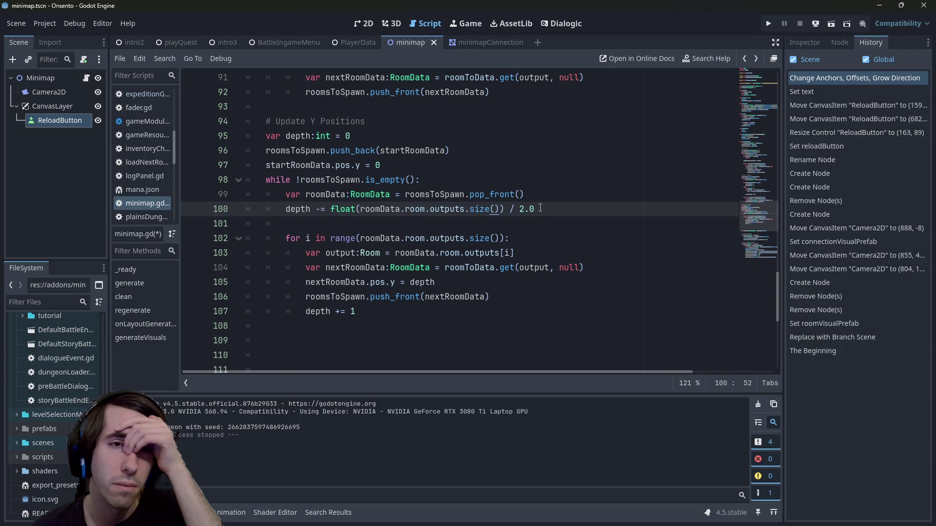
{"action": "mouse_move", "coordinate": [385, 310]}
{"action": "left_mouse_down"}
{"action": "mouse_move", "coordinate": [292, 311]}
{"action": "mouse_move", "coordinate": [304, 310]}
{"action": "left_mouse_up"}
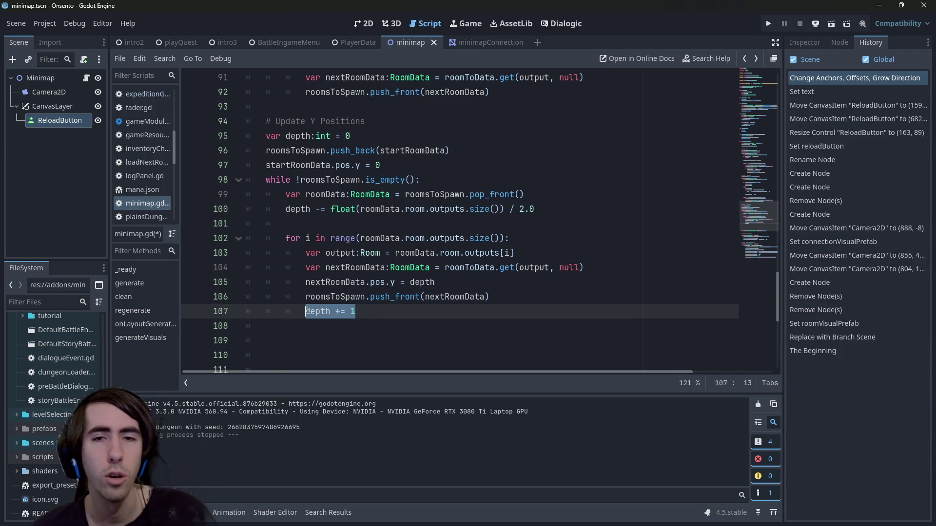
Add 'depth += 0.5' at the loop start and change the loop-end step to 0.5.
{"action": "key", "text": "ctrl+c"}
{"action": "left_click", "coordinate": [540, 243]}
{"action": "key", "text": "Return"}
{"action": "key", "text": "ctrl+v"}
{"action": "key", "text": "BackSpace"}
{"action": "type", "text": "0.5"}
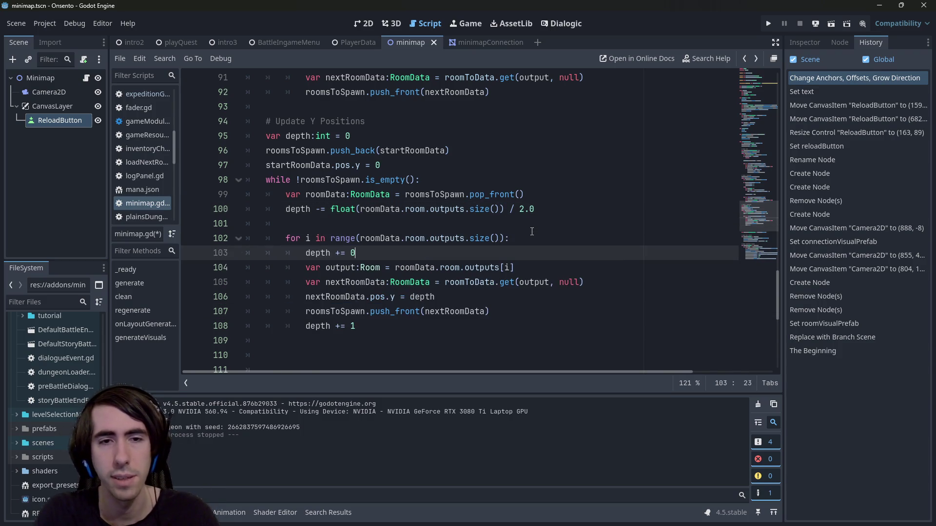
{"action": "key", "text": "Down"}
{"action": "key", "text": "Down"}
{"action": "key", "text": "Down"}
{"action": "key", "text": "Down"}
{"action": "key", "text": "BackSpace"}
{"action": "type", "text": "0.5"}
{"action": "key", "text": "ctrl+s"}
Run the minimap scene twice to check the half-step spacing.
{"action": "left_click", "coordinate": [828, 25]}
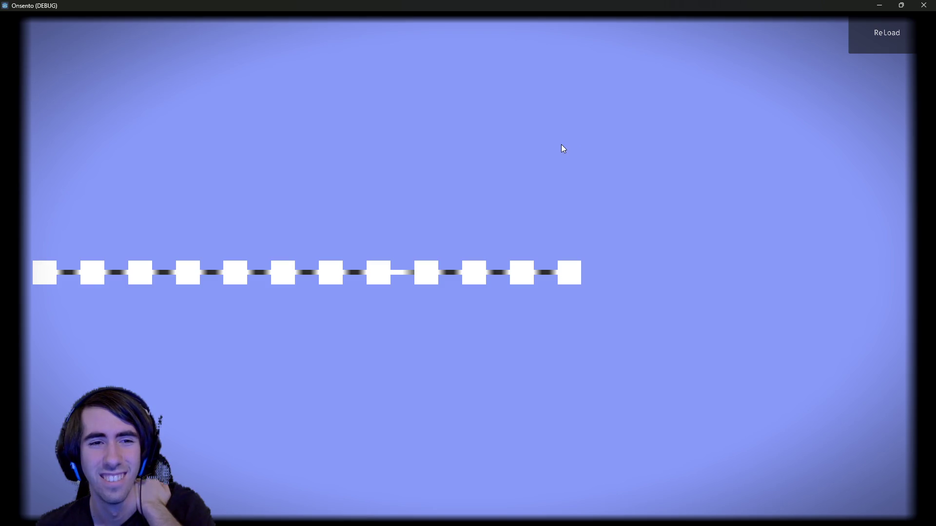
{"action": "left_click", "coordinate": [924, 5]}
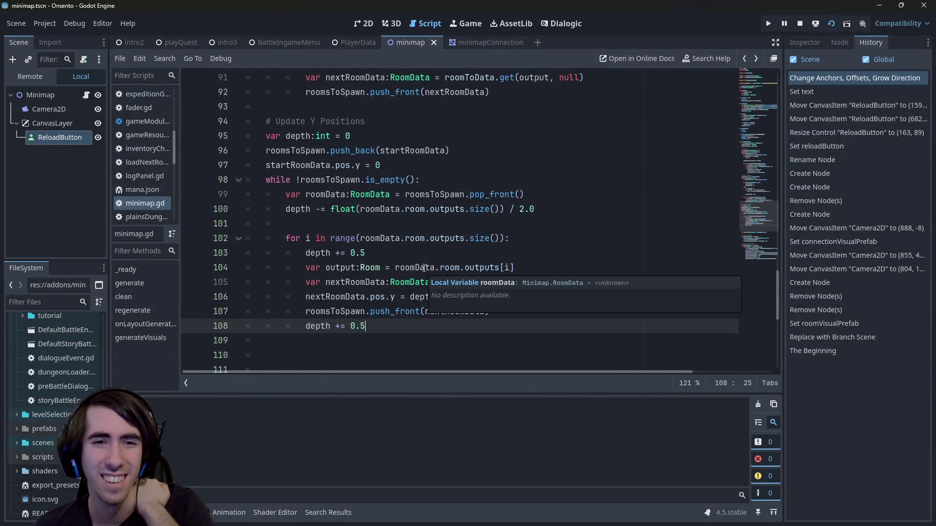
{"action": "left_click", "coordinate": [769, 24]}
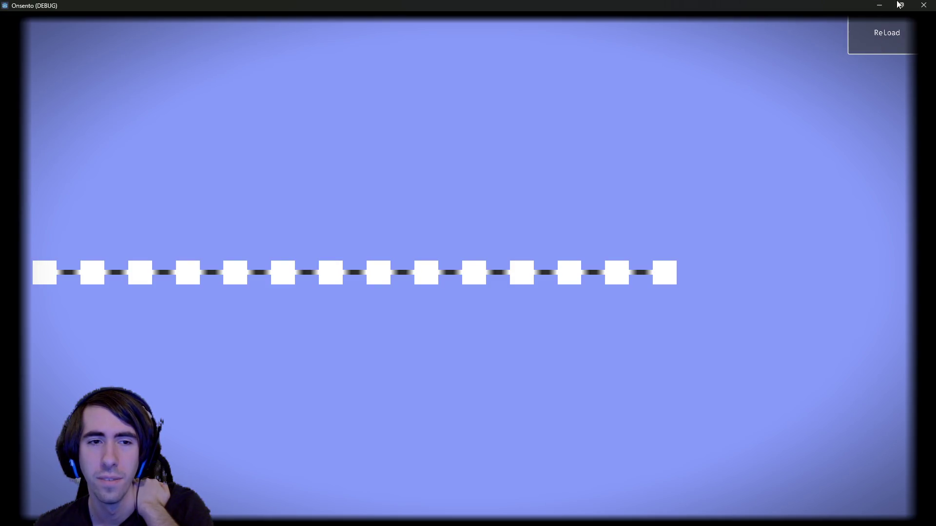
{"action": "left_click", "coordinate": [923, 5]}
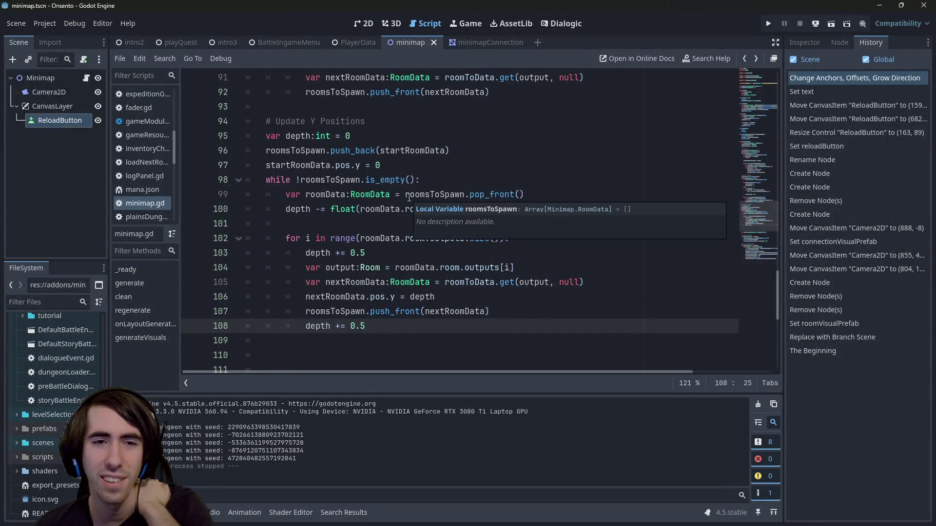
Declare depth as a float, test-run the scene, then delete the loop-start 'depth += 0.5' line.
{"action": "double_click", "coordinate": [318, 251]}
{"action": "double_click", "coordinate": [323, 136]}
{"action": "type", "text": "float"}
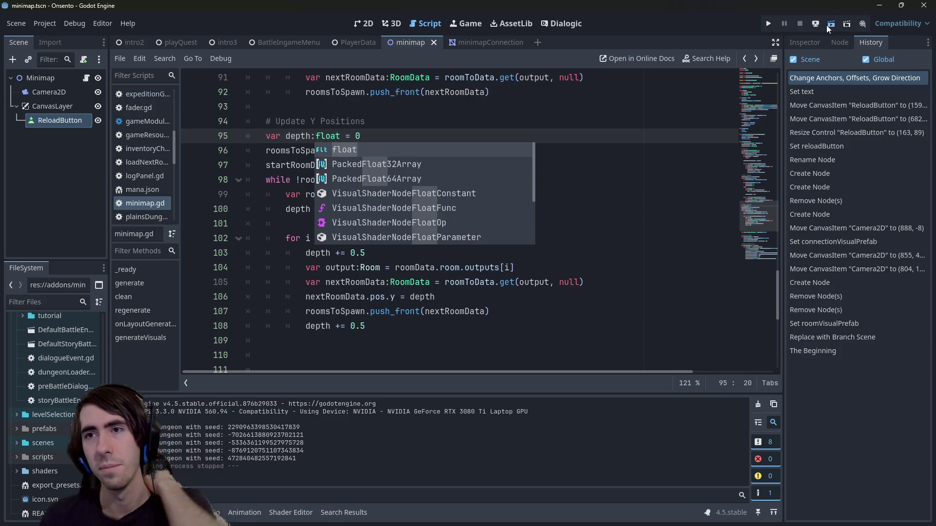
{"action": "left_click", "coordinate": [827, 24]}
{"action": "left_click", "coordinate": [562, 255]}
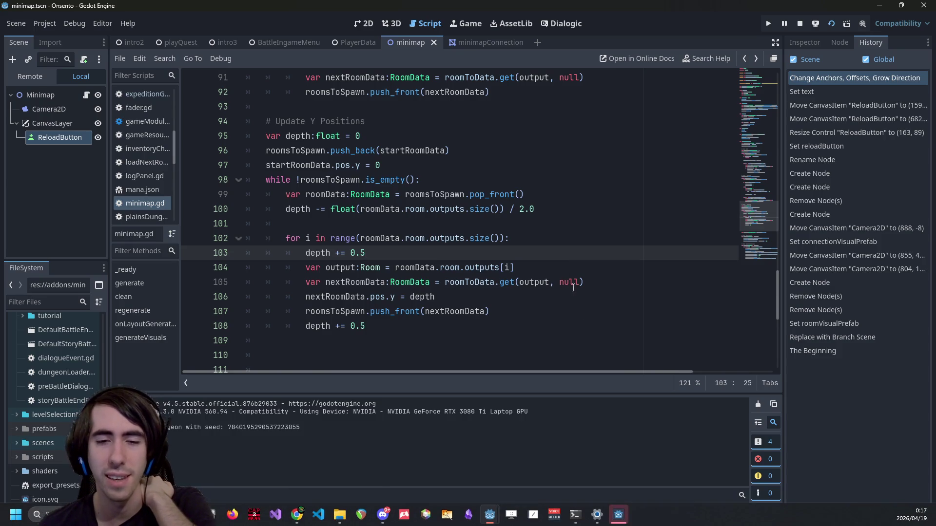
{"action": "left_click", "coordinate": [618, 514]}
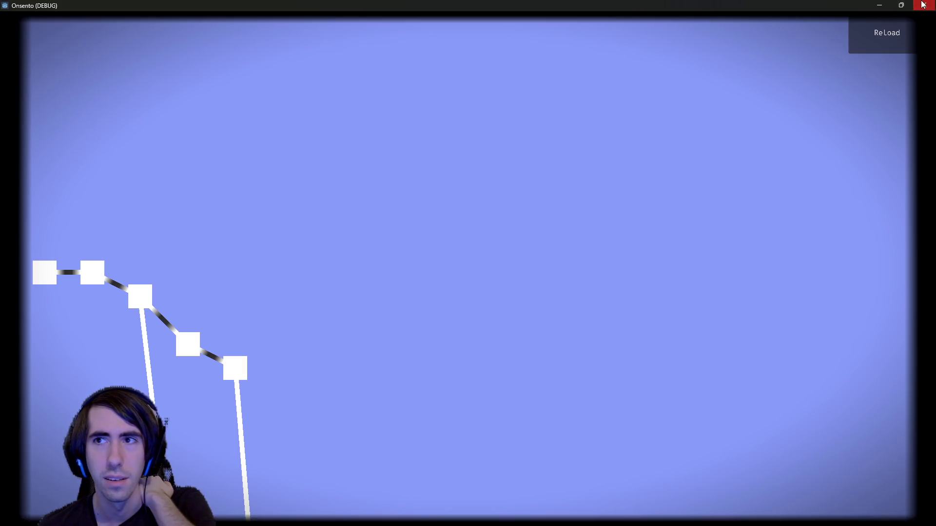
{"action": "left_click", "coordinate": [924, 6]}
{"action": "key", "text": "shift+Home"}
{"action": "key", "text": "shift+Home"}
{"action": "key", "text": "BackSpace"}
{"action": "key", "text": "BackSpace"}
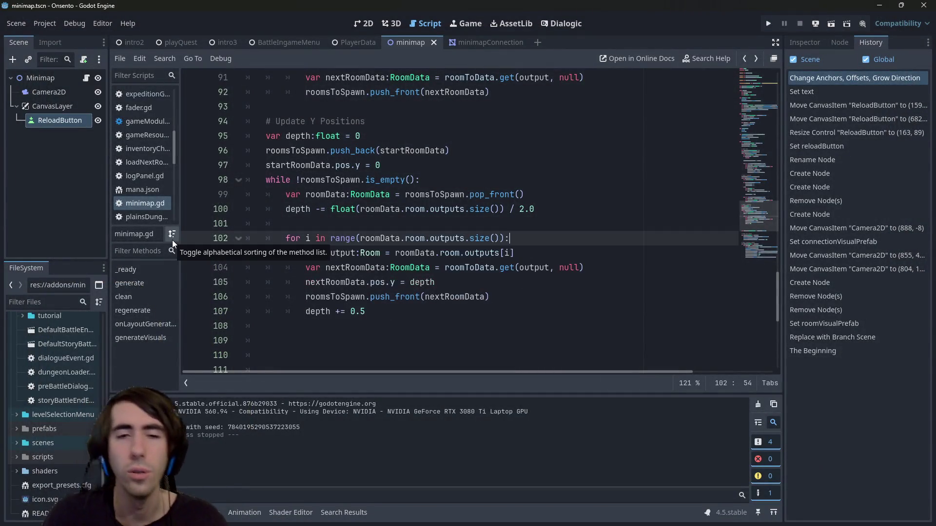
Set the loop-end step to 'depth += 1.0' and make the offset 'size() + 1'.
{"action": "left_click", "coordinate": [415, 311]}
{"action": "key", "text": "BackSpace"}
{"action": "key", "text": "BackSpace"}
{"action": "key", "text": "BackSpace"}
{"action": "type", "text": "1.0"}
{"action": "key", "text": "ctrl+s"}
{"action": "left_click", "coordinate": [499, 209]}
{"action": "type", "text": "-"}
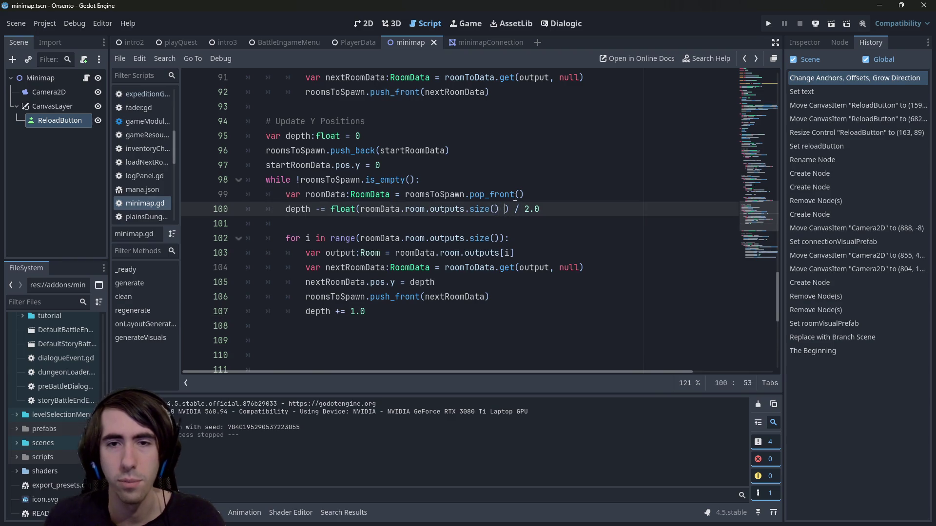
{"action": "key", "text": "BackSpace"}
{"action": "key", "text": "BackSpace"}
{"action": "key", "text": "BackSpace"}
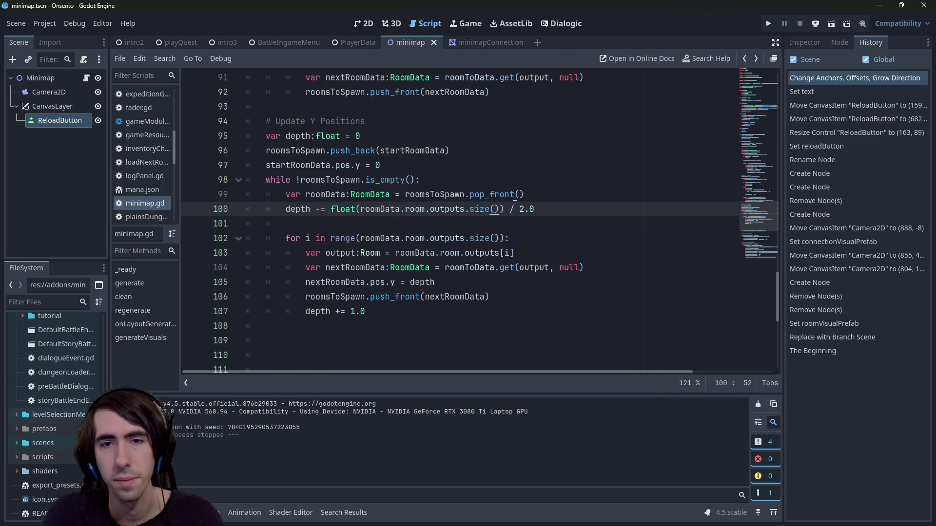
{"action": "type", "text": "+ 1"}
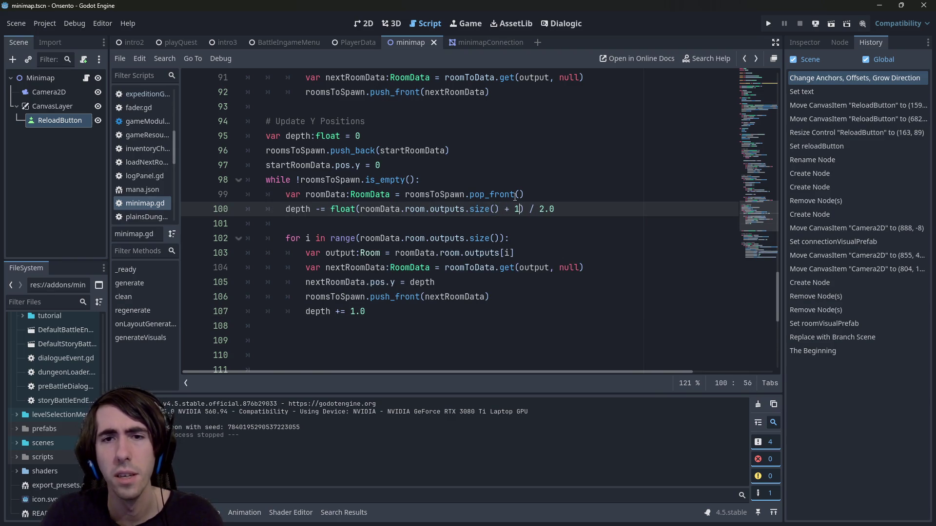
{"action": "key", "text": "ctrl+s"}
Run the minimap scene twice to check the layout.
{"action": "left_click", "coordinate": [829, 25]}
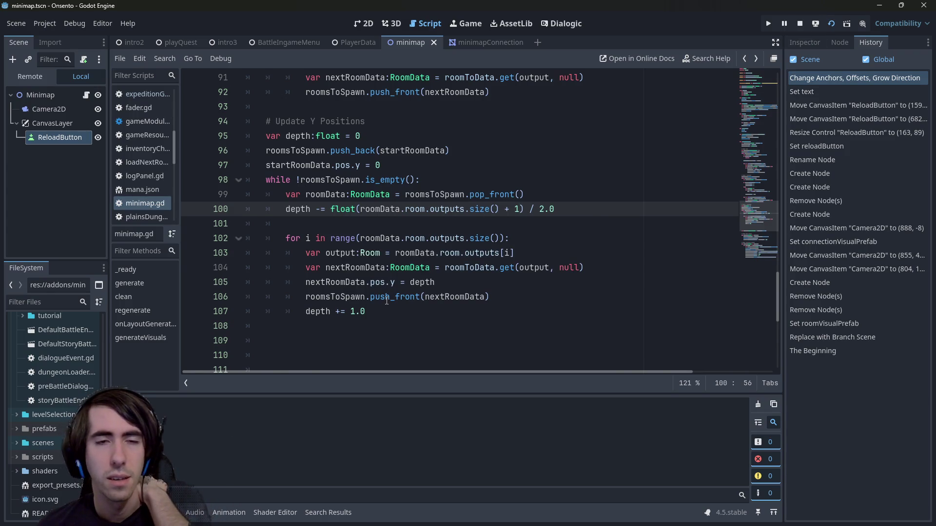
{"action": "mouse_move", "coordinate": [386, 301]}
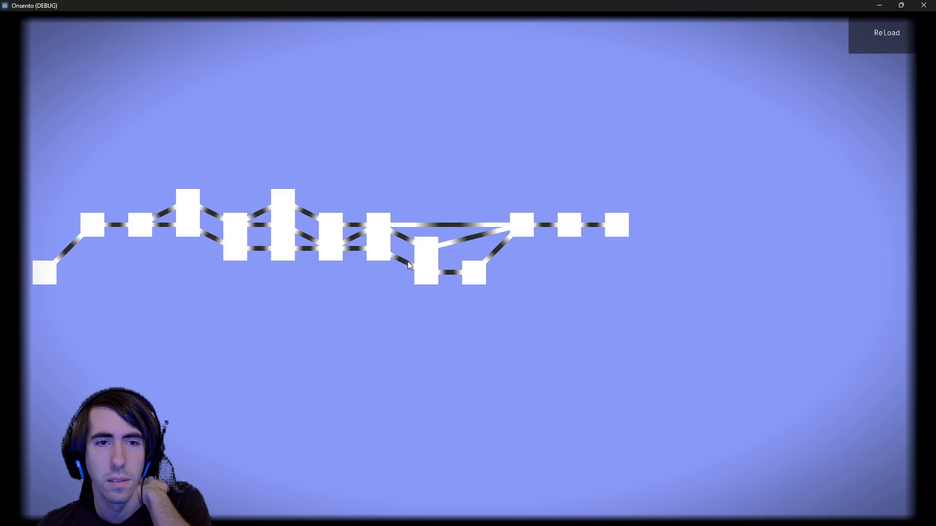
{"action": "left_click", "coordinate": [924, 5]}
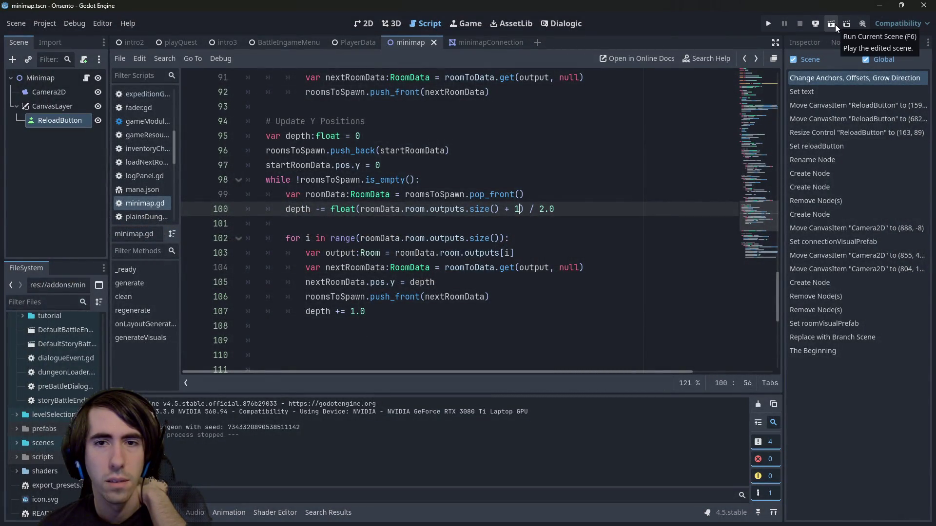
{"action": "left_click", "coordinate": [835, 25]}
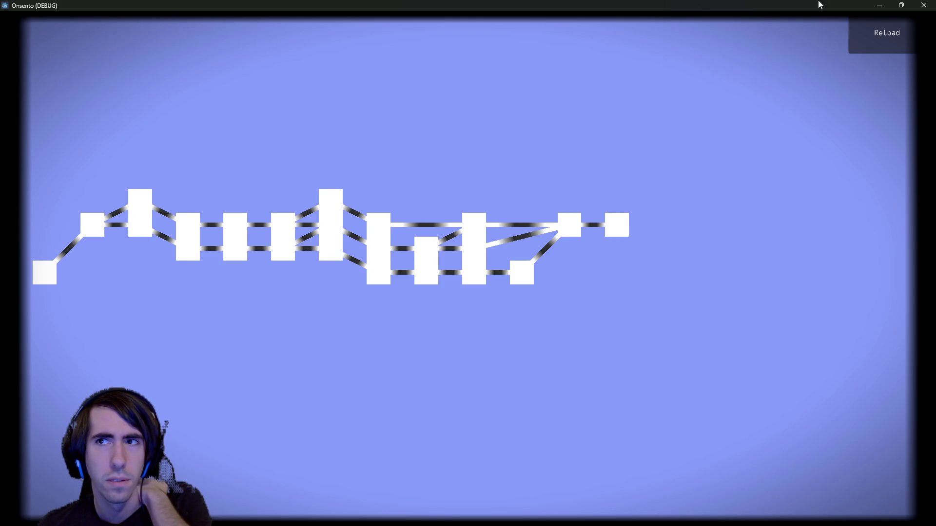
{"action": "left_click", "coordinate": [923, 5]}
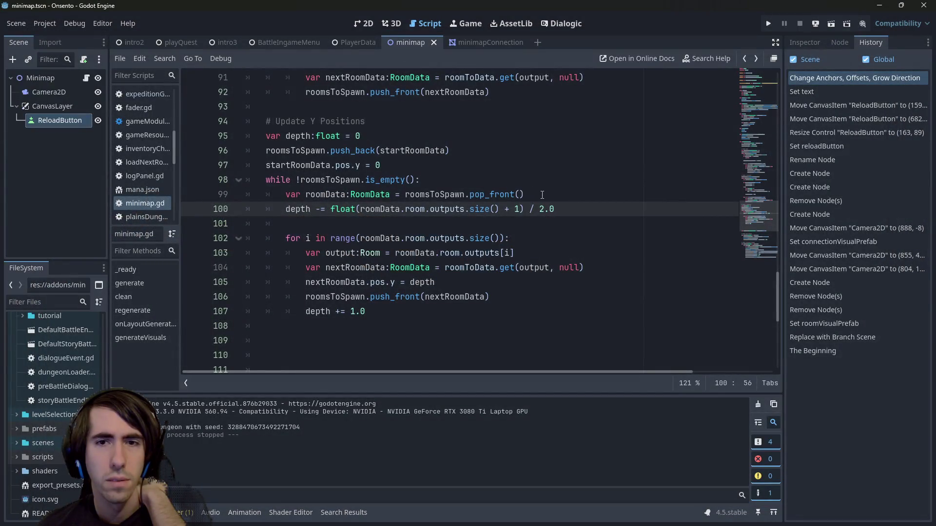
Compare the layout with the 'depth += 1.0' step moved to the loop start, then move it back.
{"action": "left_click", "coordinate": [369, 310]}
{"action": "key", "text": "alt+Up"}
{"action": "key", "text": "alt+Up"}
{"action": "key", "text": "alt+Up"}
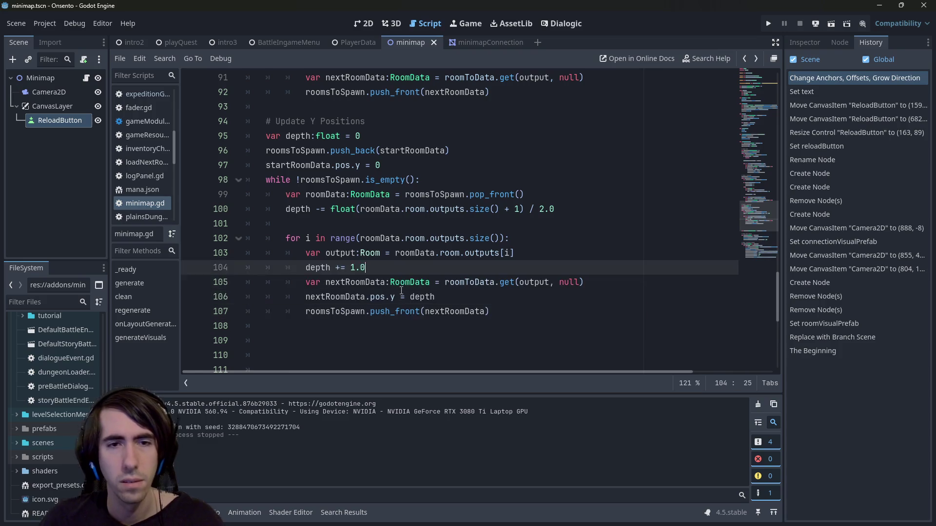
{"action": "left_click", "coordinate": [832, 24]}
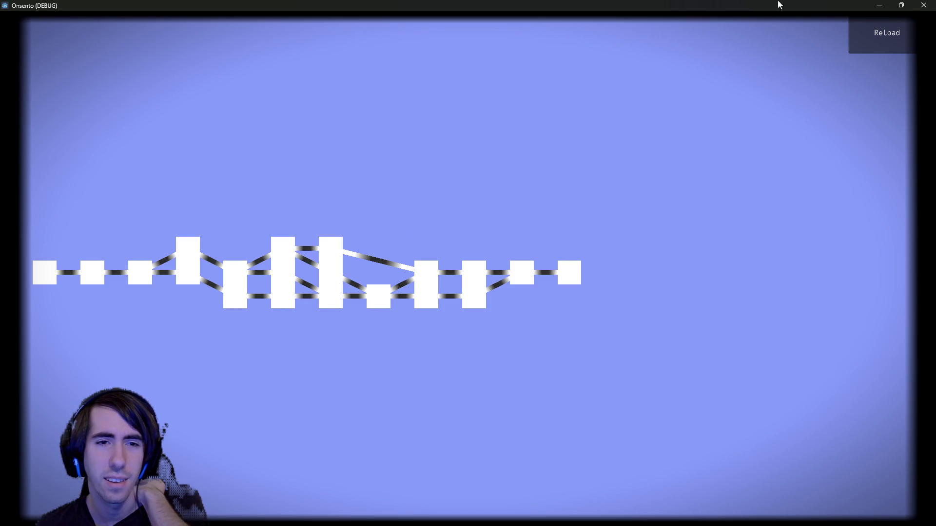
{"action": "left_click", "coordinate": [923, 4]}
{"action": "key", "text": "alt+Down"}
{"action": "key", "text": "alt+Down"}
{"action": "key", "text": "alt+Down"}
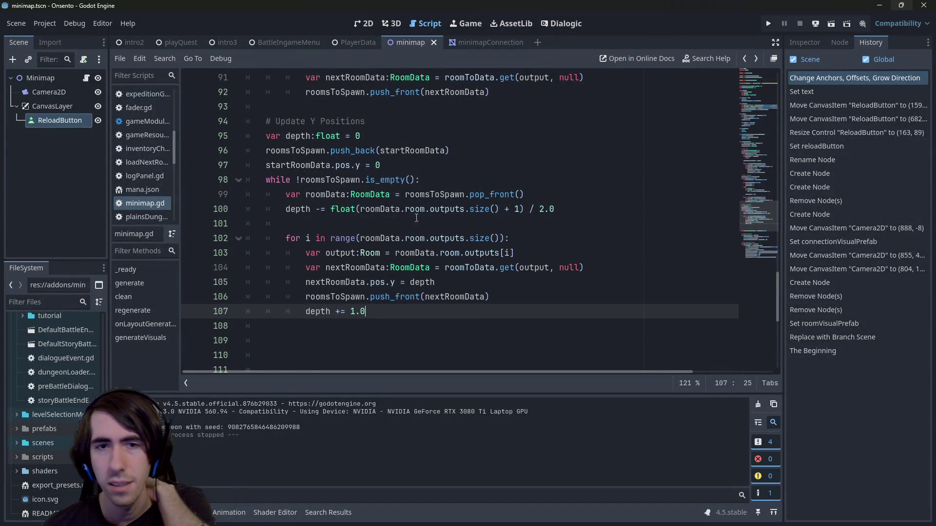
Change the offset to 'outputs.size() - 1' and run the scene to check it.
{"action": "left_click", "coordinate": [510, 209]}
{"action": "key", "text": "BackSpace"}
{"action": "type", "text": "-"}
{"action": "key", "text": "ctrl+s"}
{"action": "left_click", "coordinate": [833, 24]}
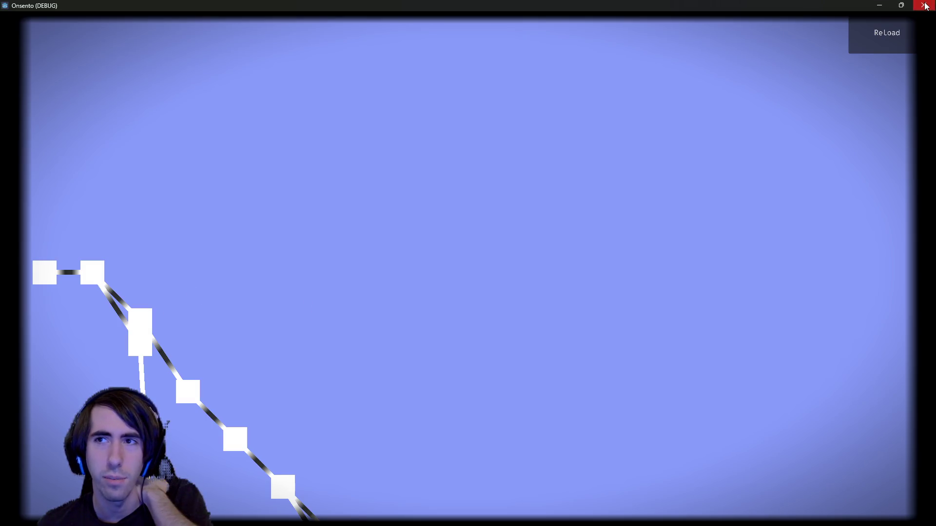
{"action": "left_click", "coordinate": [924, 5]}
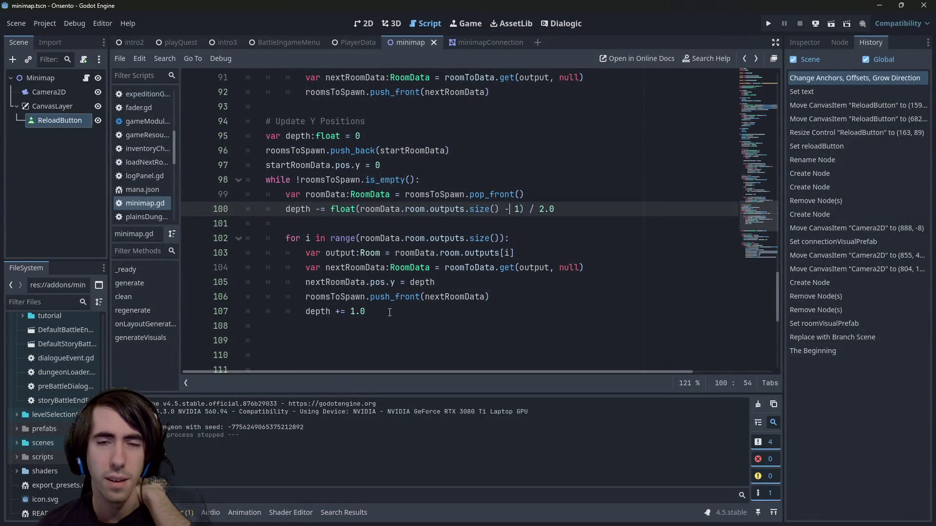
Add 'depth += 1.0' on a new line right after pop_front.
{"action": "left_click_drag", "start_coordinate": [389, 313], "coordinate": [305, 312]}
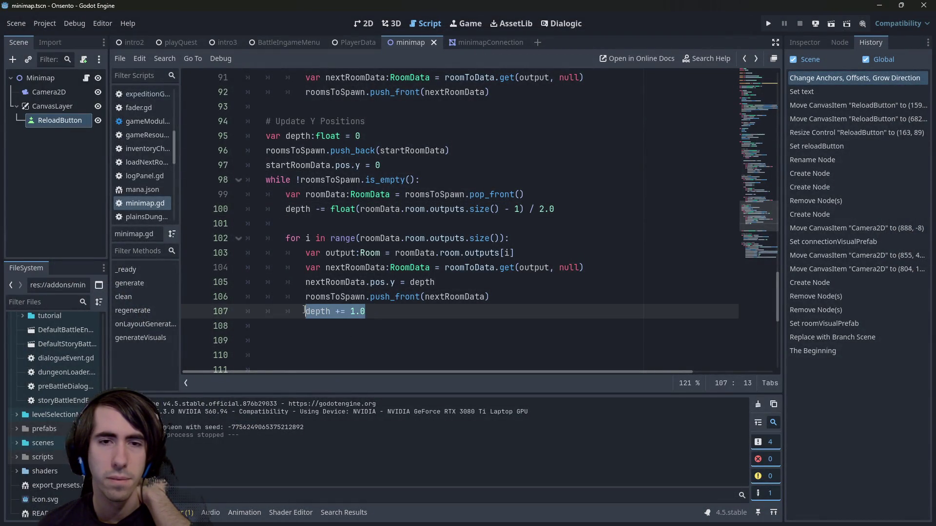
{"action": "key", "text": "ctrl+c"}
{"action": "left_click", "coordinate": [534, 197]}
{"action": "key", "text": "Return"}
{"action": "key", "text": "ctrl+v"}
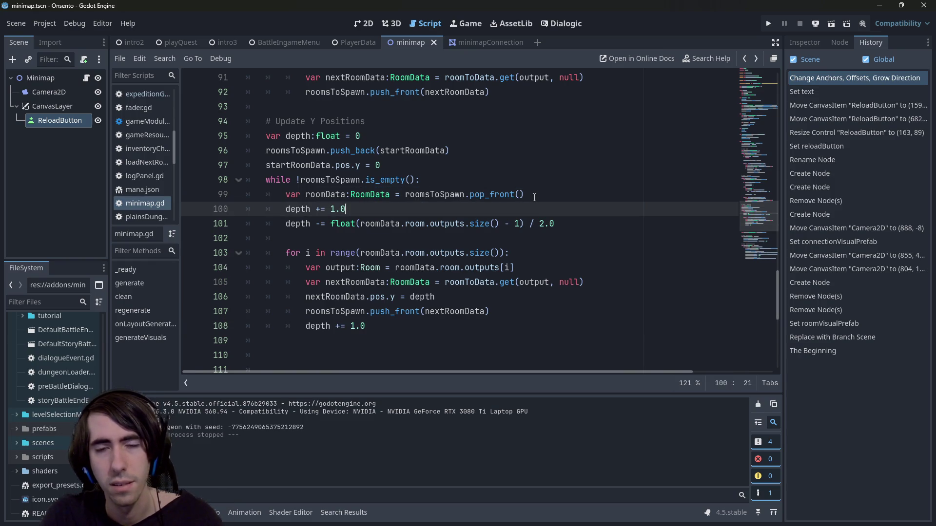
{"action": "key", "text": "Left"}
{"action": "key", "text": "Left"}
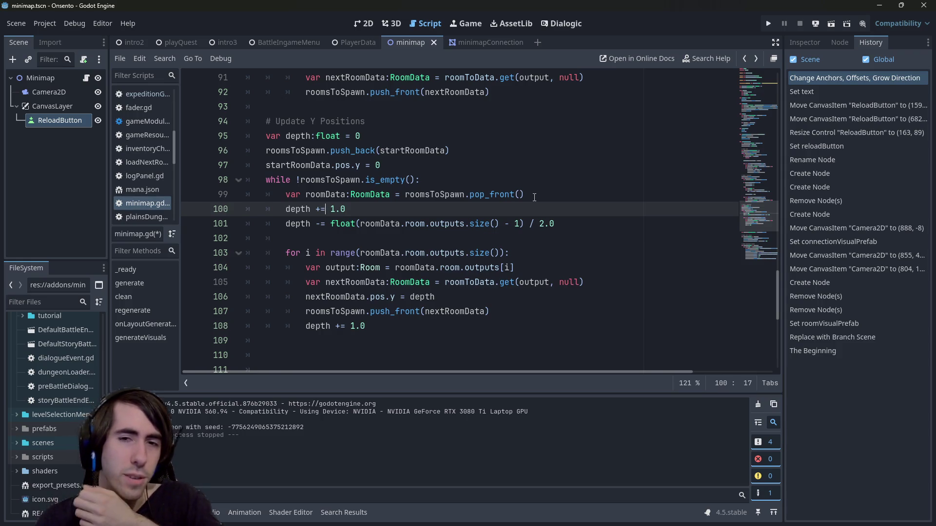
{"action": "left_click_drag", "start_coordinate": [346, 209], "coordinate": [238, 211]}
{"action": "key", "text": "shift+Home"}
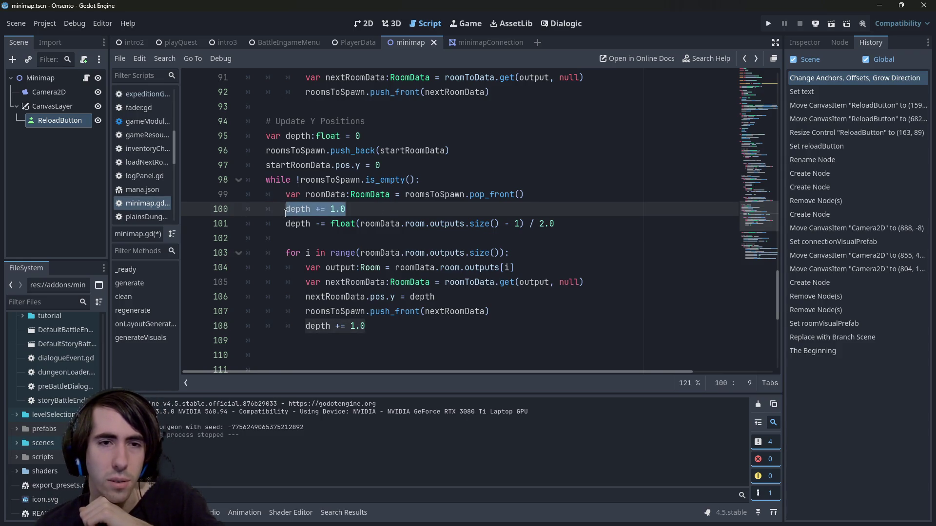
Review the outputs-minus-one expression and depth's uses before editing line 101.
{"action": "left_click_drag", "start_coordinate": [361, 224], "coordinate": [500, 223]}
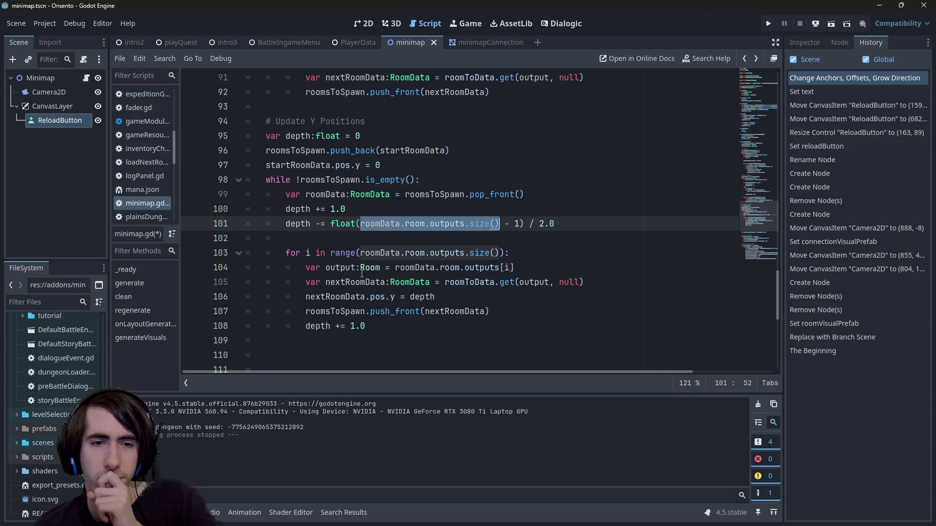
{"action": "left_click", "coordinate": [400, 324]}
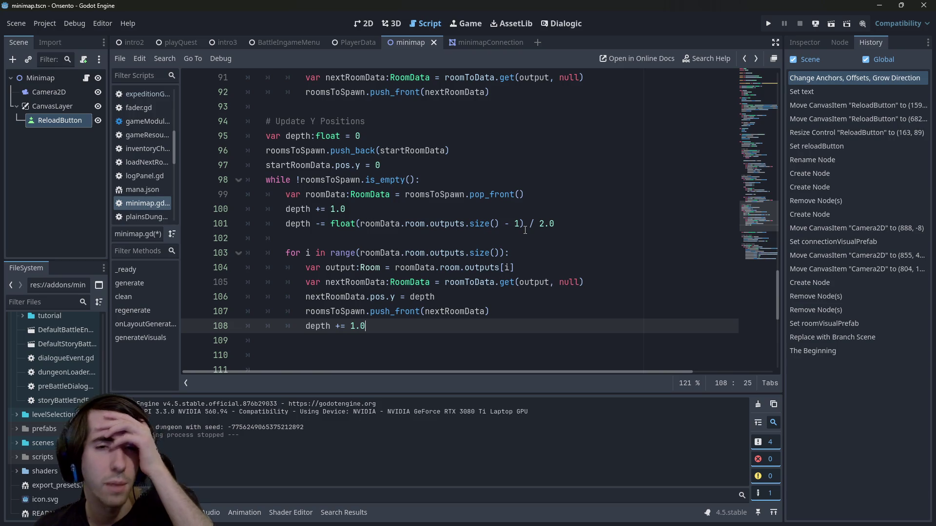
{"action": "double_click", "coordinate": [302, 209]}
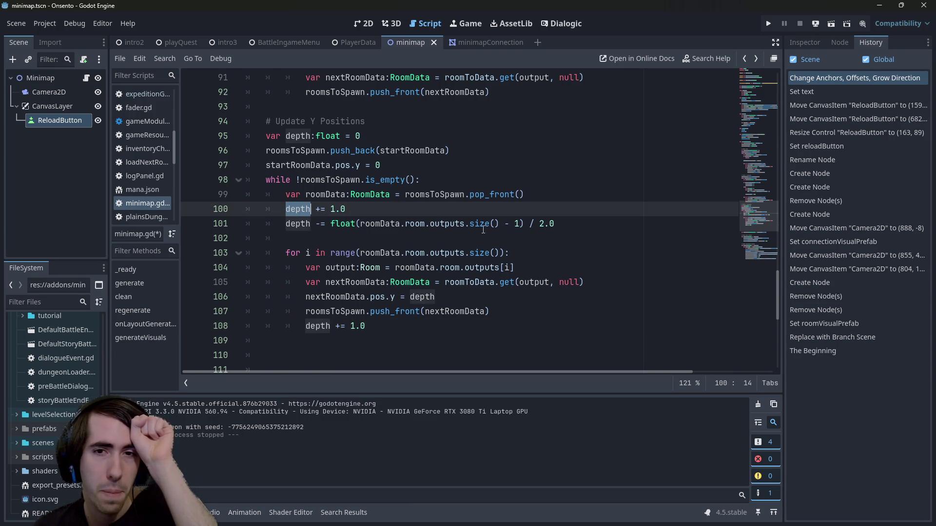
{"action": "mouse_move", "coordinate": [493, 228]}
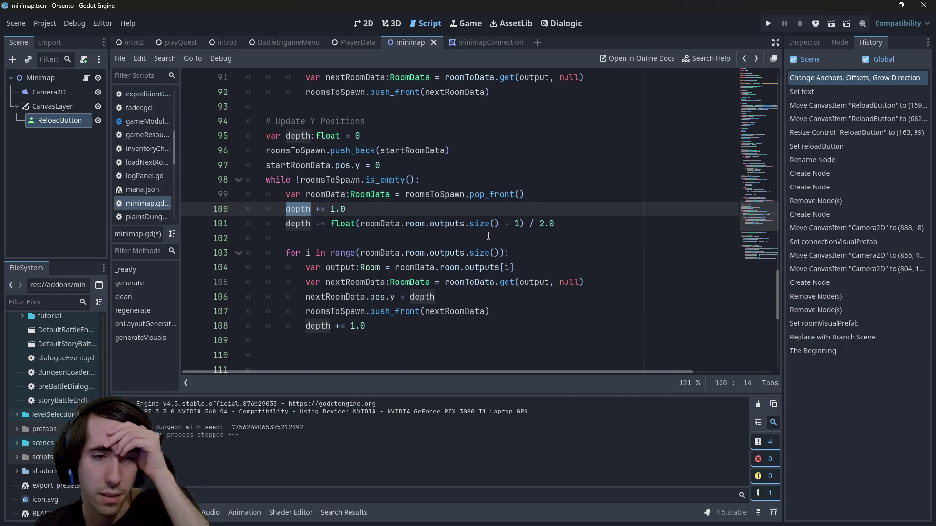
{"action": "left_click_drag", "start_coordinate": [520, 223], "coordinate": [361, 224]}
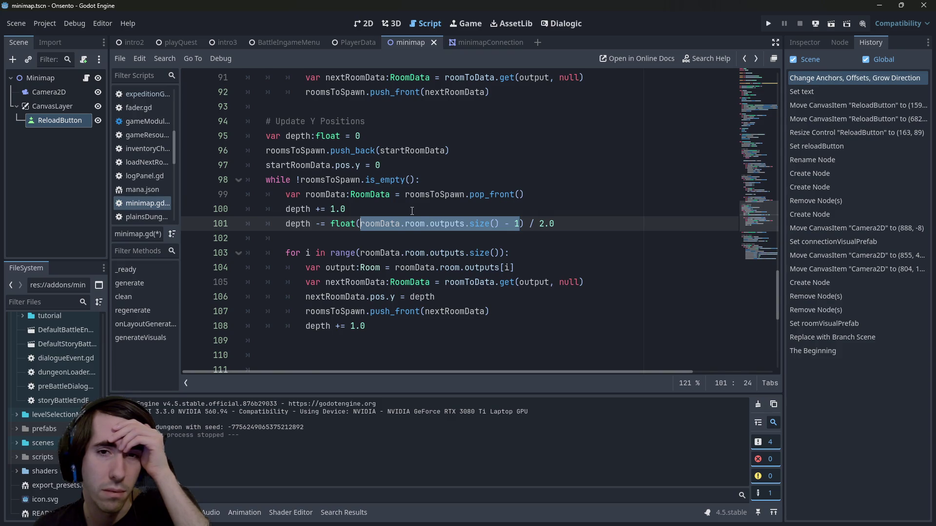
{"action": "key", "text": "Left"}
Wrap 'outputs.size() - 1' in max(..., 0) with its closing parenthesis and save.
{"action": "type", "text": "max"}
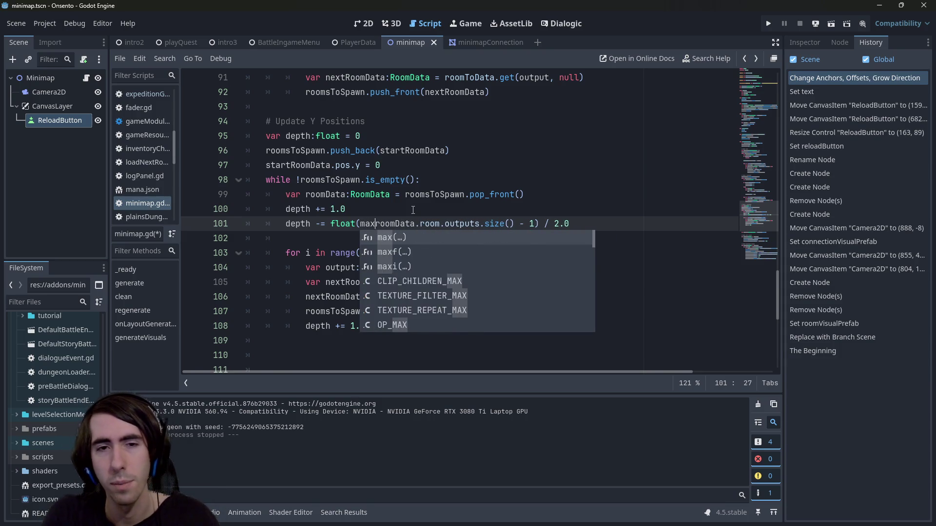
{"action": "type", "text": "("}
{"action": "key", "text": "End"}
{"action": "key", "text": "Left"}
{"action": "key", "text": "Left"}
{"action": "key", "text": "Left"}
{"action": "type", "text": ", 0"}
{"action": "key", "text": "ctrl+s"}
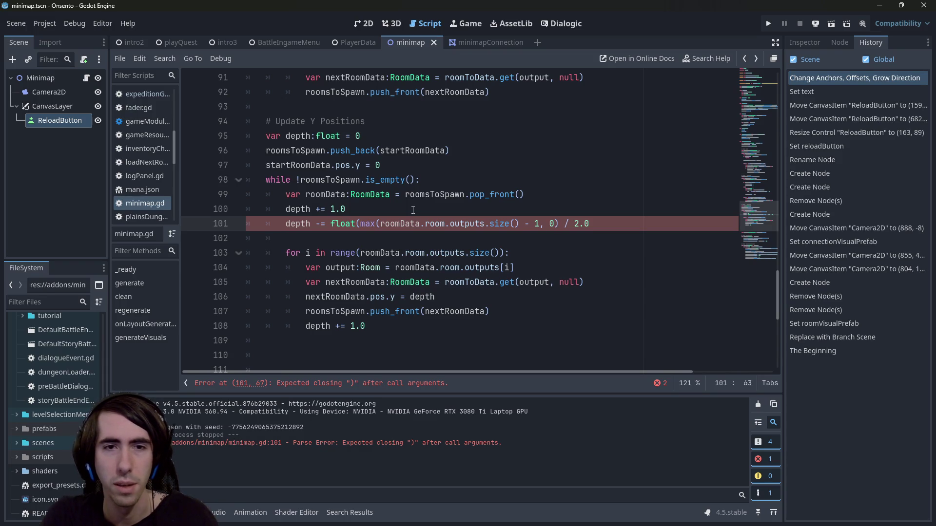
{"action": "type", "text": ")"}
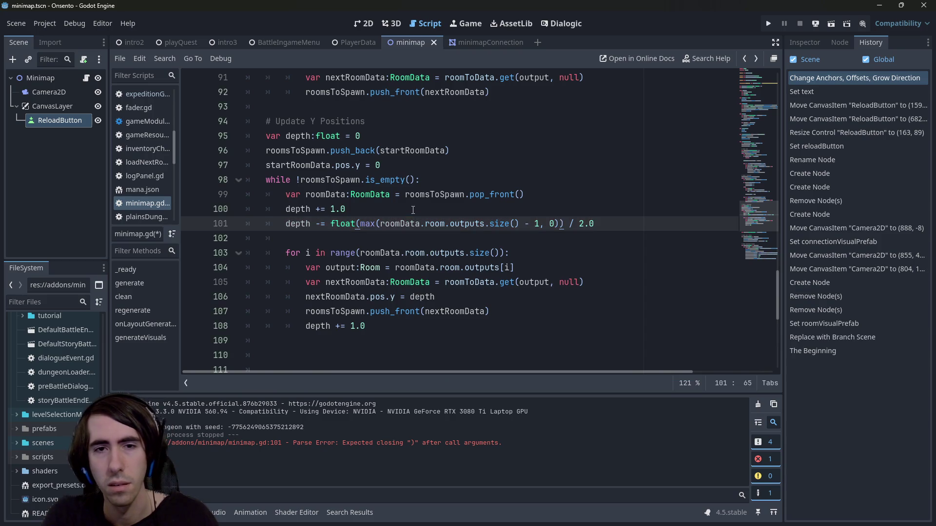
Change max to maxi and test-run the minimap scene.
{"action": "left_click", "coordinate": [377, 224]}
{"action": "type", "text": "i"}
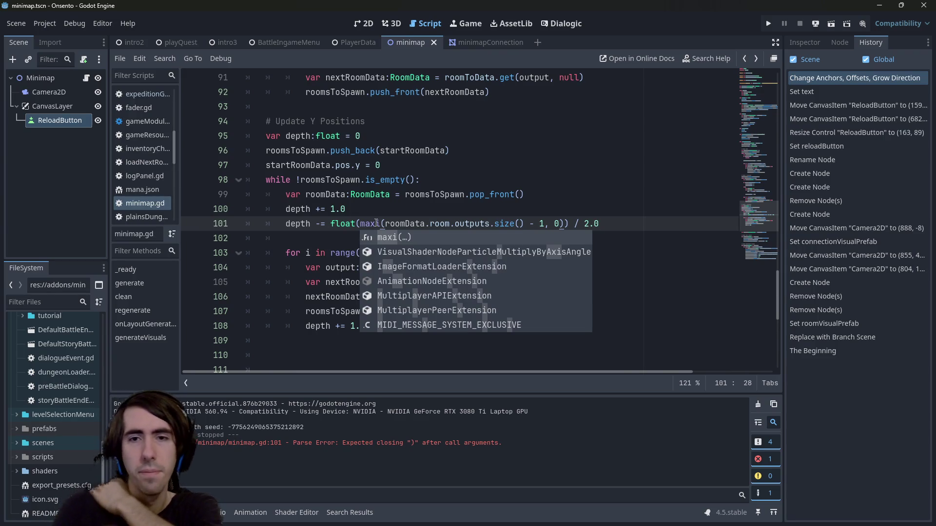
{"action": "key", "text": "Escape"}
{"action": "key", "text": "Up"}
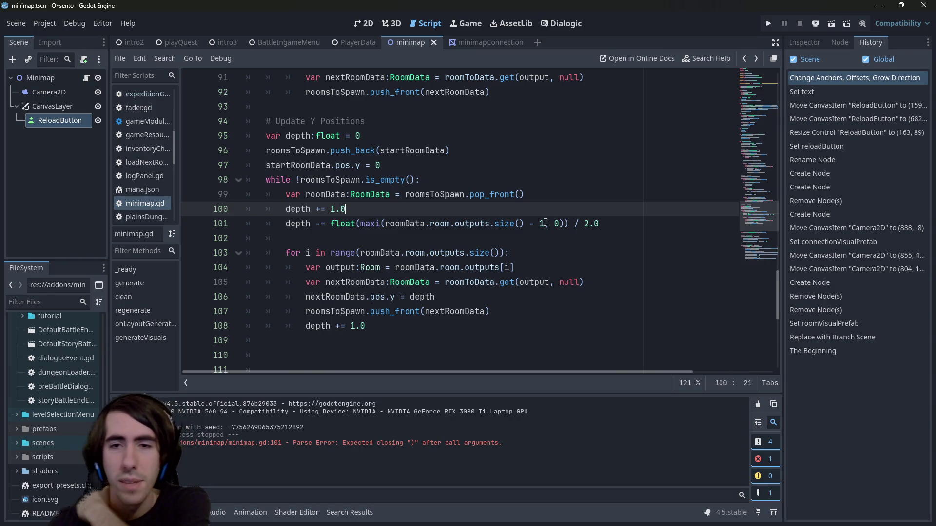
{"action": "double_click", "coordinate": [558, 223]}
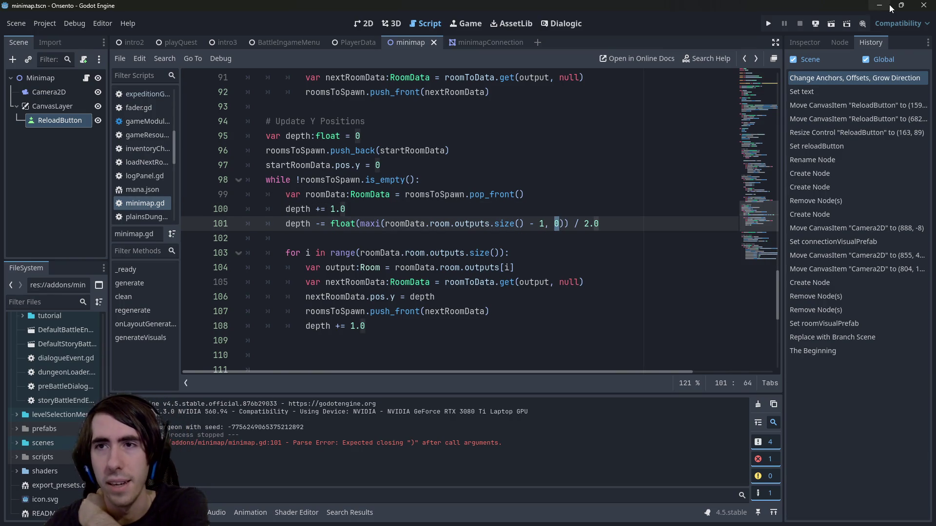
{"action": "left_click", "coordinate": [832, 22]}
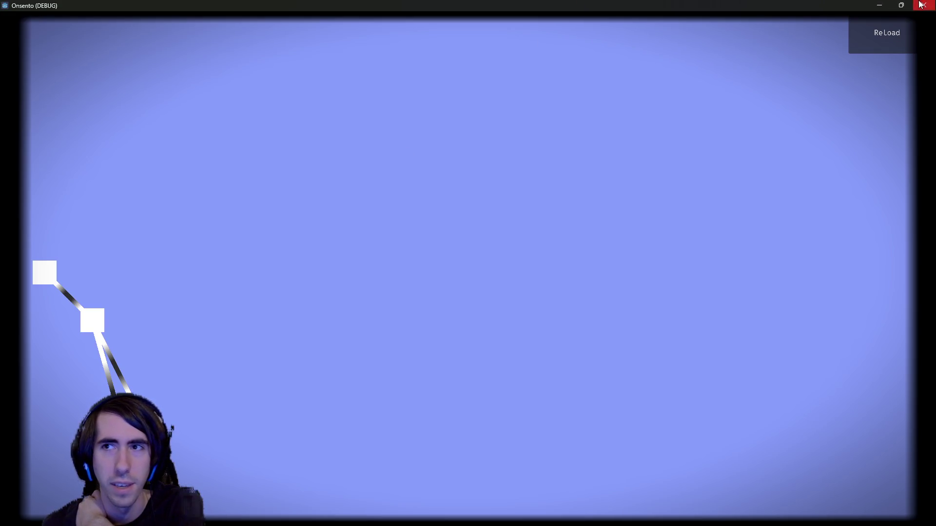
{"action": "left_click", "coordinate": [924, 6]}
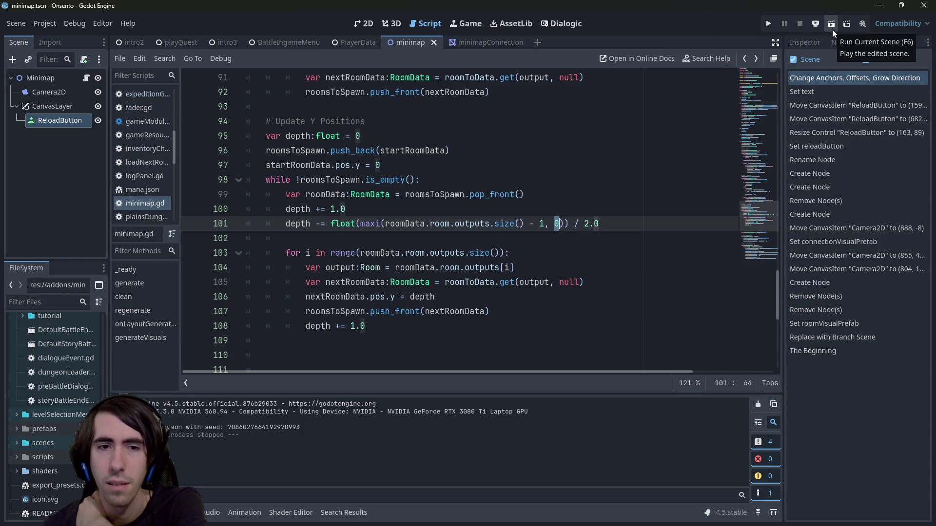
Change line 100's depth update from += to -=, save, and test-run the minimap scene.
{"action": "left_click_drag", "start_coordinate": [366, 327], "coordinate": [305, 327]}
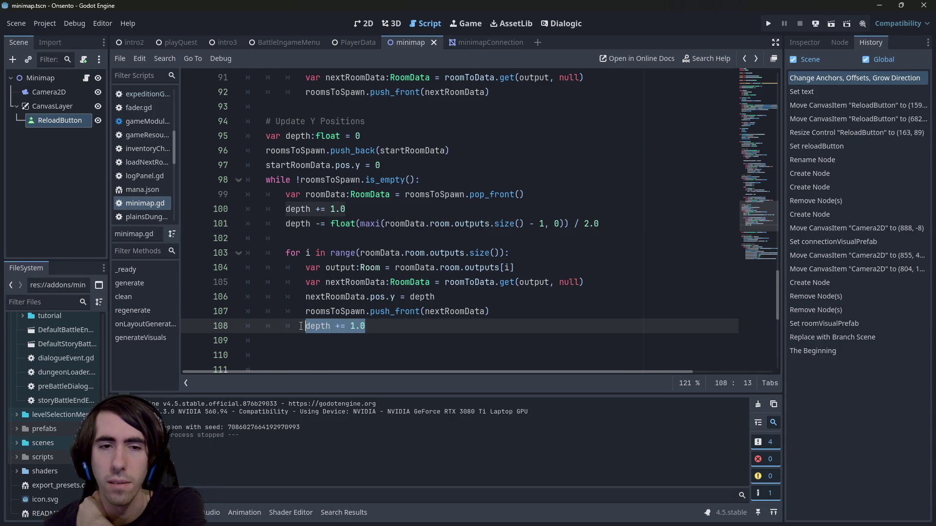
{"action": "left_click", "coordinate": [315, 210]}
{"action": "key", "text": "Delete"}
{"action": "type", "text": "-"}
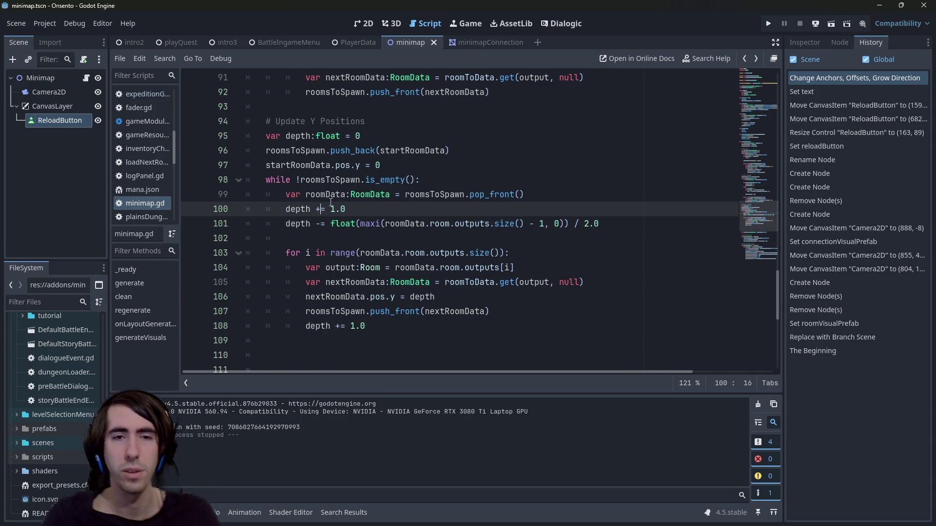
{"action": "key", "text": "ctrl+s"}
{"action": "left_click", "coordinate": [836, 24]}
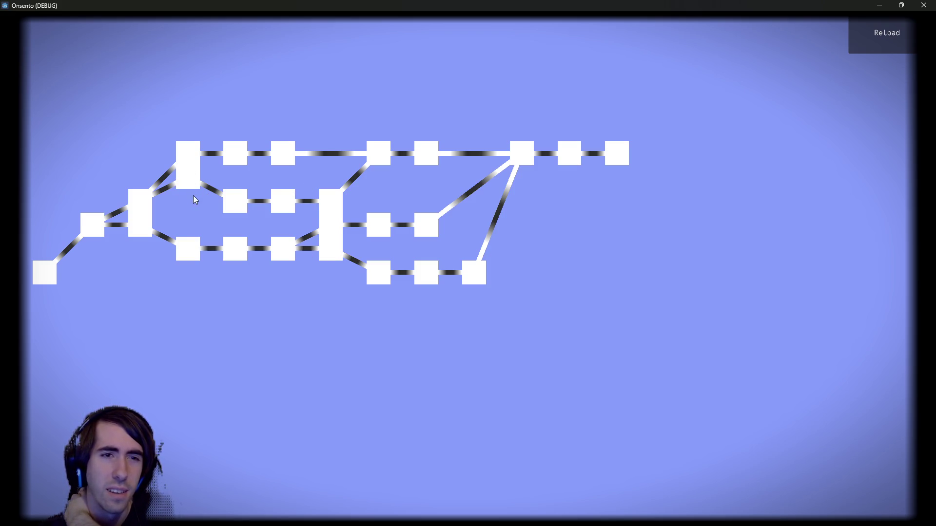
{"action": "left_click", "coordinate": [923, 5]}
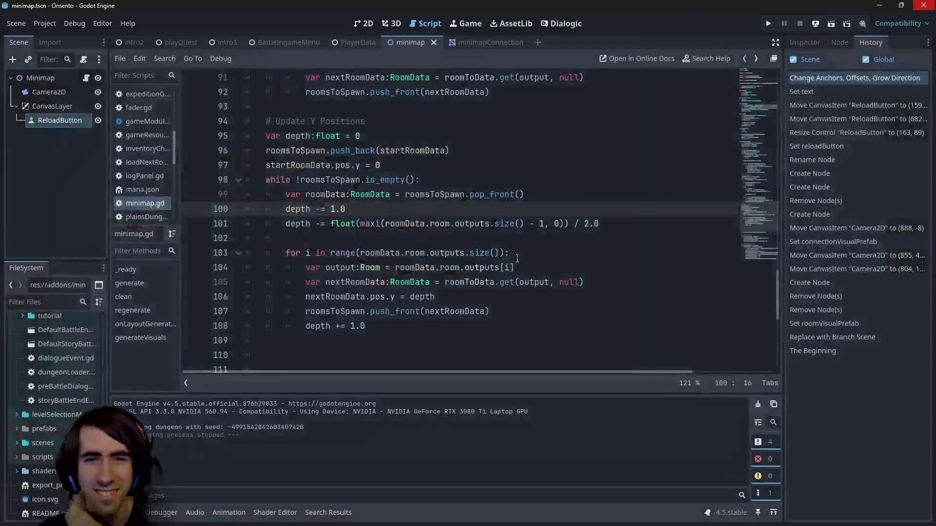
Restore line 108's depth step to 1.0 and run the minimap scene again.
{"action": "double_click", "coordinate": [352, 327]}
{"action": "type", "text": "2"}
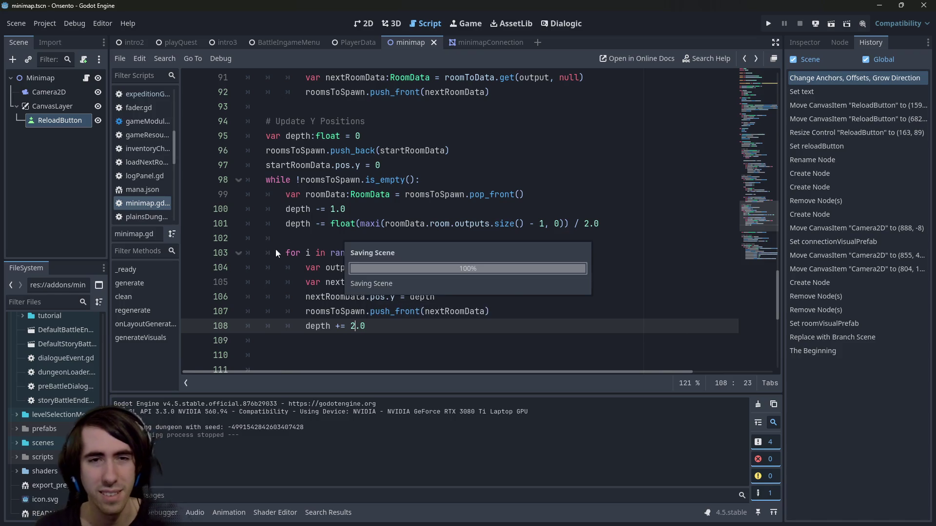
{"action": "key", "text": "BackSpace"}
{"action": "type", "text": "1"}
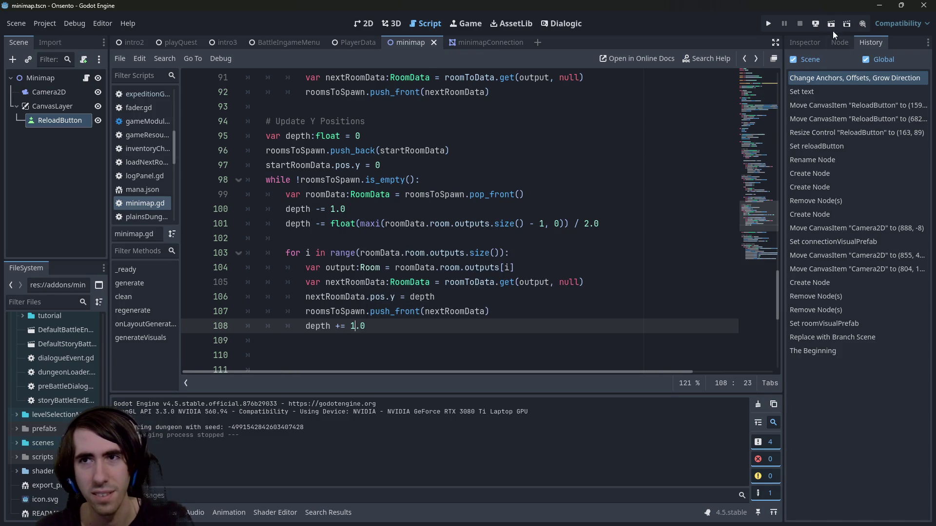
{"action": "left_click", "coordinate": [832, 27]}
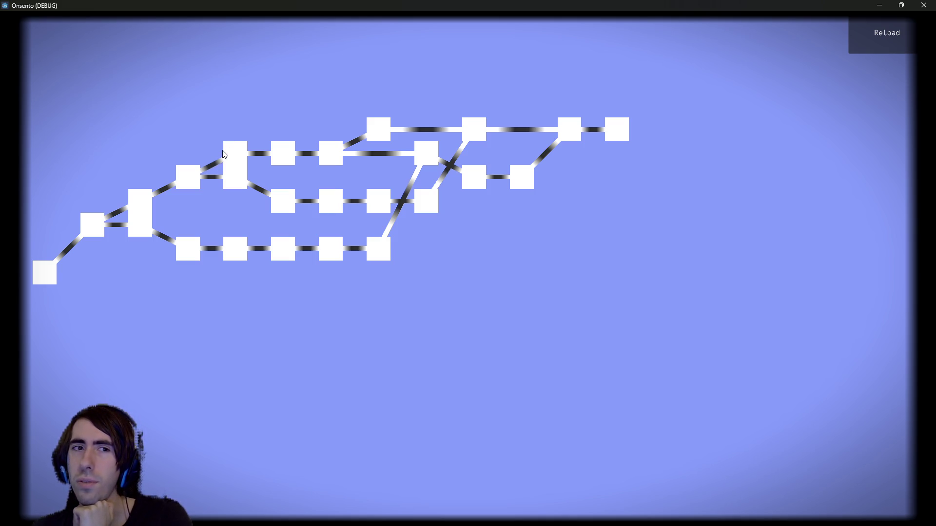
{"action": "left_click", "coordinate": [924, 4]}
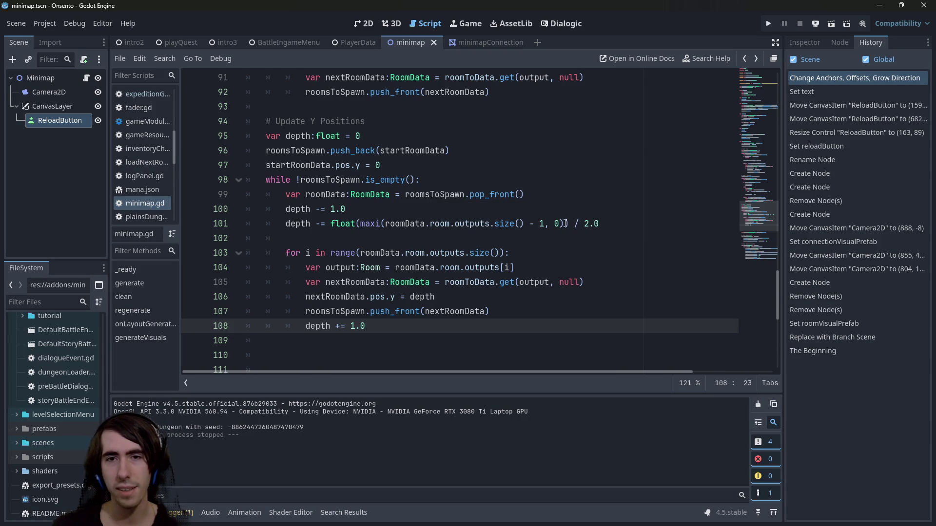
Delete the trailing ' / 2.0' from line 101 and test-run the minimap scene.
{"action": "left_click", "coordinate": [481, 224]}
{"action": "left_click", "coordinate": [617, 220]}
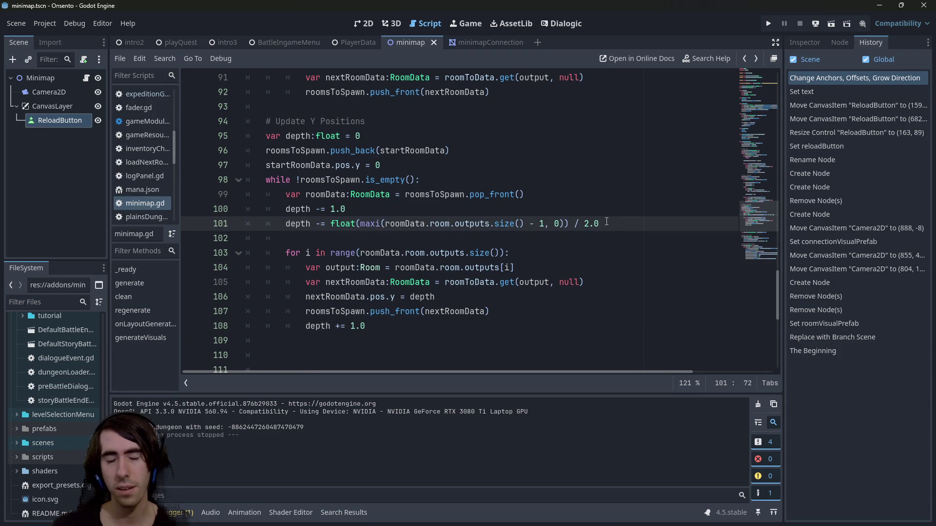
{"action": "mouse_move", "coordinate": [459, 219]}
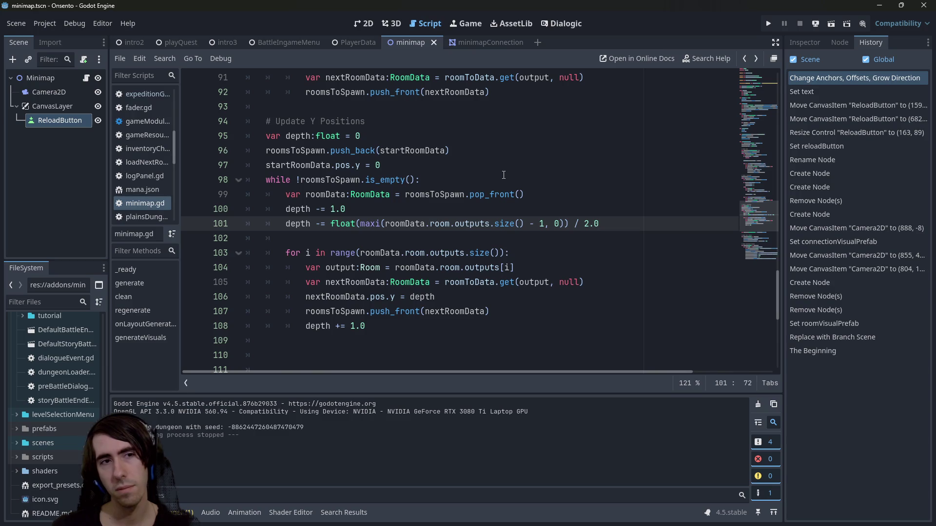
{"action": "key", "text": "ctrl+shift+Left"}
{"action": "key", "text": "ctrl+shift+Left"}
{"action": "key", "text": "BackSpace"}
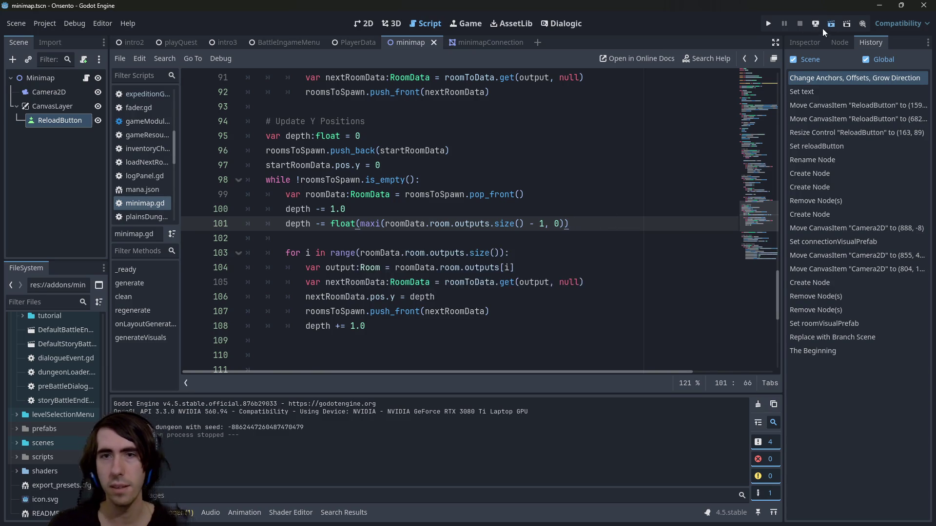
{"action": "left_click", "coordinate": [829, 25]}
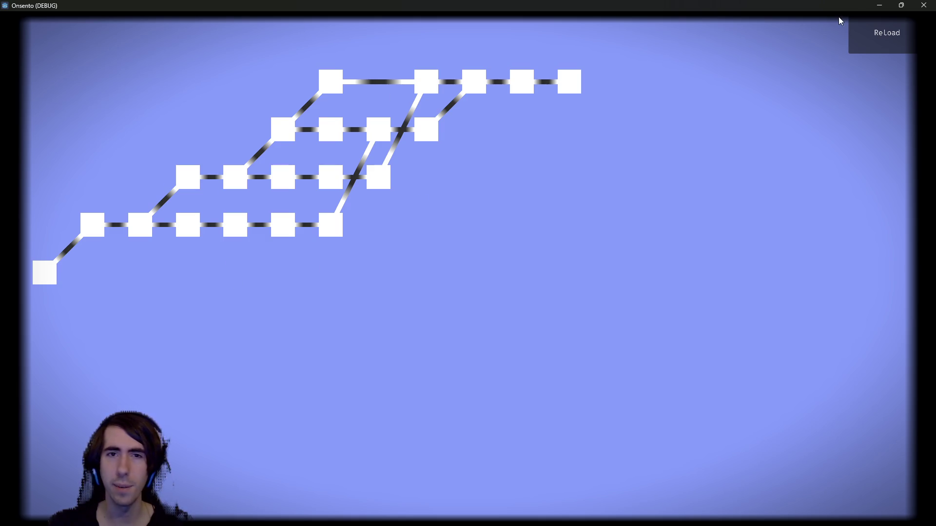
{"action": "left_click", "coordinate": [925, 5]}
Run the minimap scene once more to check another generated layout.
{"action": "left_click", "coordinate": [374, 330]}
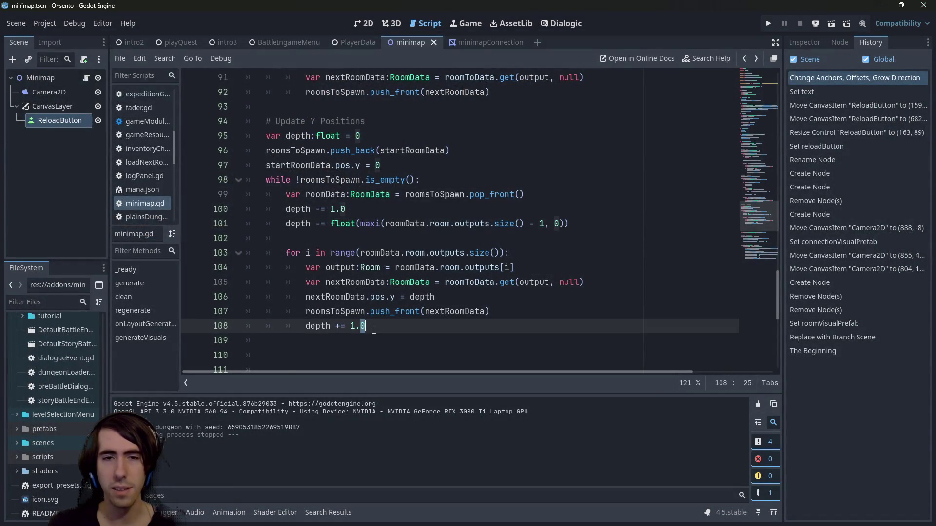
{"action": "left_click", "coordinate": [825, 28]}
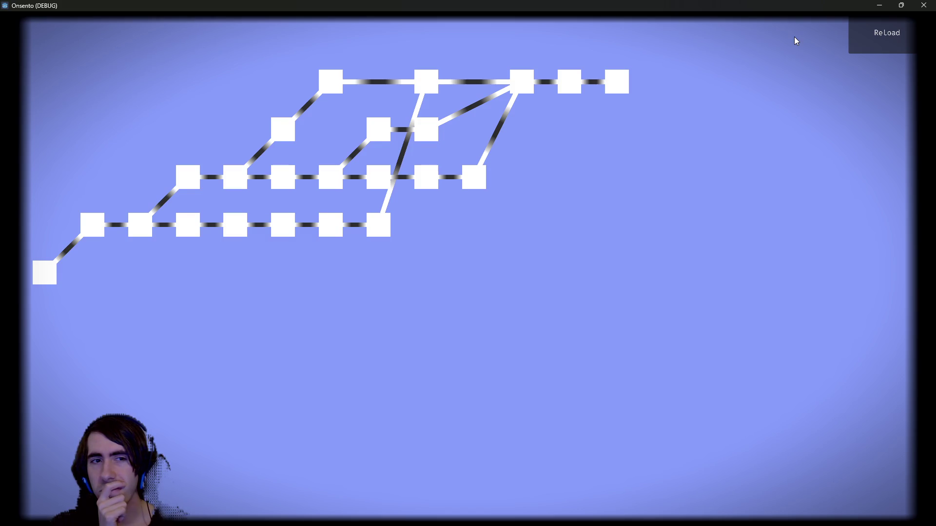
{"action": "left_click", "coordinate": [924, 5]}
{"action": "left_click", "coordinate": [570, 244]}
{"action": "left_click", "coordinate": [574, 224]}
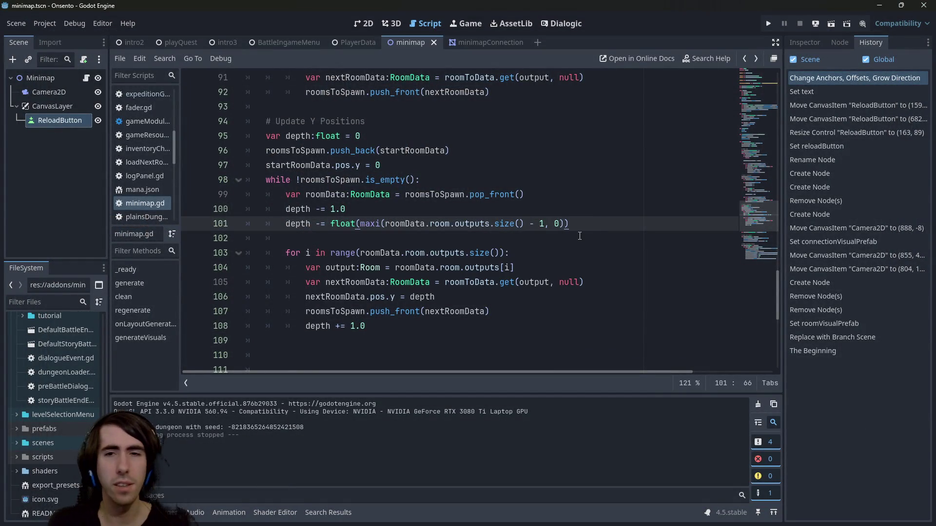
{"action": "type", "text": "-"}
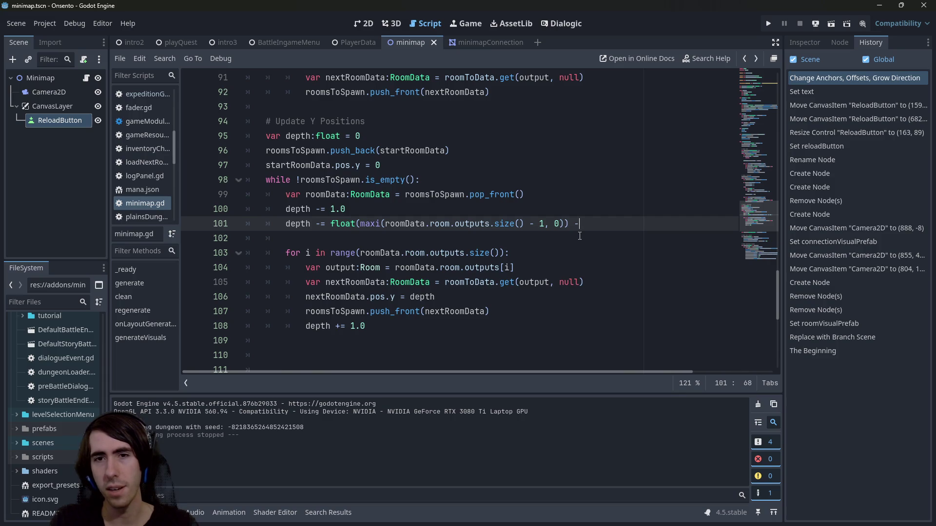
{"action": "key", "text": "BackSpace"}
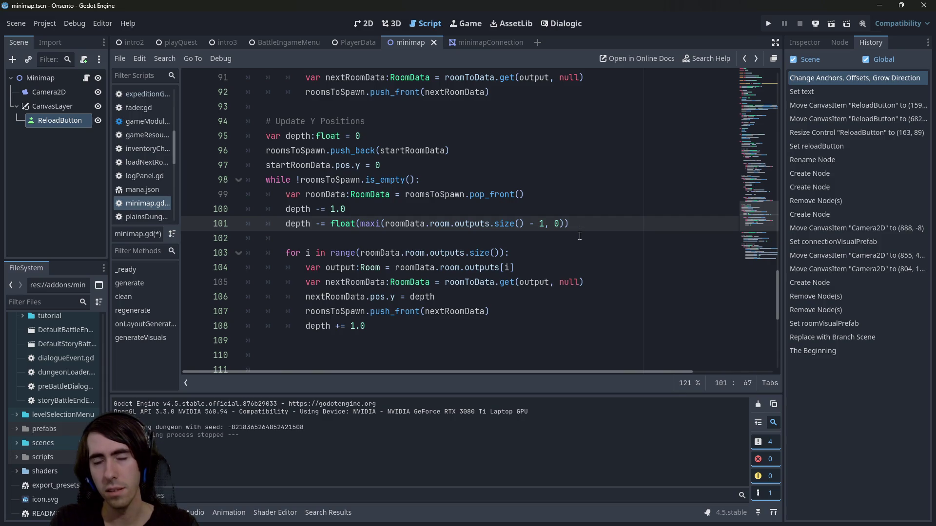
{"action": "key", "text": "Up"}
{"action": "key", "text": "BackSpace"}
{"action": "key", "text": "BackSpace"}
{"action": "key", "text": "BackSpace"}
{"action": "type", "text": "0.5"}
{"action": "left_click", "coordinate": [392, 326]}
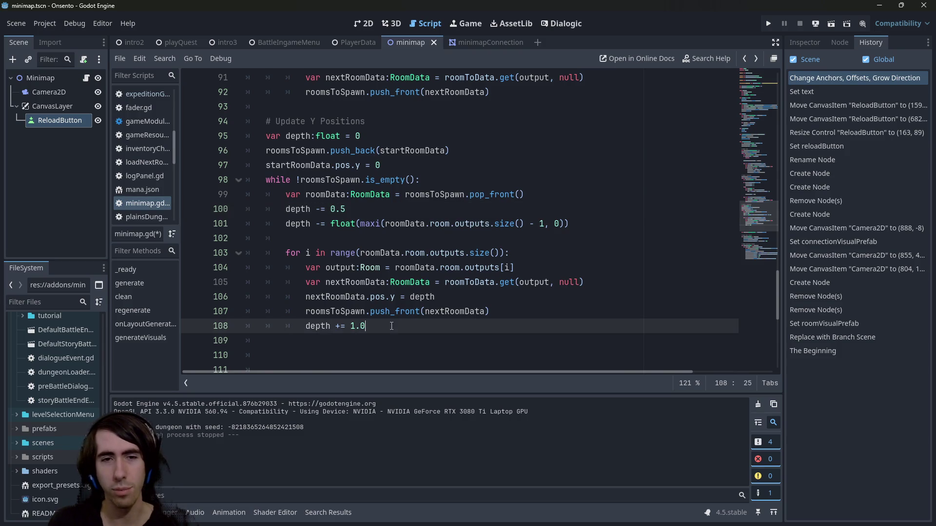
{"action": "key", "text": "BackSpace"}
{"action": "key", "text": "BackSpace"}
{"action": "key", "text": "BackSpace"}
{"action": "type", "text": "0.5"}
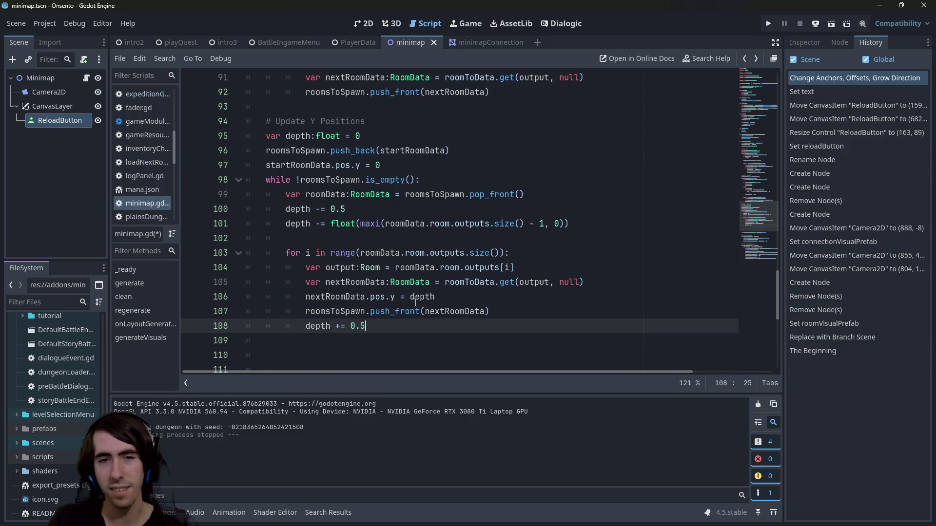
{"action": "key", "text": "ctrl+s"}
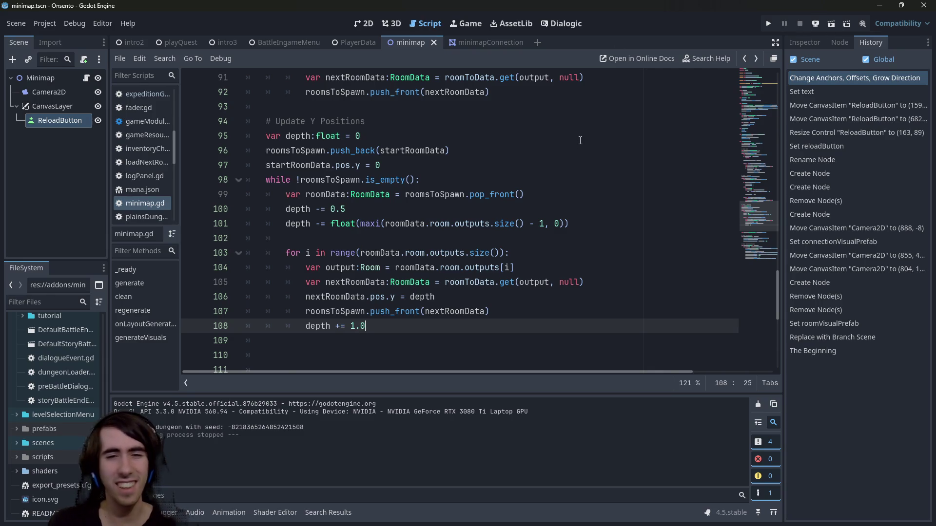
{"action": "key", "text": "ctrl+z"}
{"action": "key", "text": "ctrl+z"}
{"action": "key", "text": "ctrl+z"}
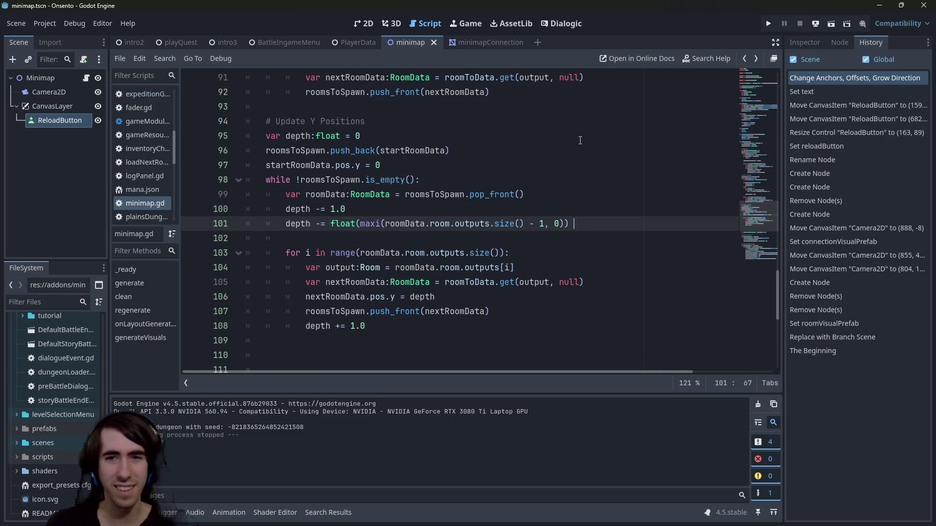
{"action": "key", "text": "Up"}
{"action": "key", "text": "ctrl+s"}
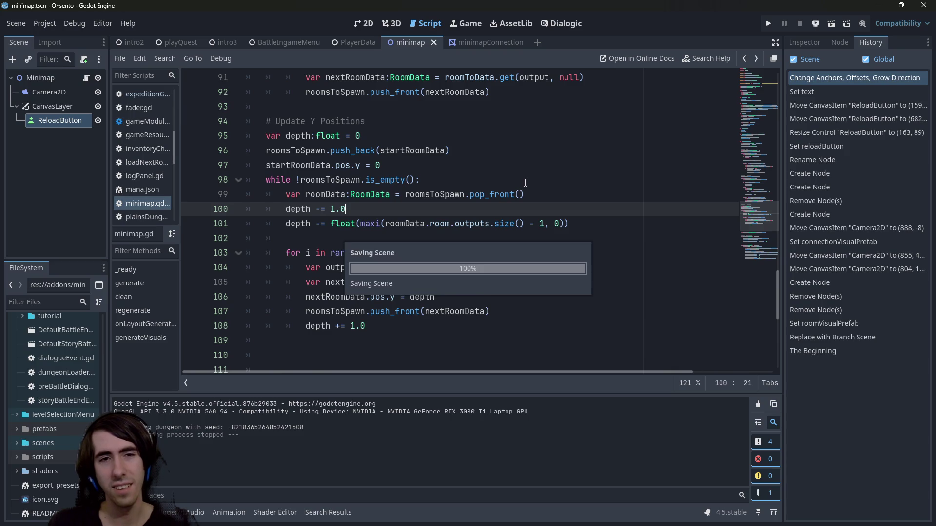
{"action": "left_click", "coordinate": [612, 220]}
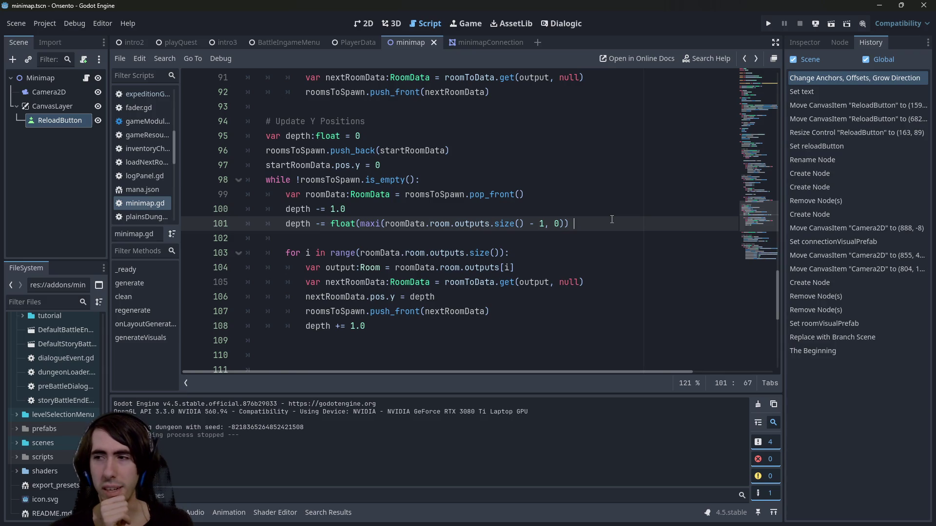
Duplicate the depth declaration, rename the copy to maxPrevY, and save.
{"action": "left_click", "coordinate": [383, 138]}
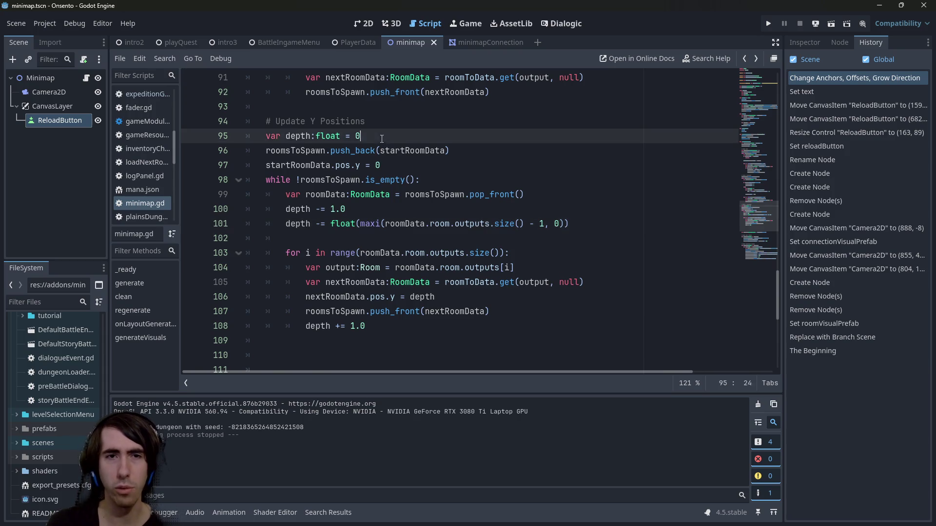
{"action": "key", "text": "ctrl+shift+d"}
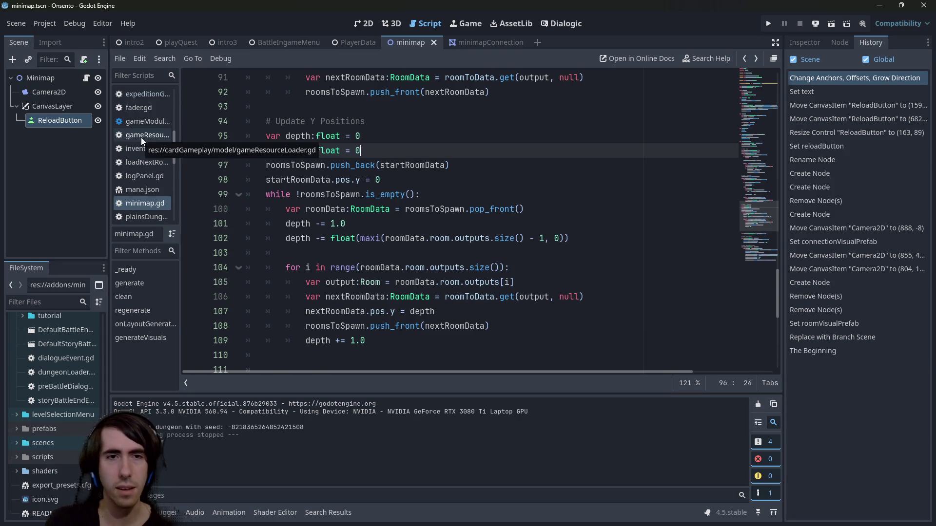
{"action": "double_click", "coordinate": [292, 151]}
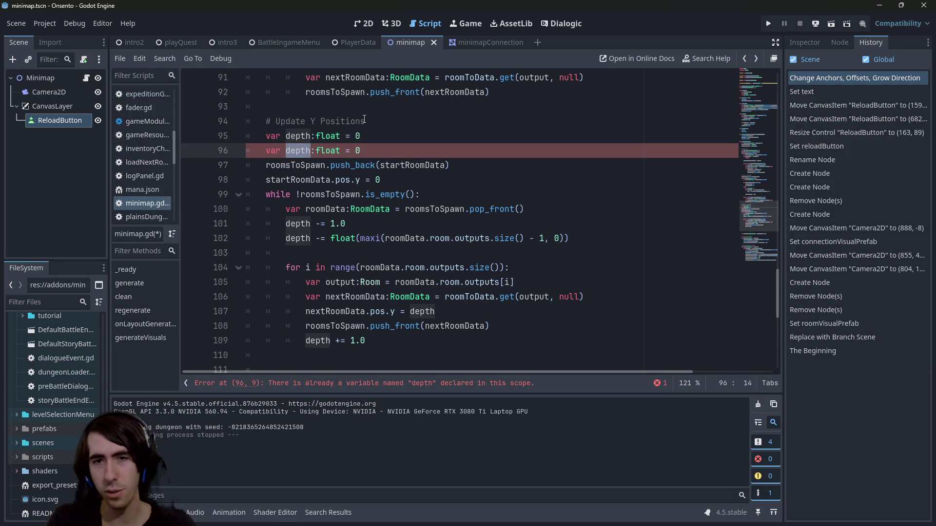
{"action": "type", "text": "maxPrevDepth"}
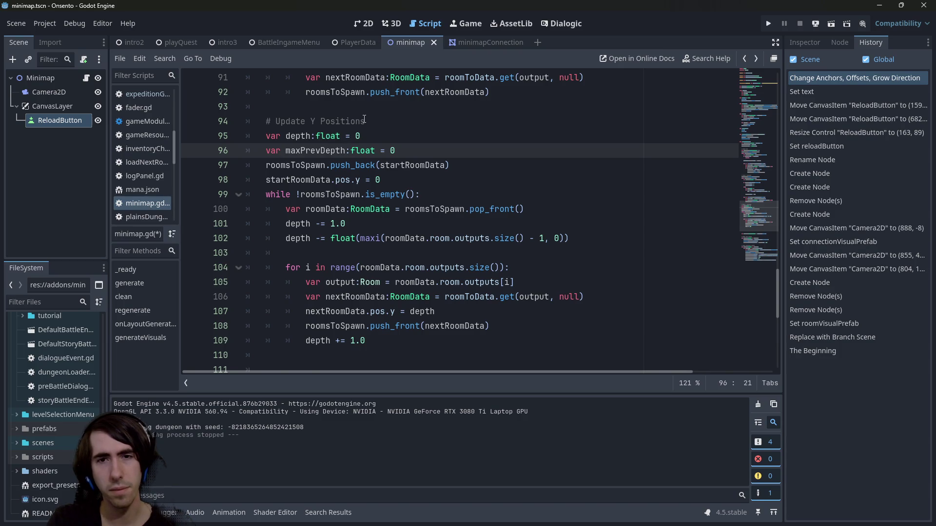
{"action": "key", "text": "ctrl+z"}
{"action": "type", "text": "maxPrev"}
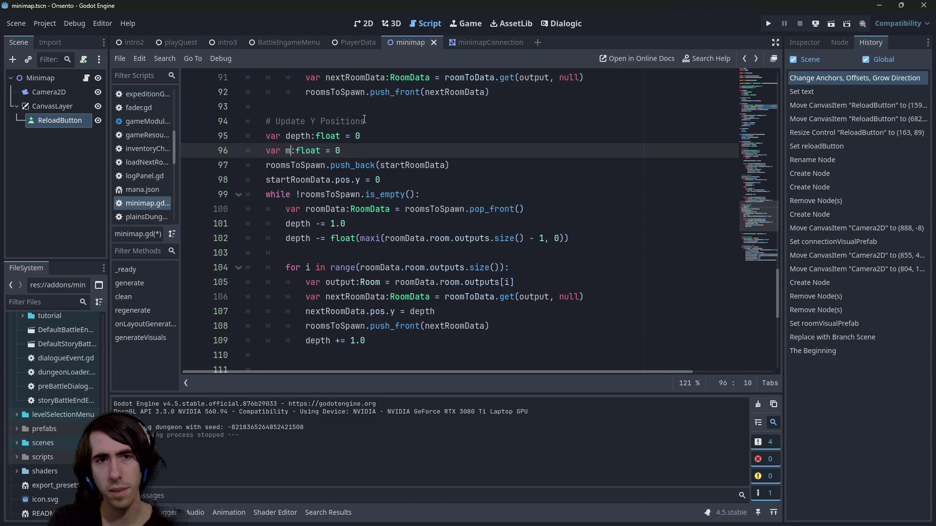
{"action": "type", "text": "Y"}
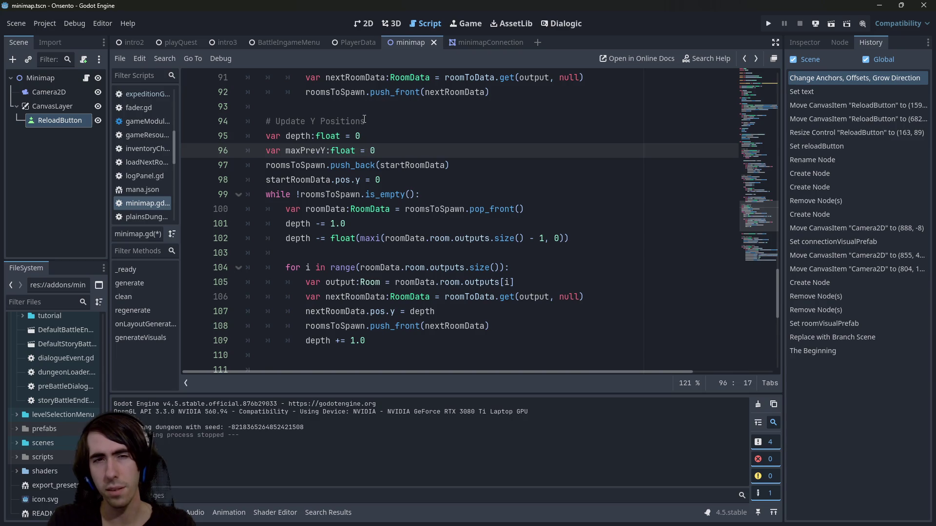
{"action": "key", "text": "ctrl+s"}
Comment out the original depth declaration line and save the script.
{"action": "key", "text": "Up"}
{"action": "key", "text": "ctrl+k"}
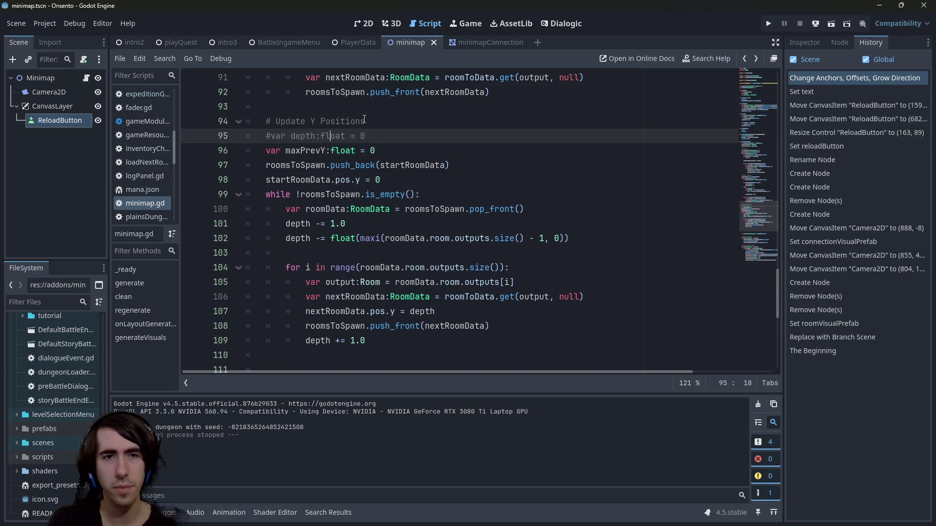
{"action": "key", "text": "ctrl+s"}
{"action": "left_click", "coordinate": [360, 220]}
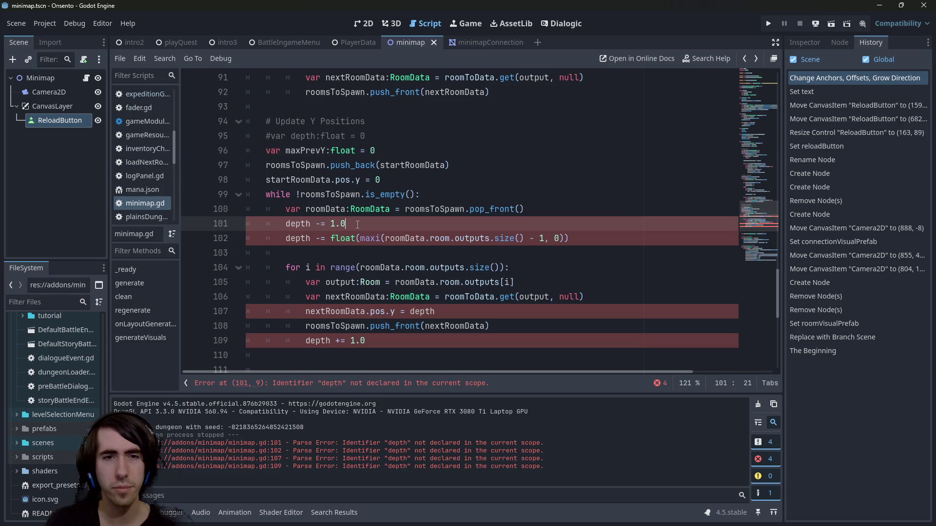